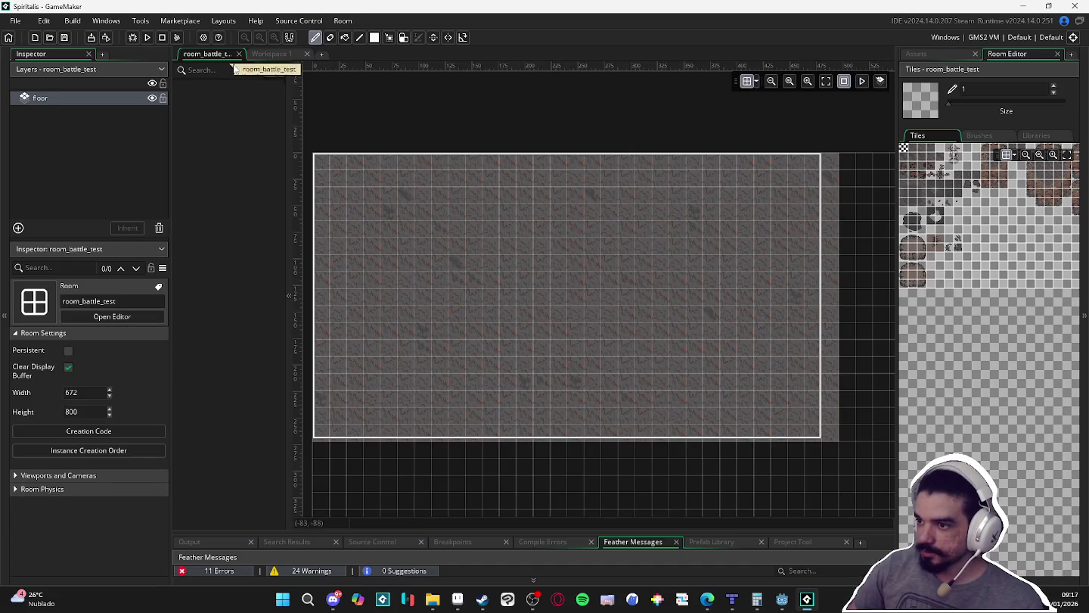
- Turn off the grid lines on the room_battle_test floor
scroll(597, 304, up, 4)
scroll(552, 280, down, 2)
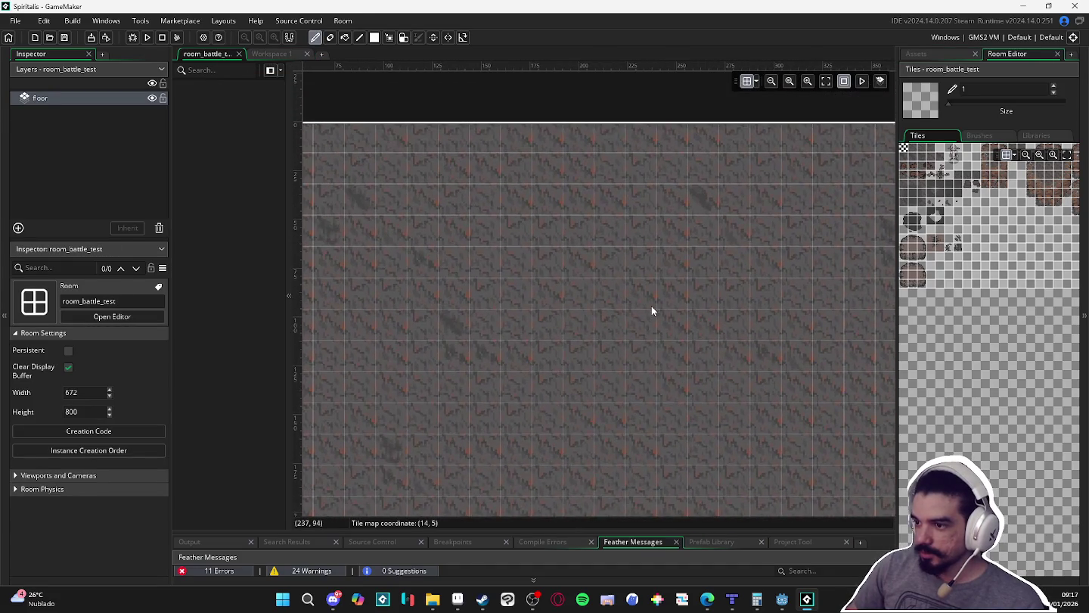
scroll(651, 306, down, 1)
click(747, 82)
scroll(557, 294, up, 2)
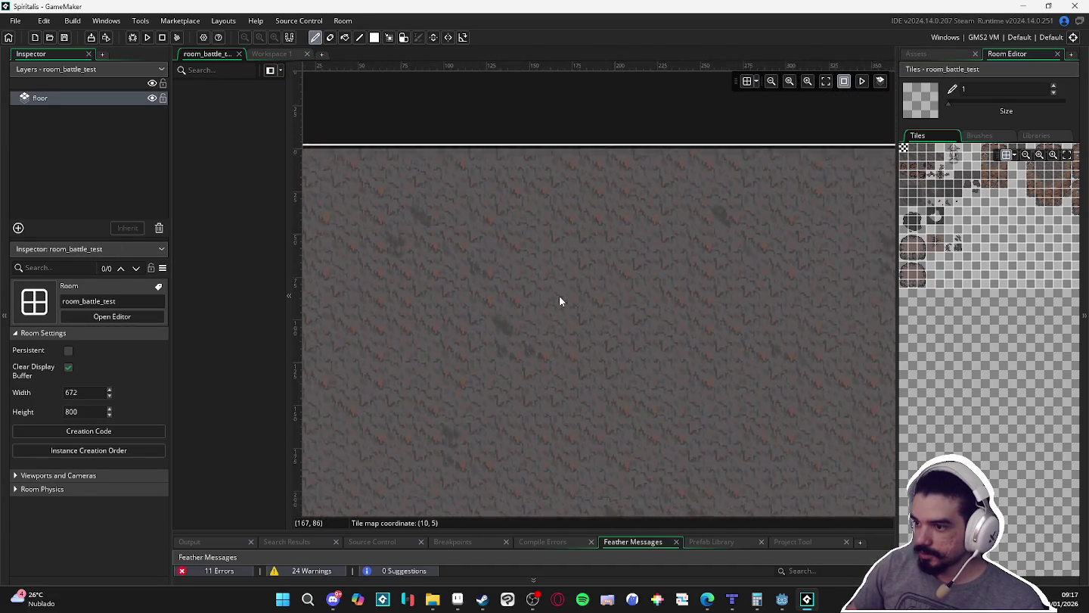
scroll(605, 307, down, 1)
scroll(597, 356, up, 3)
scroll(605, 408, down, 1)
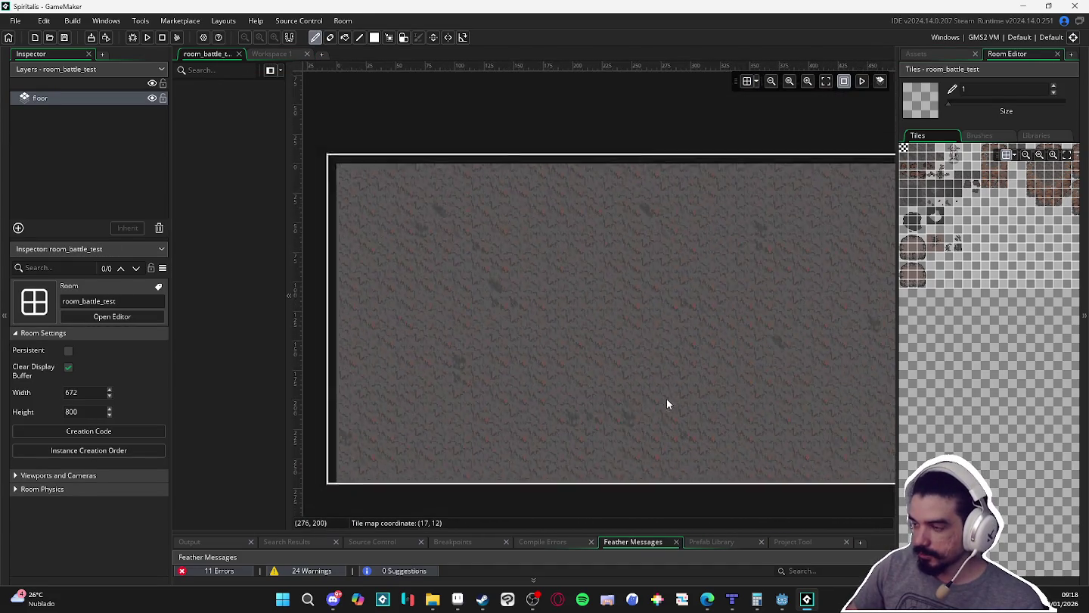
scroll(693, 333, down, 1)
scroll(798, 321, up, 3)
scroll(756, 330, down, 3)
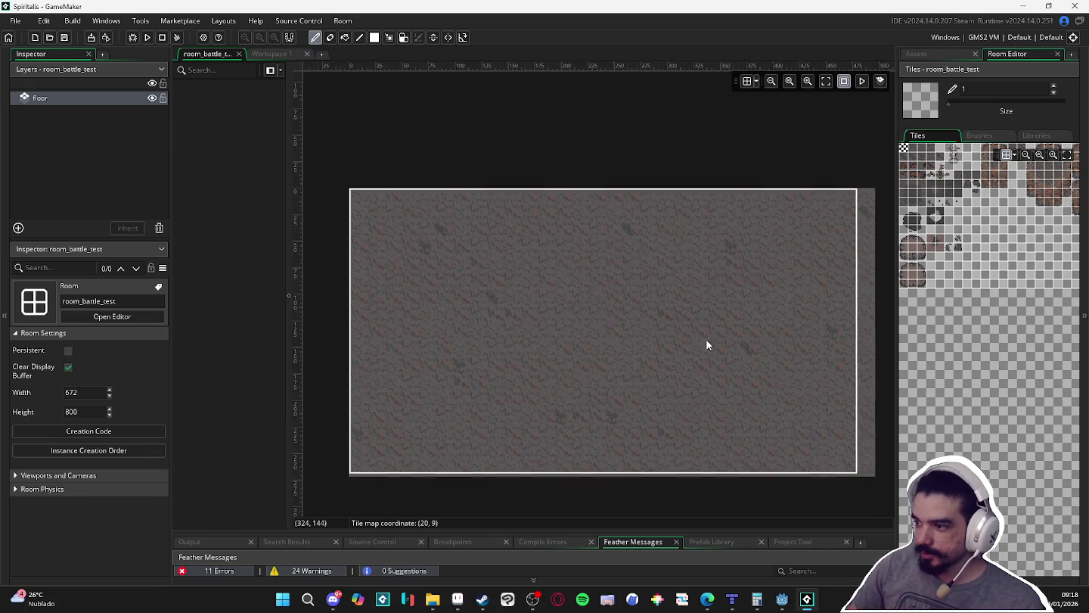
- Show the Asset Browser listing the project's assets, including the Indolence tileset sprite
scroll(686, 334, up, 1)
scroll(726, 204, up, 1)
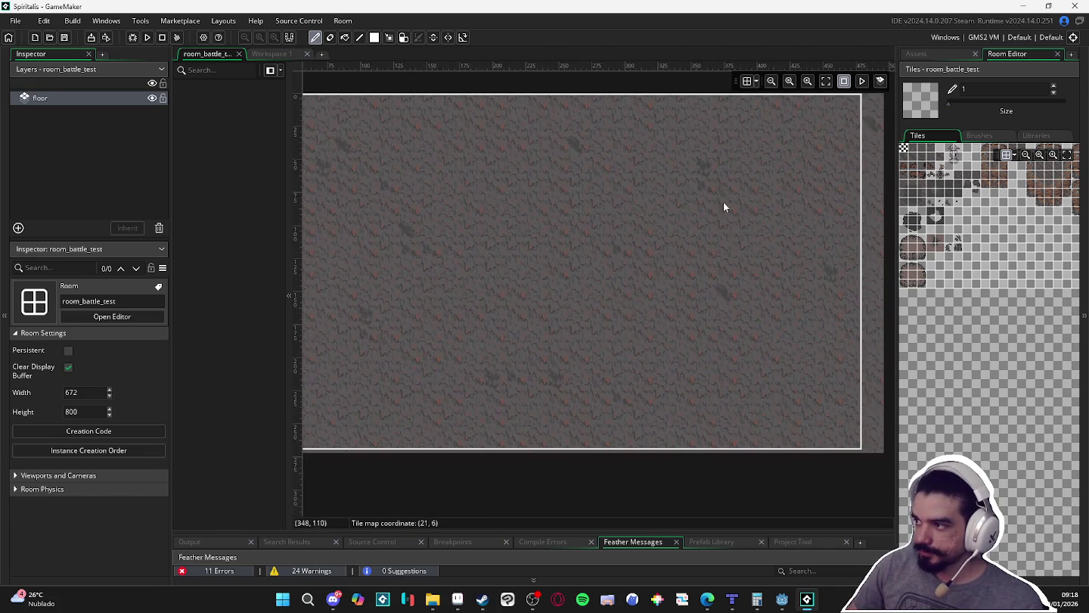
scroll(598, 270, down, 2)
click(915, 53)
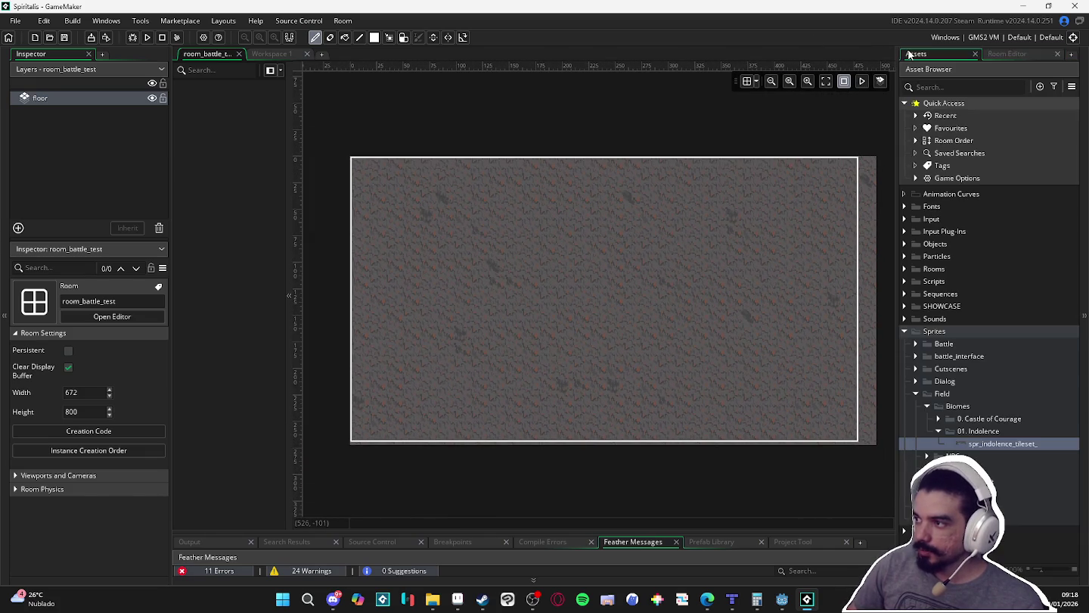
scroll(549, 306, up, 1)
scroll(531, 313, right, 1)
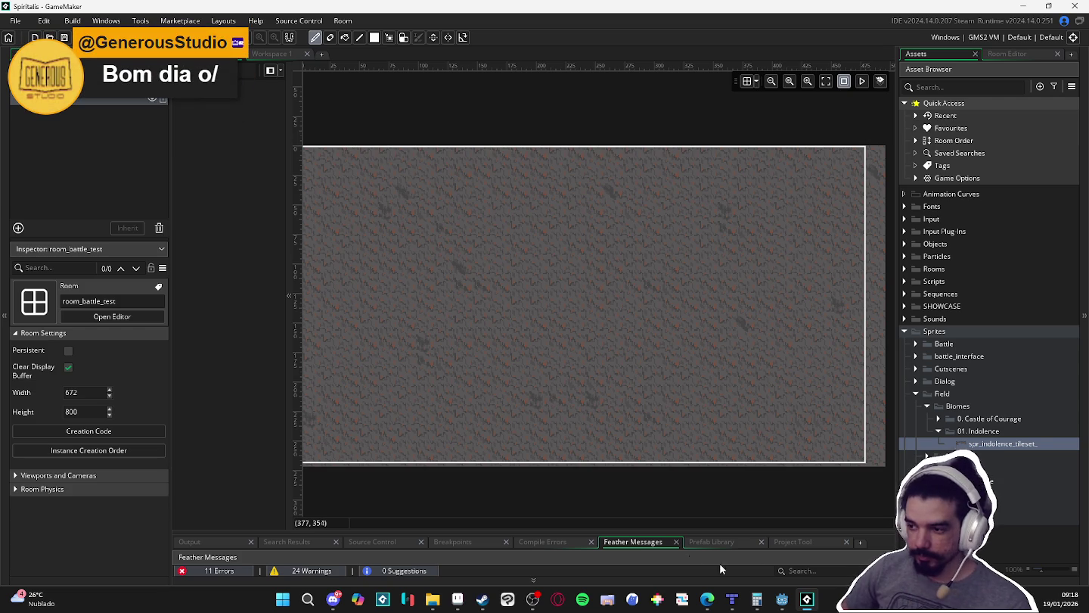
- Drag the splitter left to widen the room view and narrow the properties column
drag(295, 482, 249, 480)
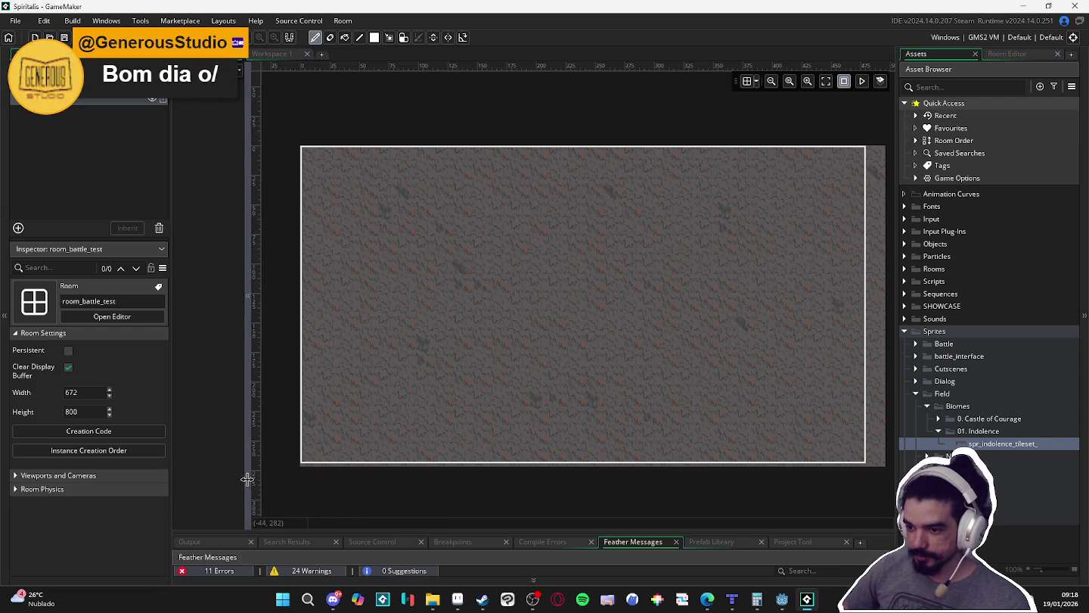
scroll(590, 395, up, 1)
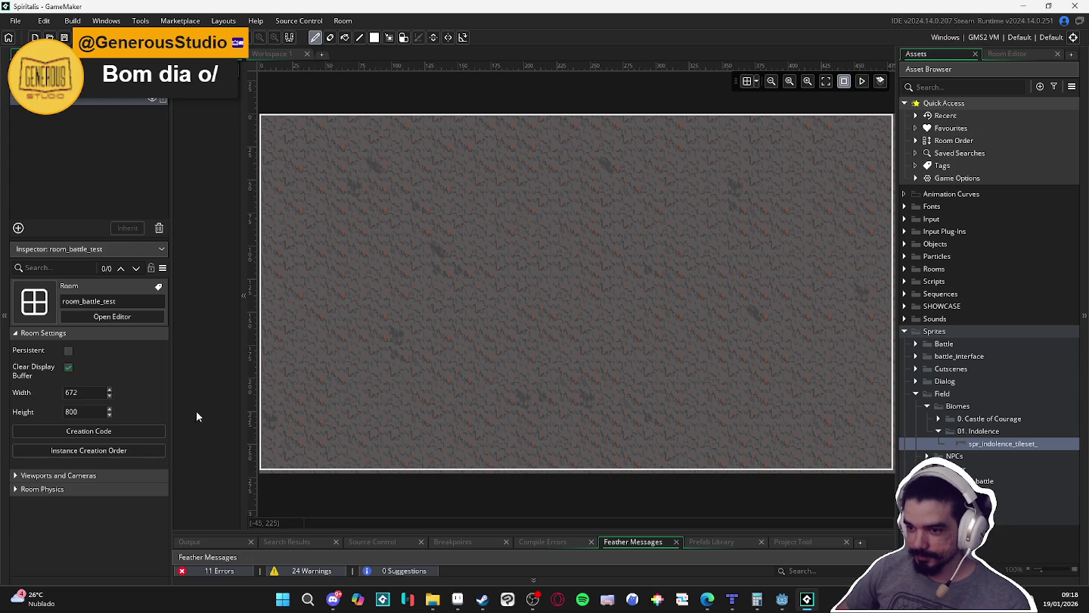
drag(172, 406, 125, 406)
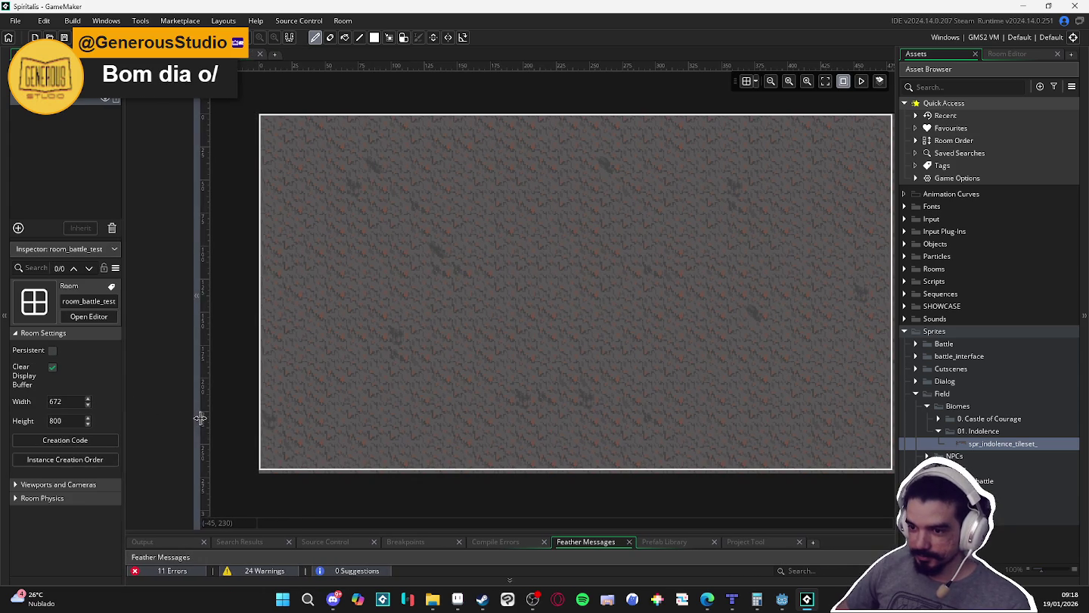
- Pan and zoom the room view to recentre the room_battle_test floor
drag(583, 467, 547, 462)
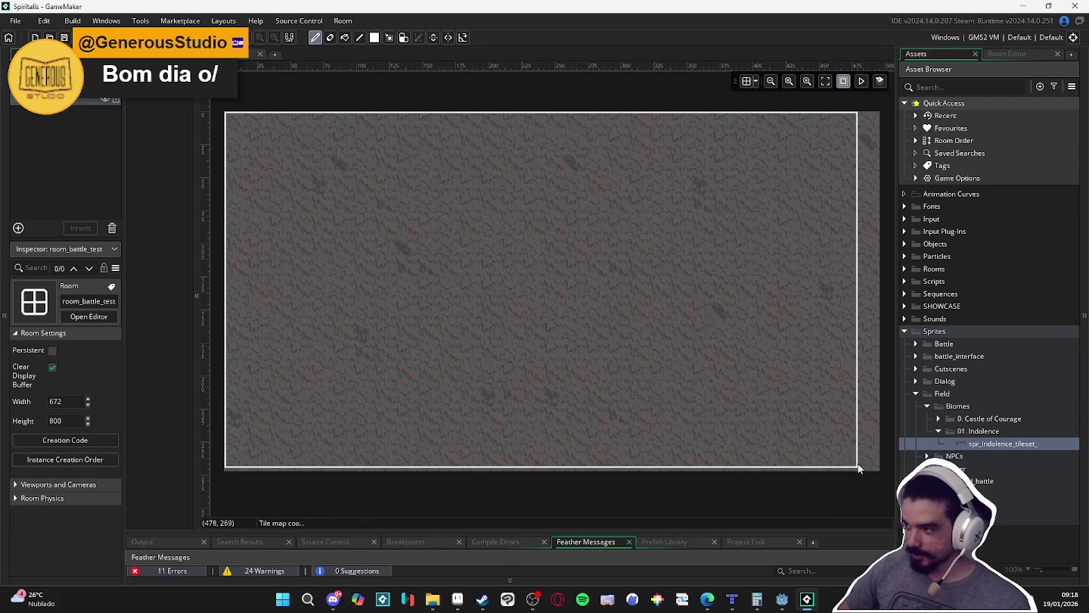
scroll(825, 467, down, 2)
drag(823, 476, 733, 401)
scroll(733, 400, down, 3)
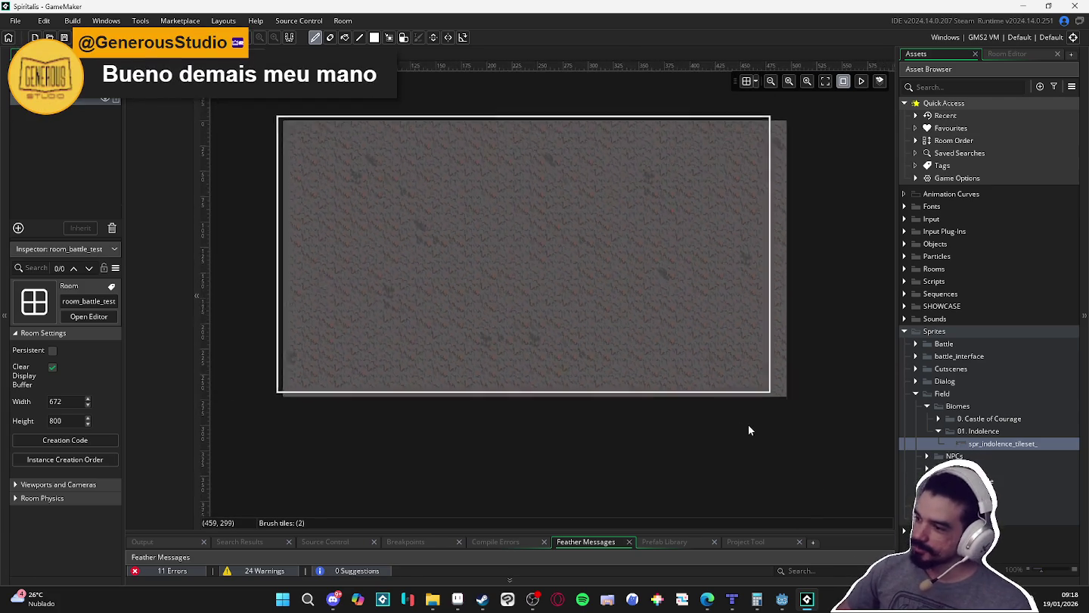
scroll(768, 381, up, 1)
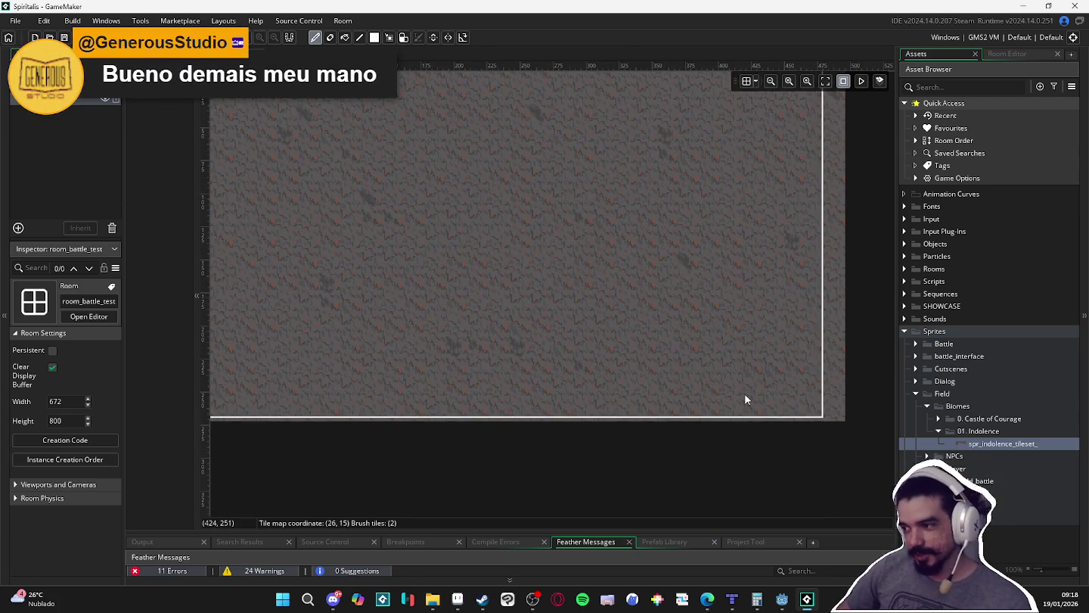
scroll(745, 393, down, 1)
scroll(709, 340, up, 1)
drag(710, 304, 730, 347)
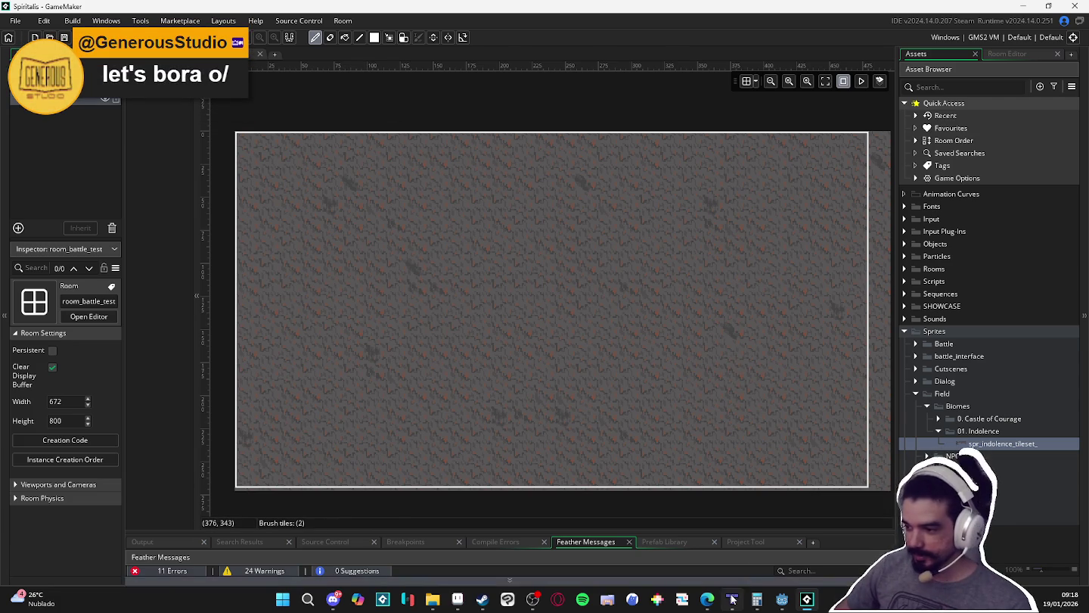
- Show the floor layer's properties in the room_battle_test.tmx map in Tiled
key(alt+Tab)
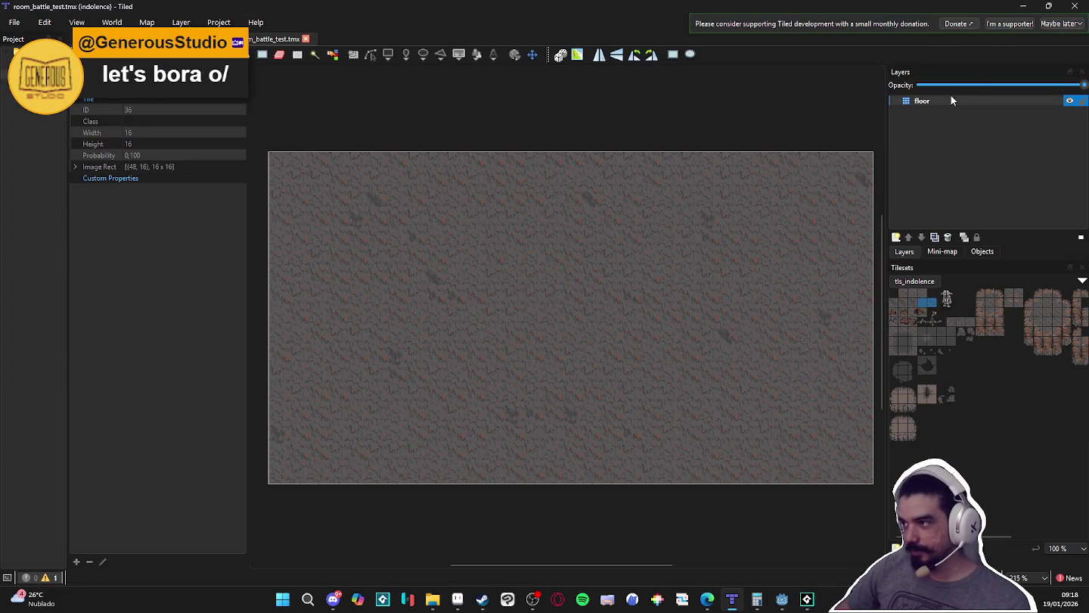
click(957, 104)
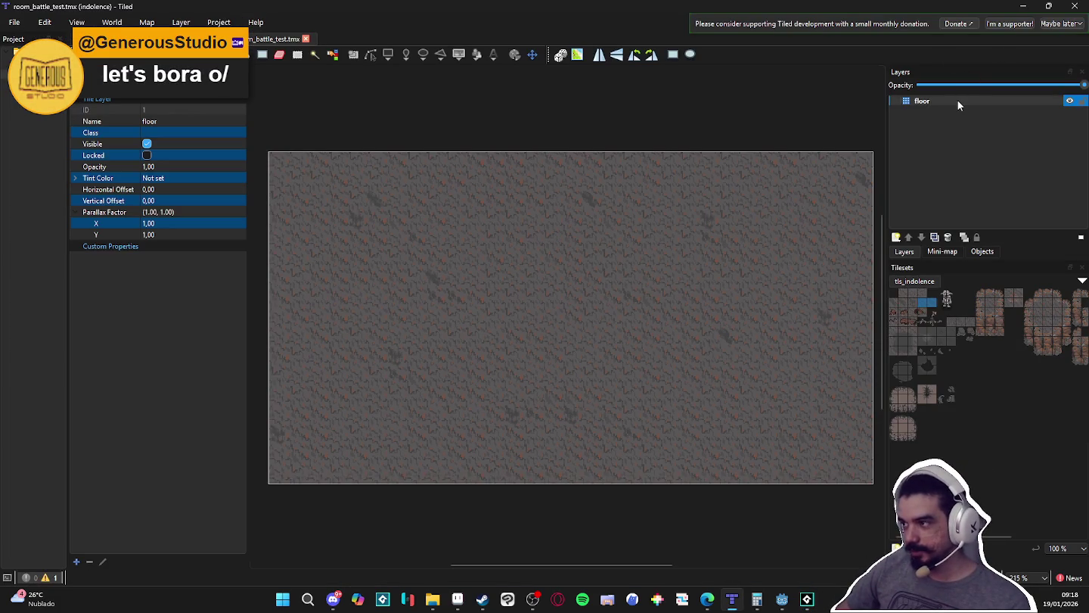
click(815, 601)
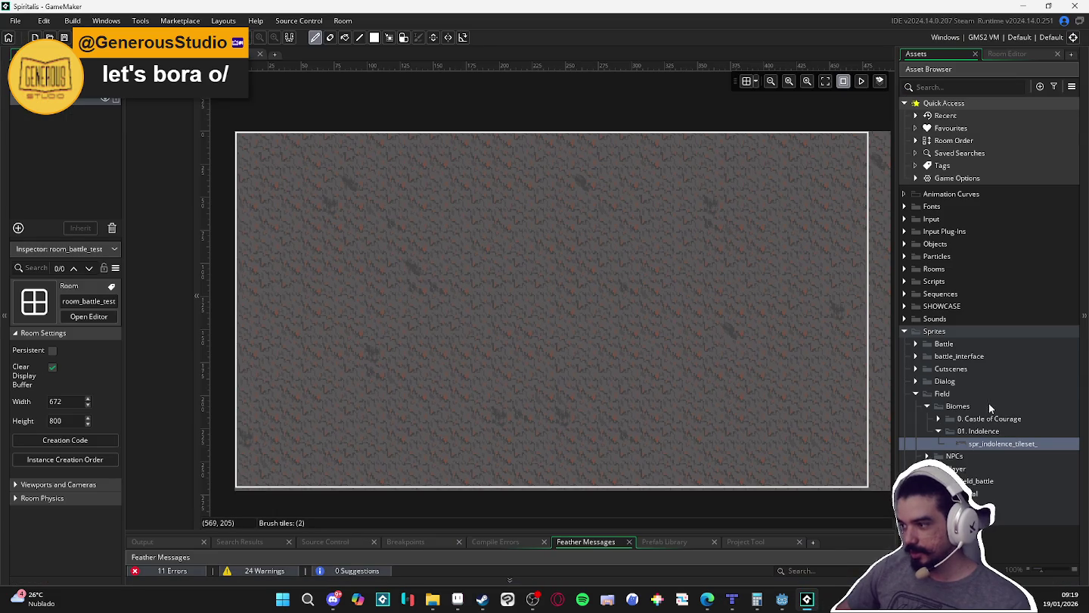
key(alt+Tab)
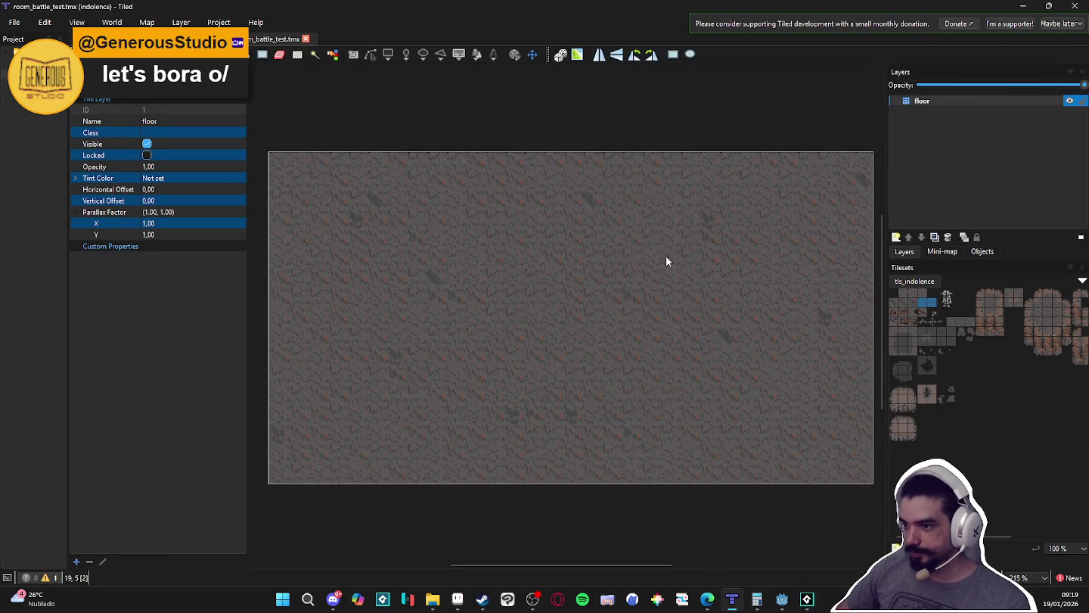
- Pick the decorative_cliffs terrain, reselect the floor layer, and return to the tls_indolence tiles
key(t)
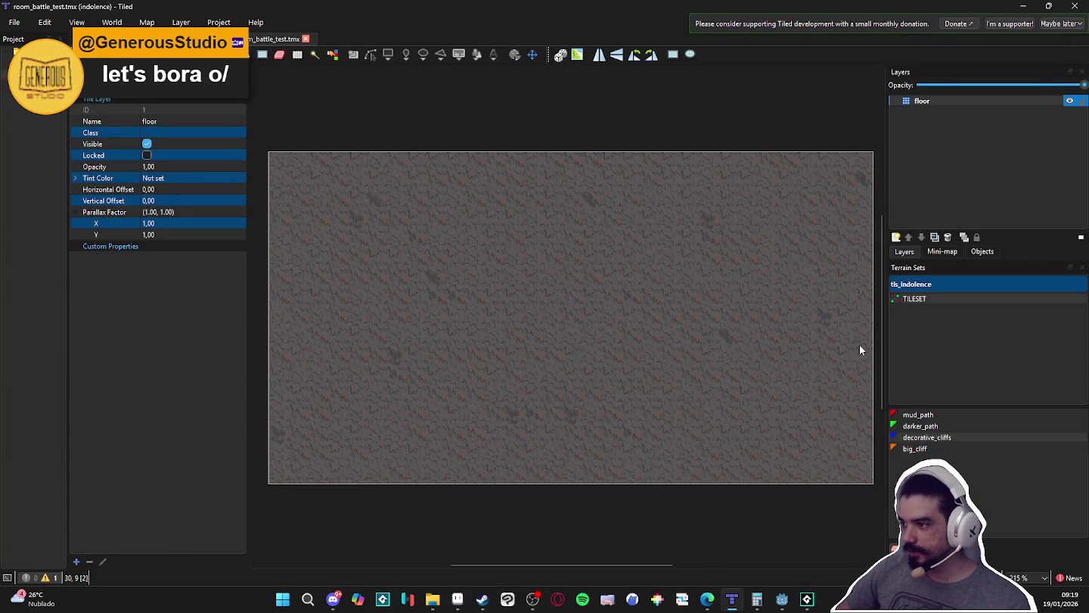
click(919, 440)
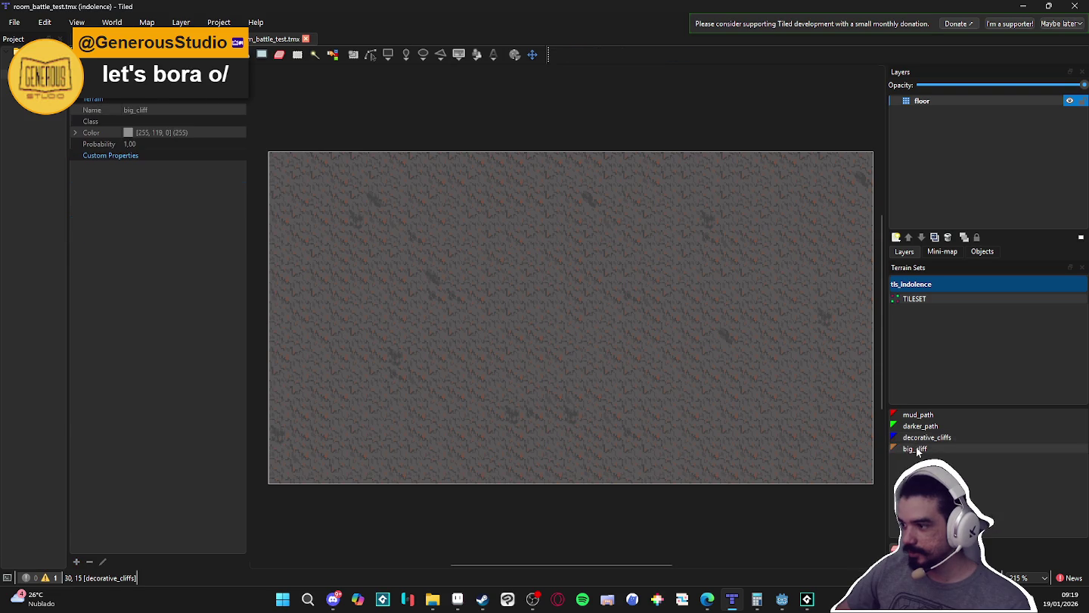
click(953, 100)
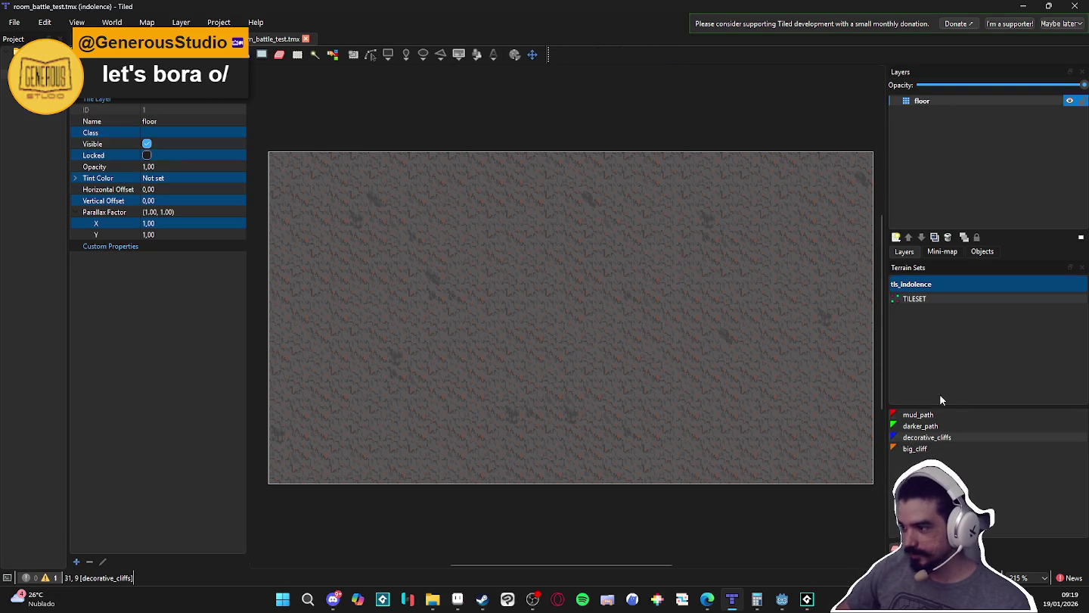
key(b)
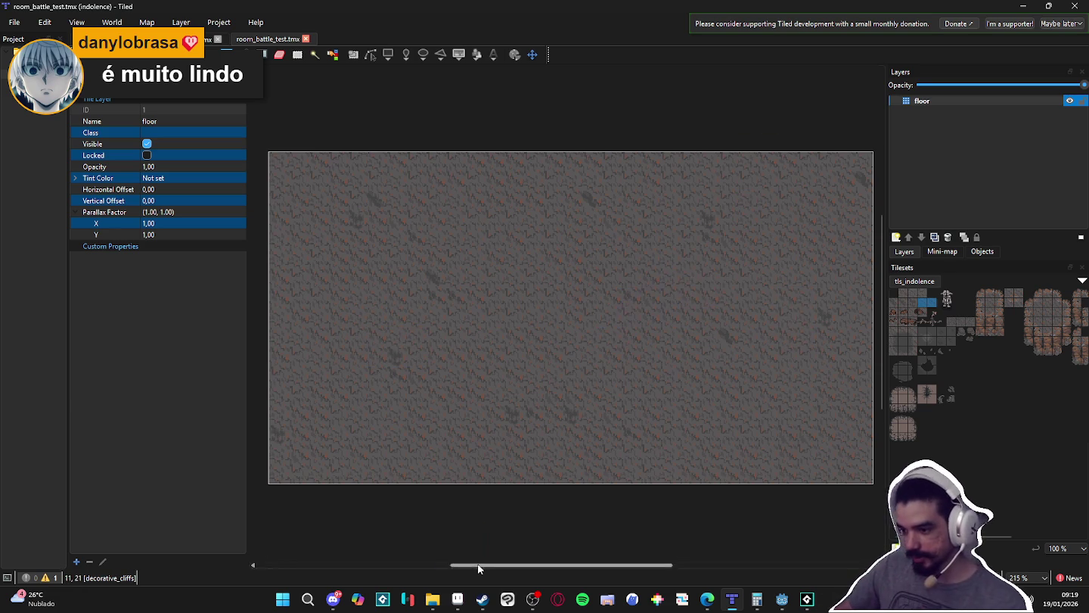
mouse_move(434, 607)
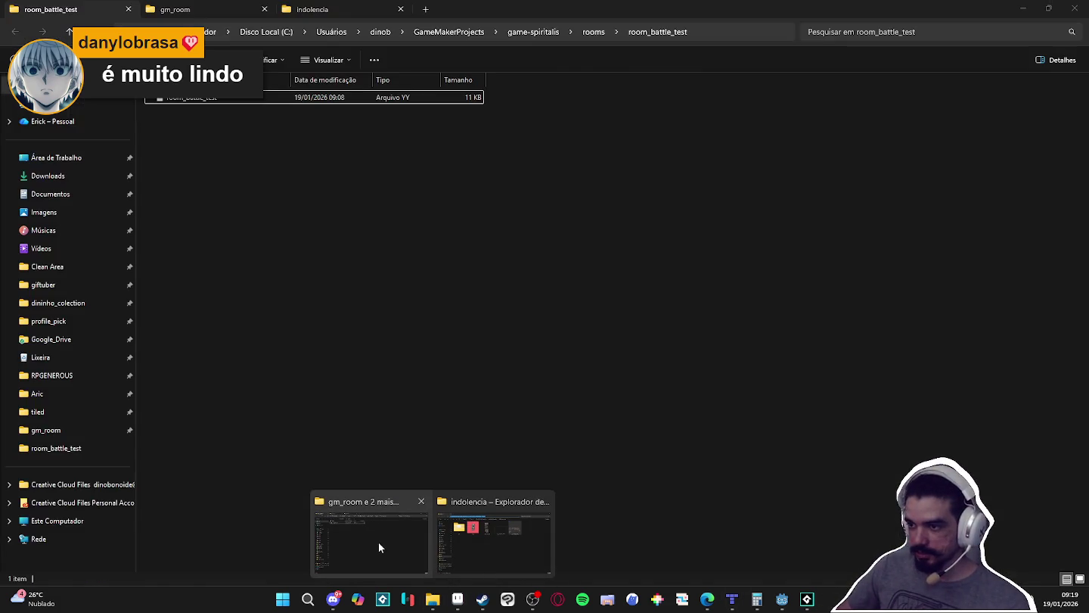
mouse_move(541, 548)
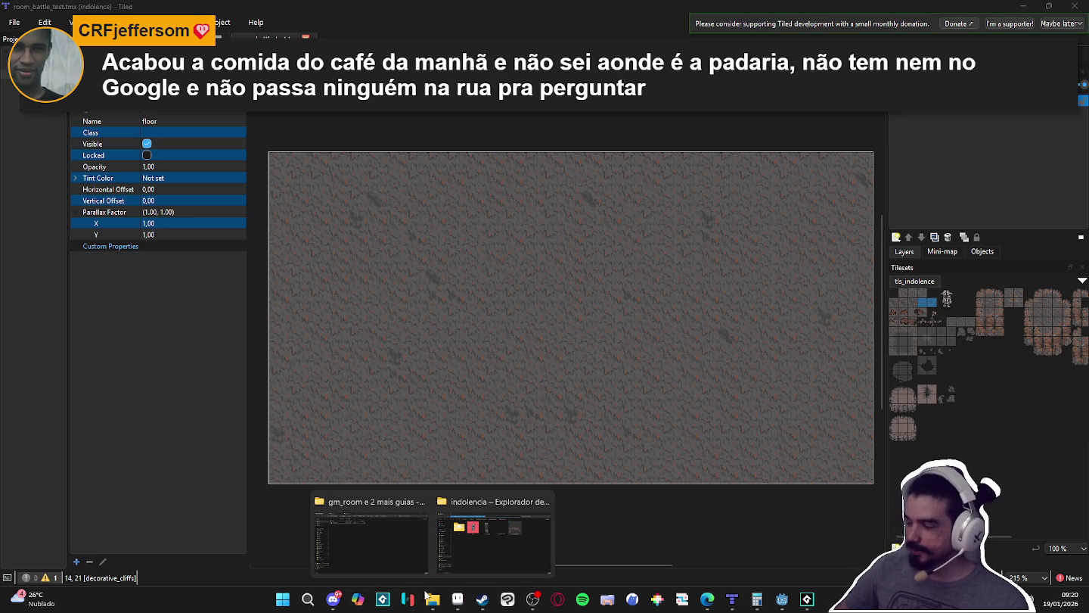
- Open the indolencia tileset folder, then bring the folder window back over Tiled
click(408, 529)
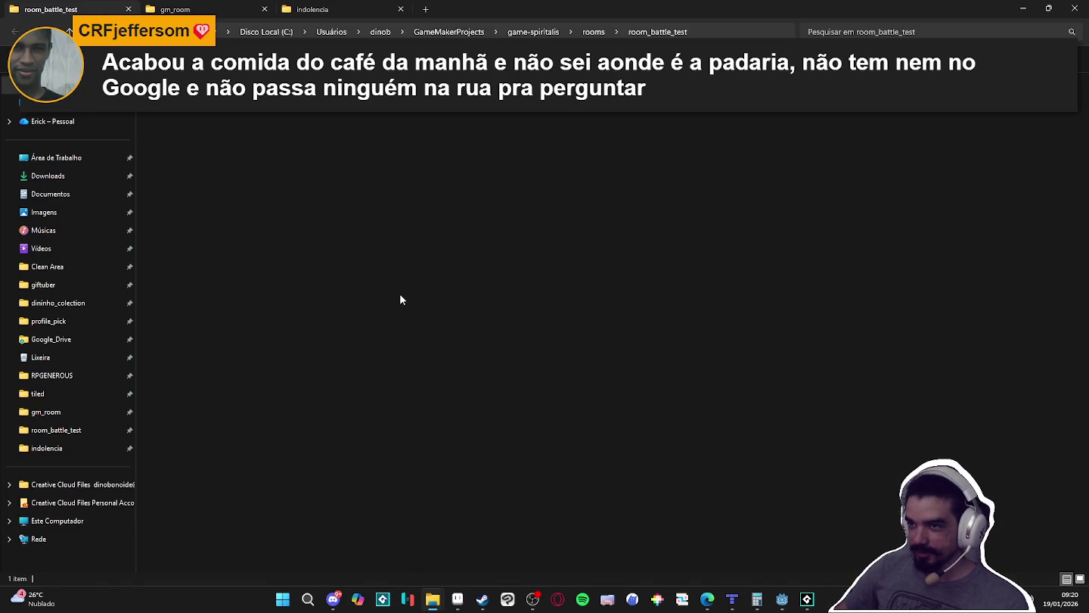
click(340, 9)
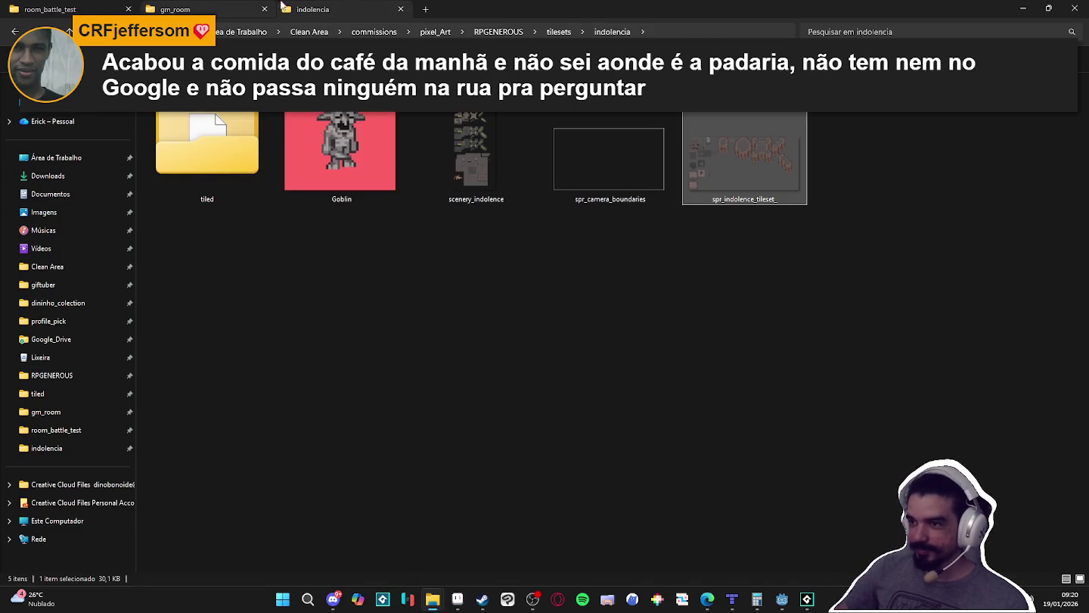
click(1027, 7)
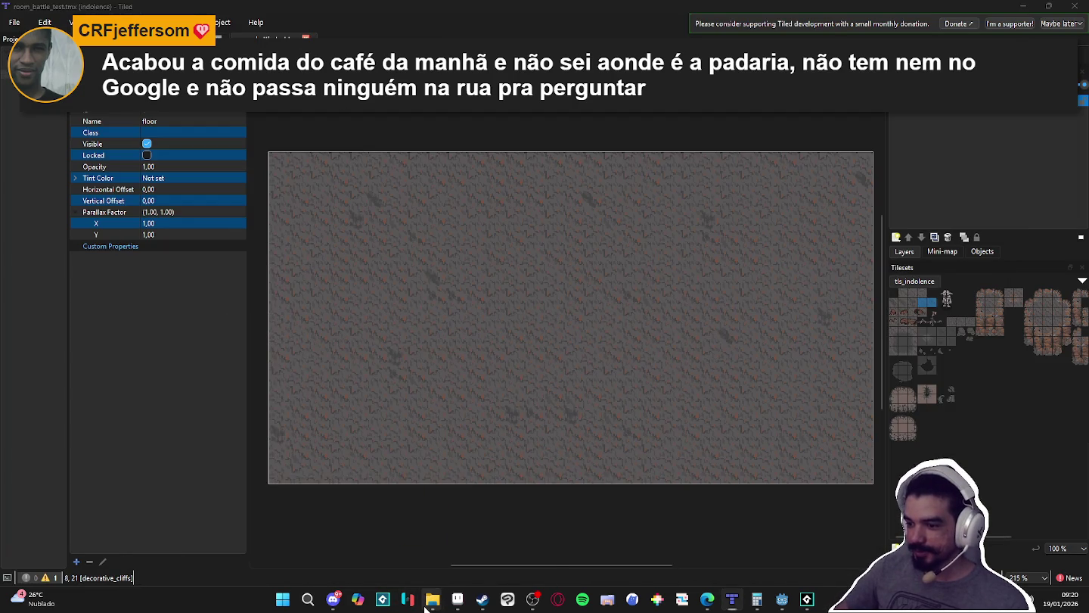
mouse_move(427, 605)
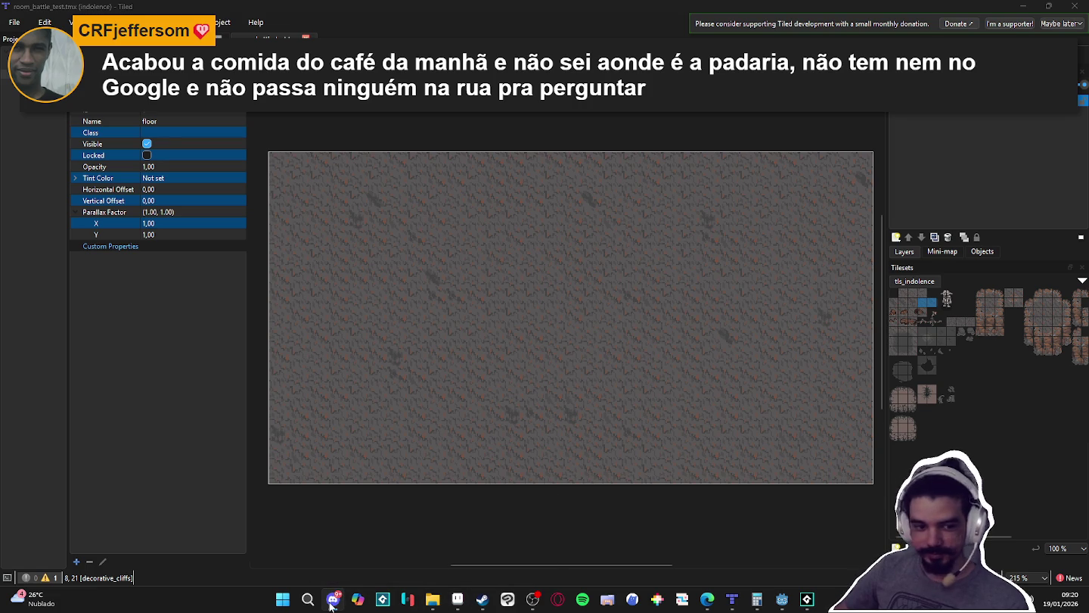
click(349, 550)
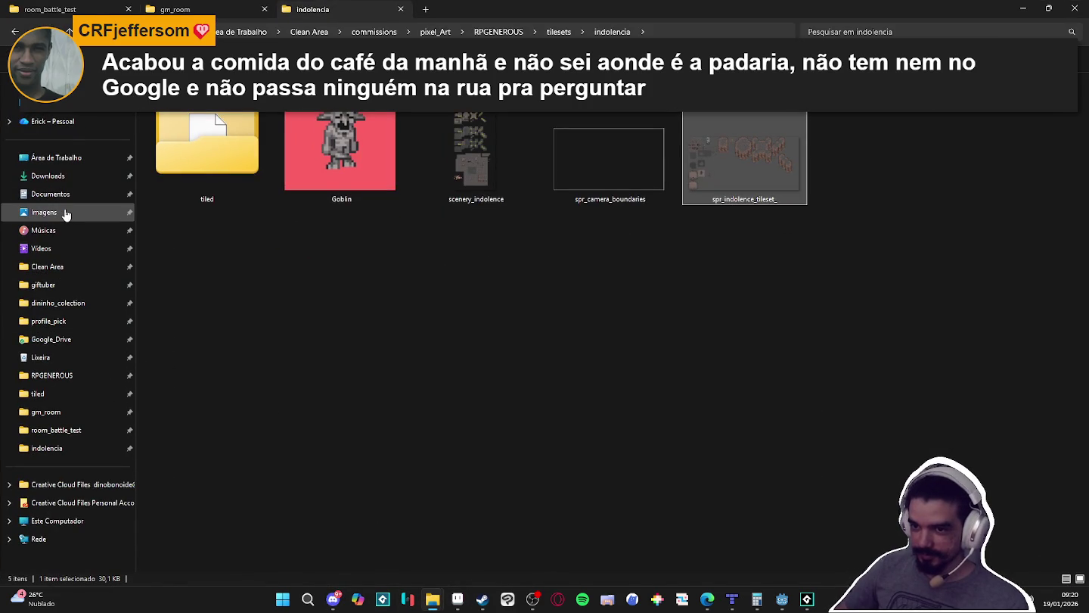
- Navigate to Clean Area > RPGENEROUS > characters > monsters and select spr_slime
click(47, 266)
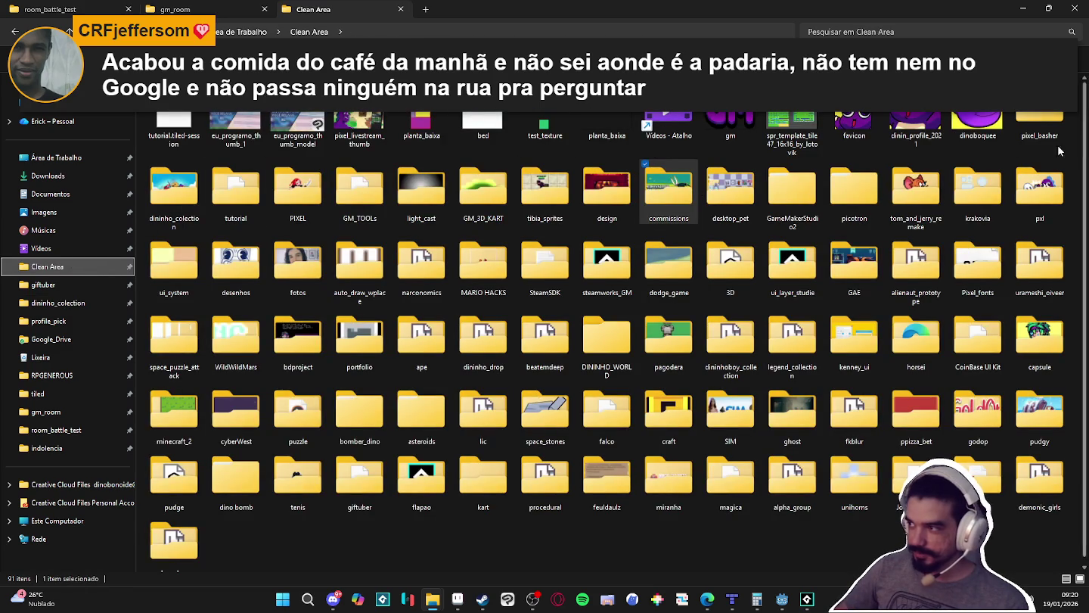
click(50, 375)
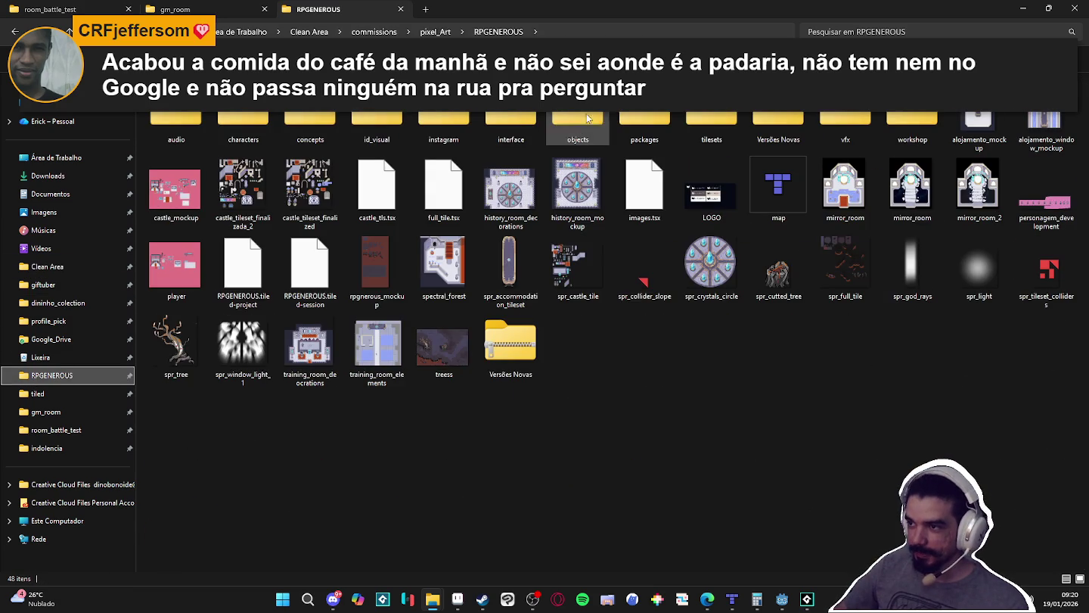
click(259, 125)
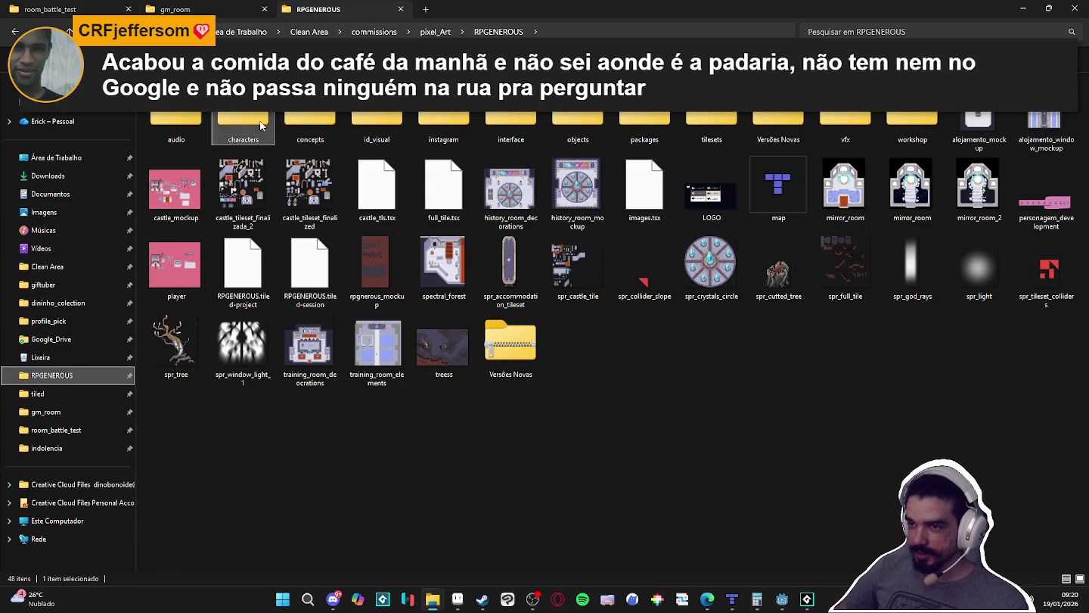
double_click(260, 120)
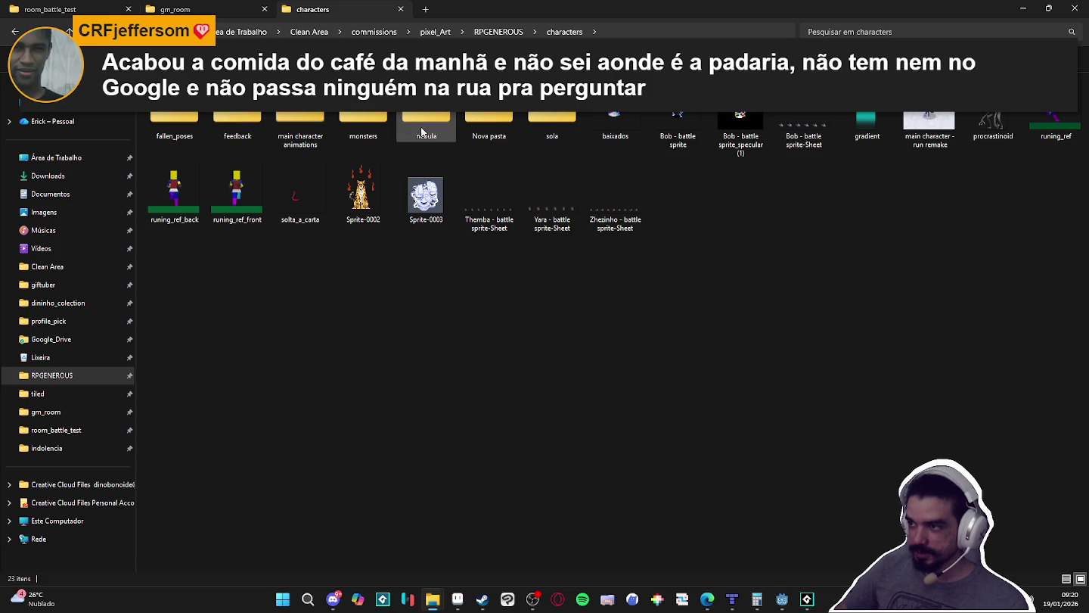
double_click(363, 125)
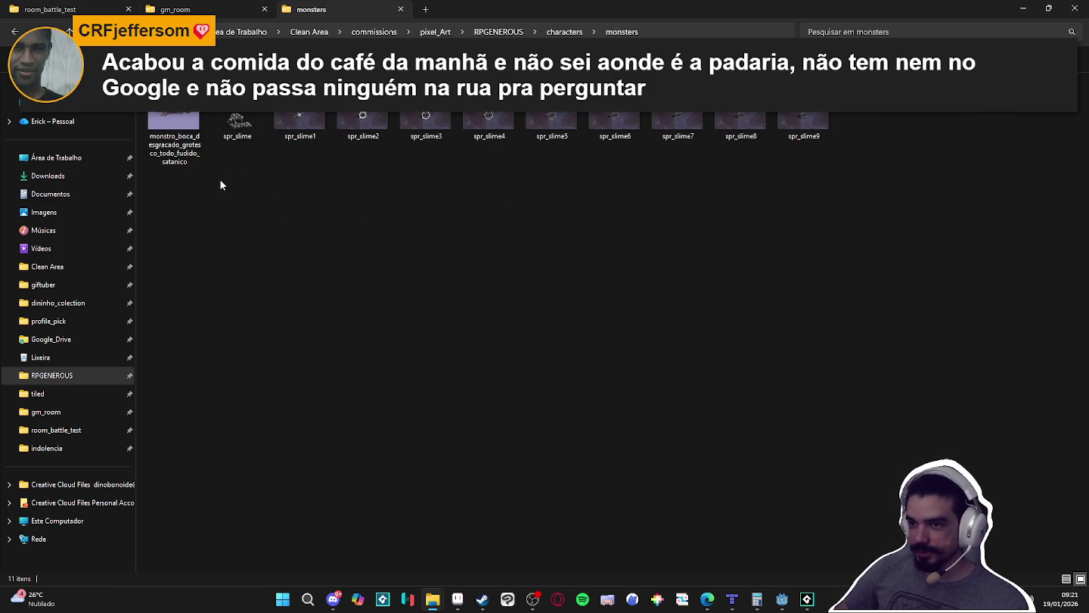
click(242, 136)
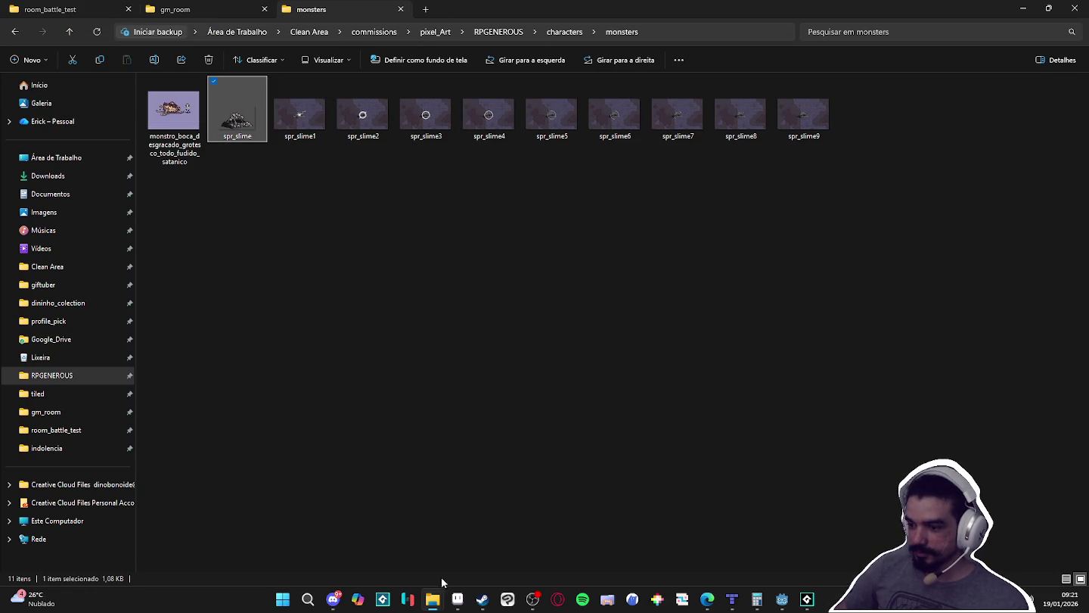
mouse_move(457, 597)
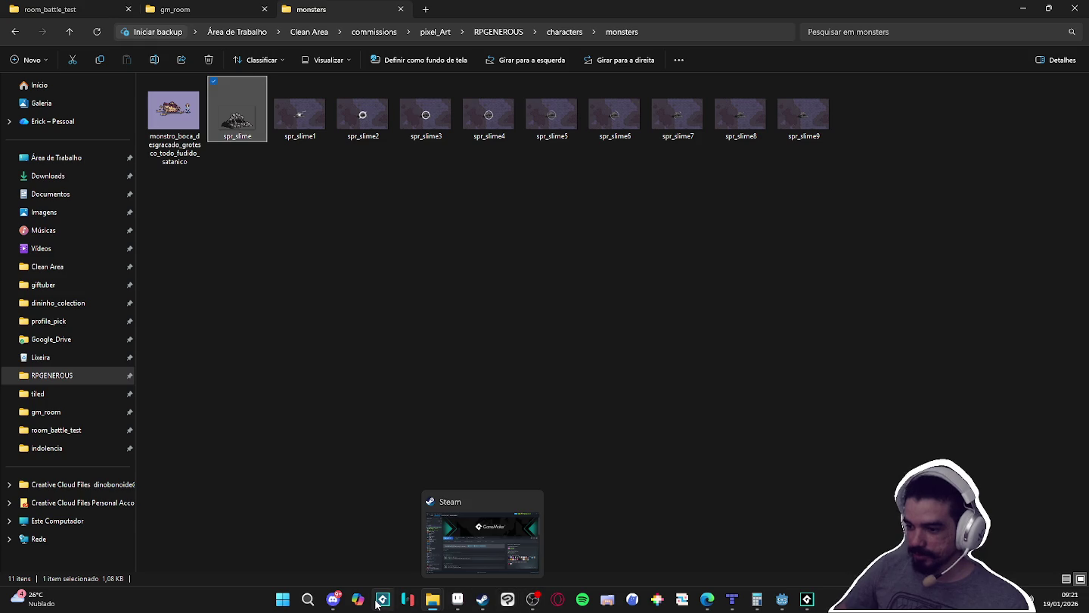
mouse_move(338, 606)
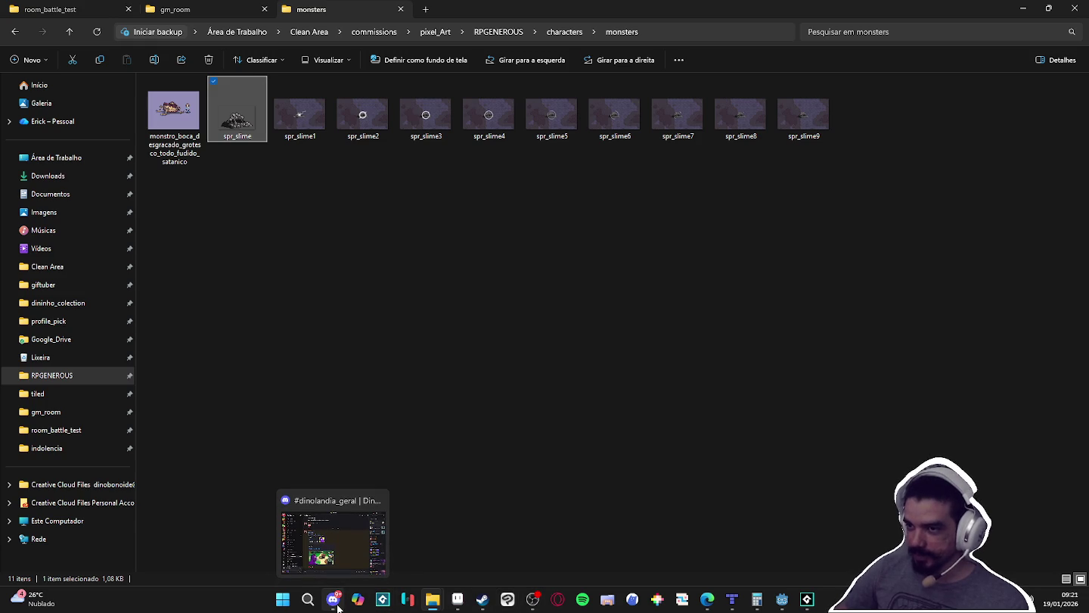
- Leave the monsters folder holding the new indolence_boss image and return to Aseprite
click(338, 603)
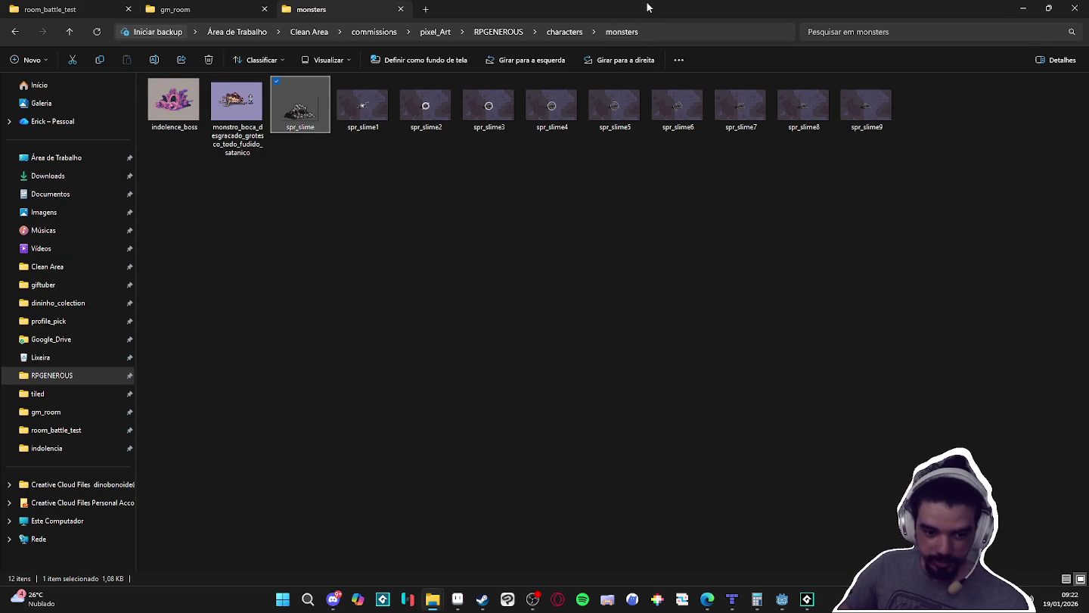
key(alt+Tab)
click(459, 599)
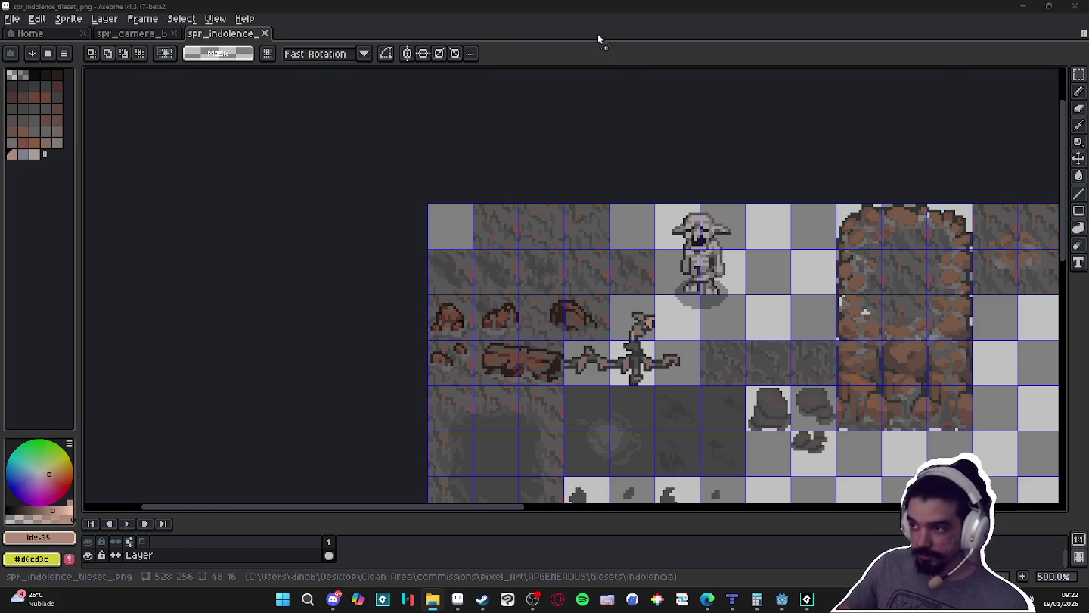
- Open indolence_boss.gif in Aseprite and zoom in on it
drag(598, 34, 597, 35)
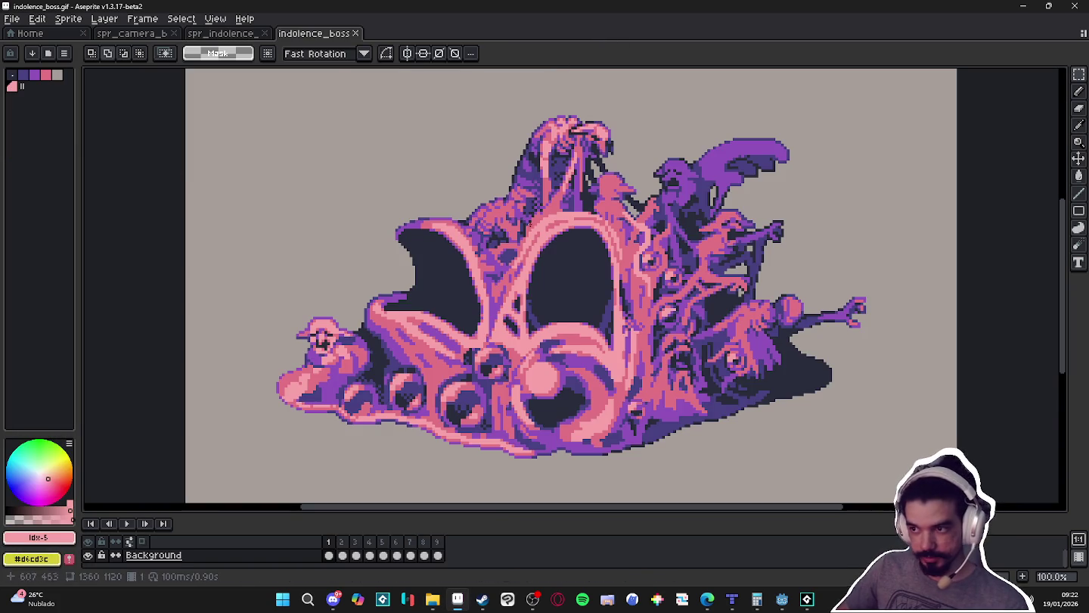
key(v)
scroll(474, 288, up, 8)
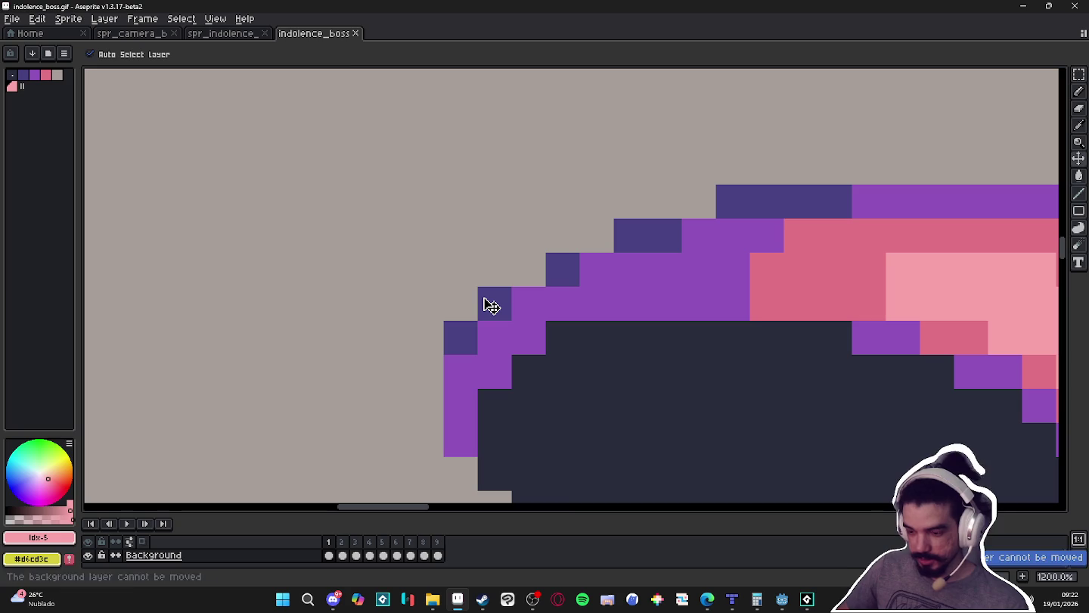
key(b)
scroll(467, 289, up, 3)
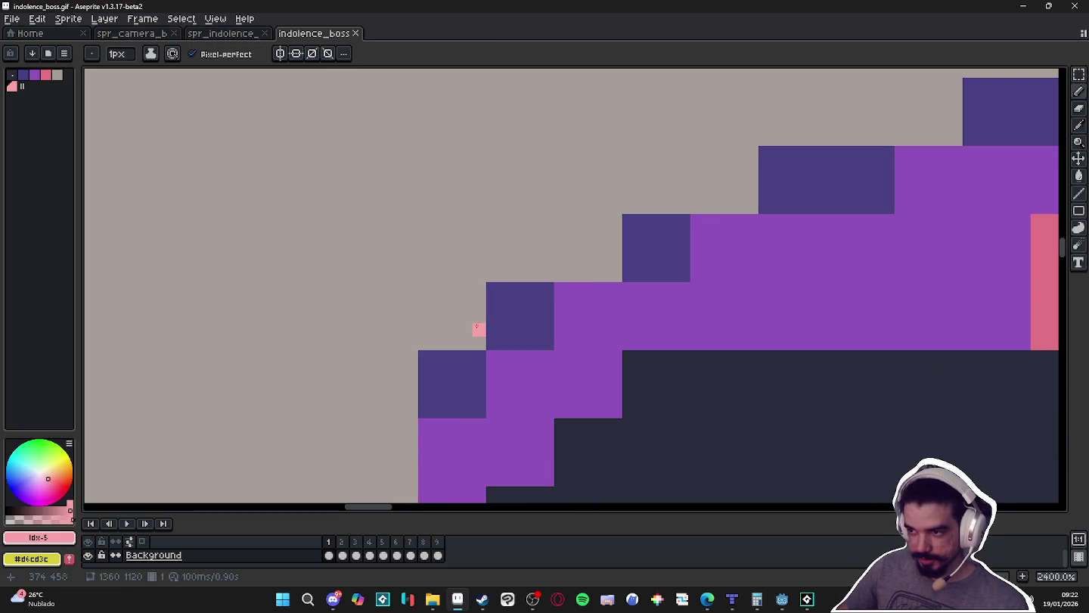
- Resize the sprite to width 1360/5, making it 272 × 224 pixels
click(68, 18)
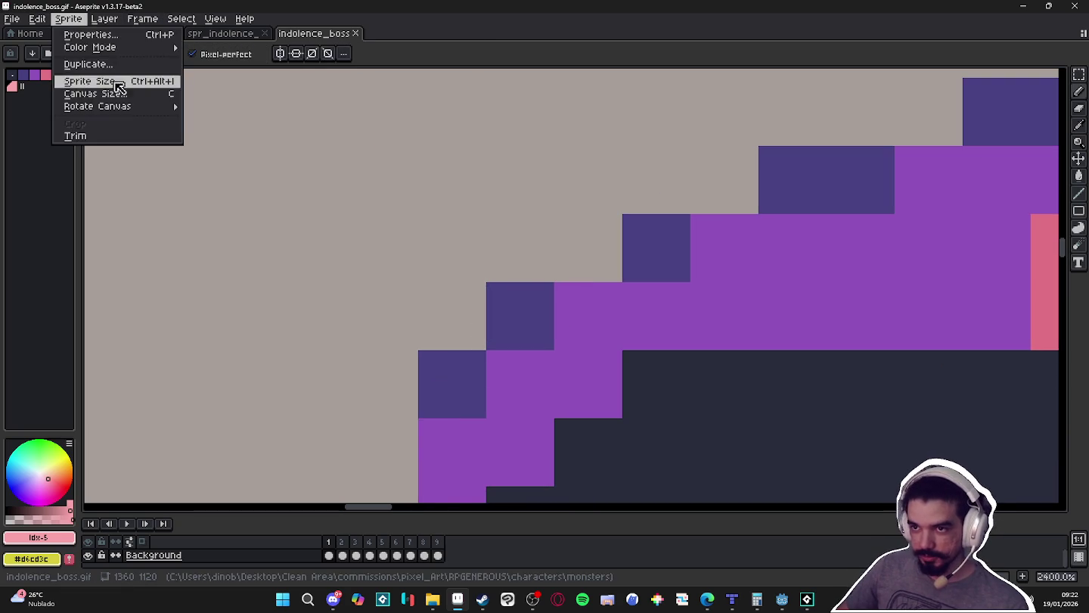
click(115, 84)
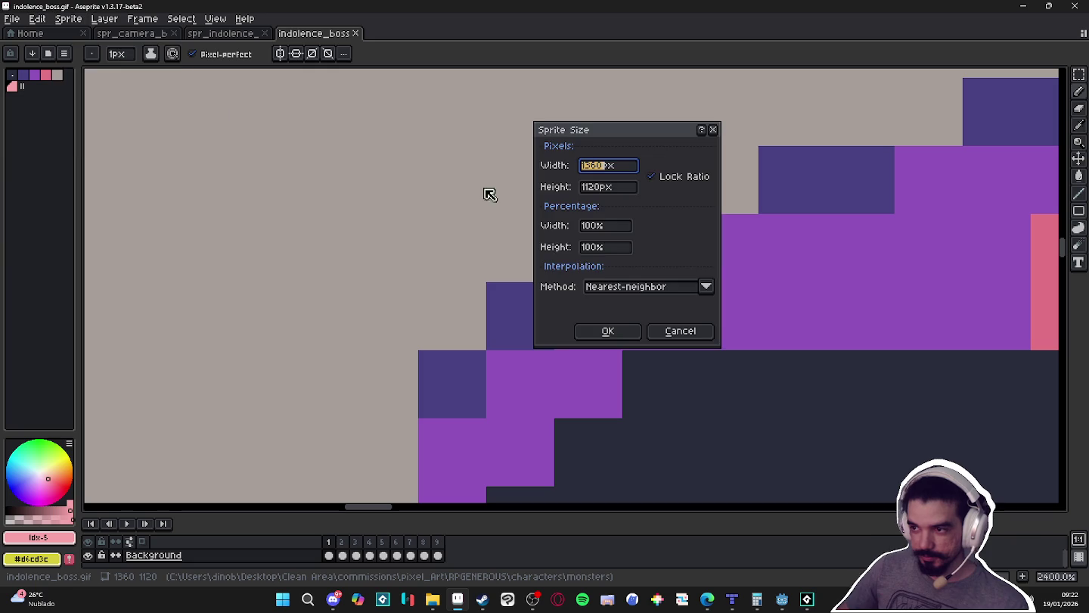
click(604, 168)
text(/5)
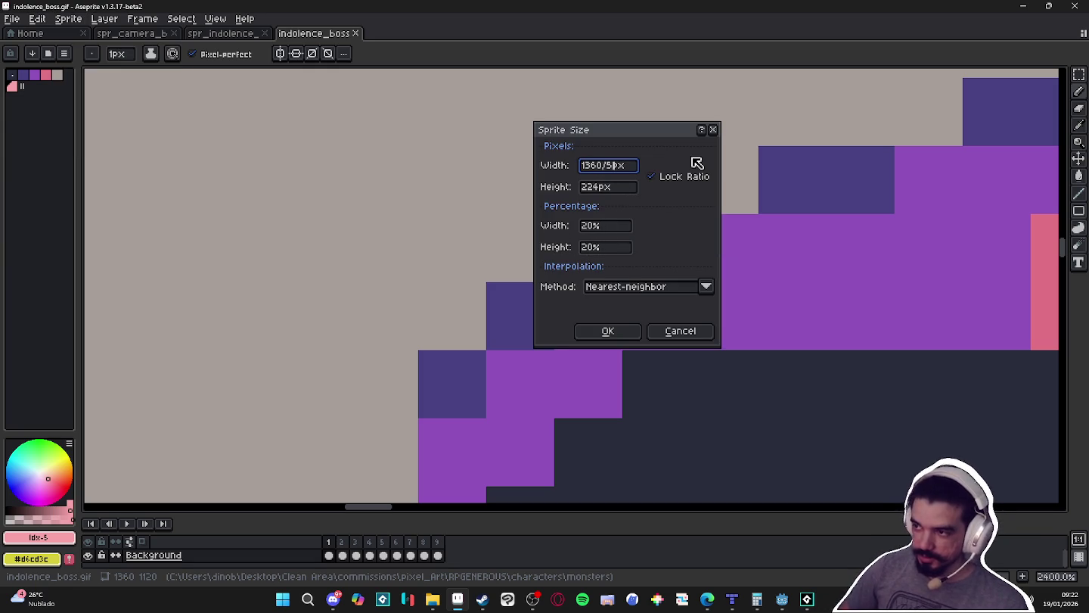
key(Return)
- Recentre the boss, convert the Background to a regular layer, then undo it
scroll(257, 150, down, 7)
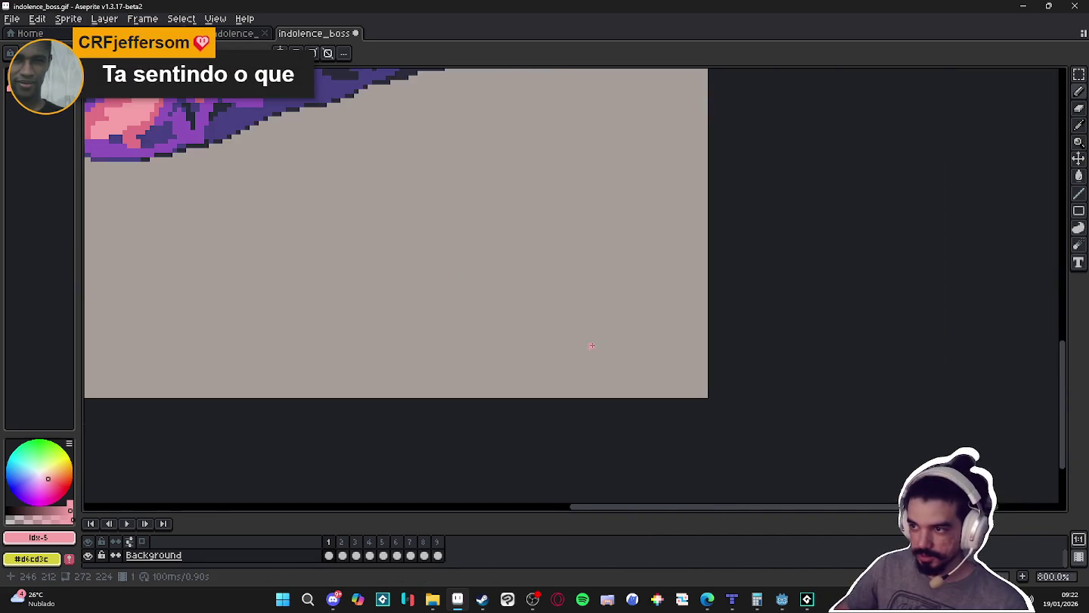
drag(519, 273, 610, 337)
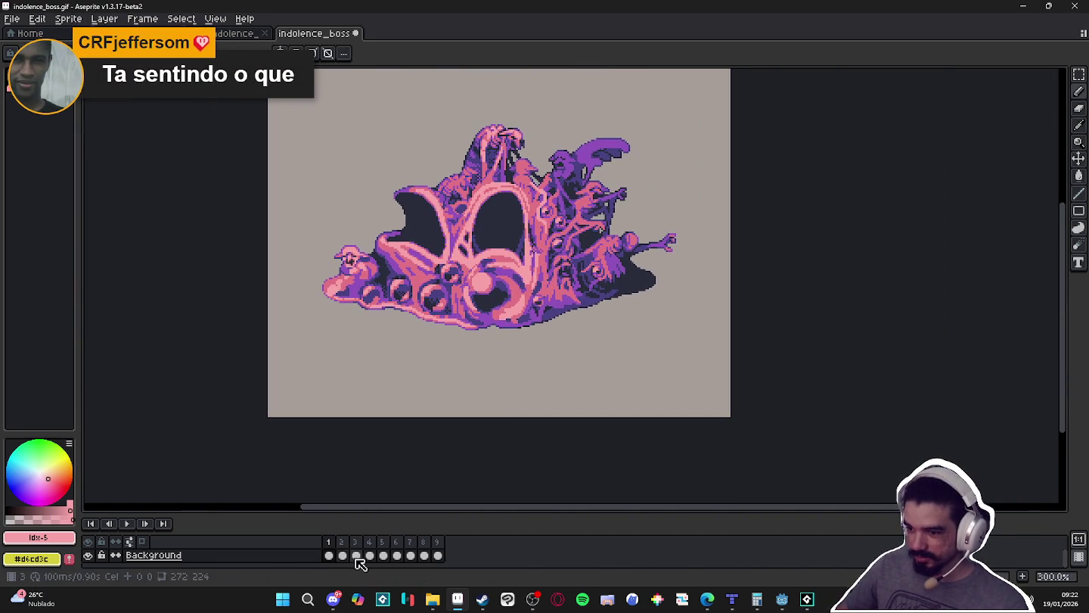
right_click(243, 563)
mouse_move(286, 521)
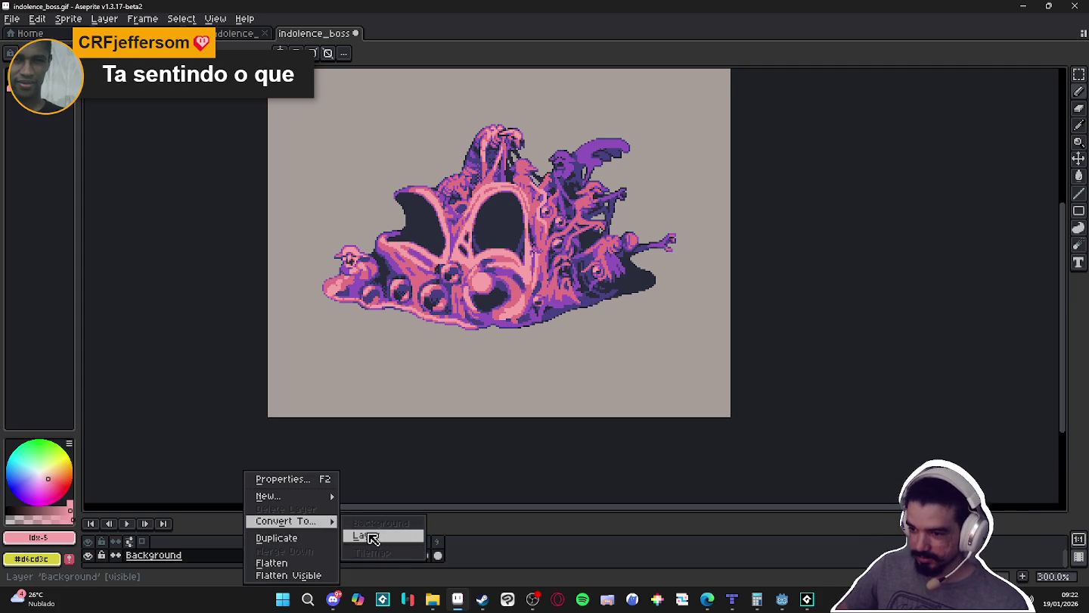
click(366, 531)
key(ctrl+z)
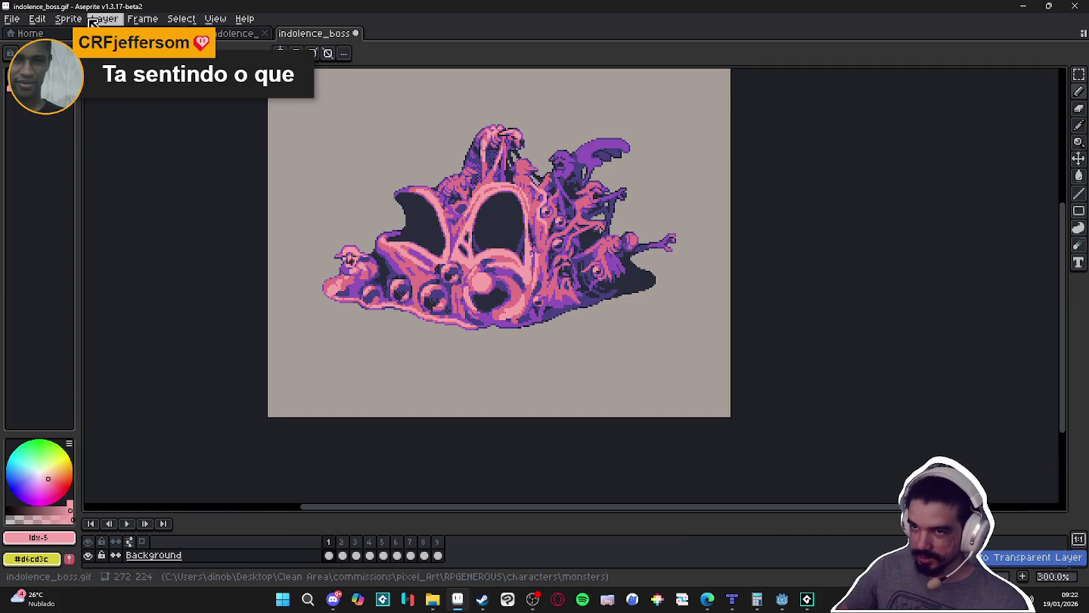
click(68, 19)
key(Escape)
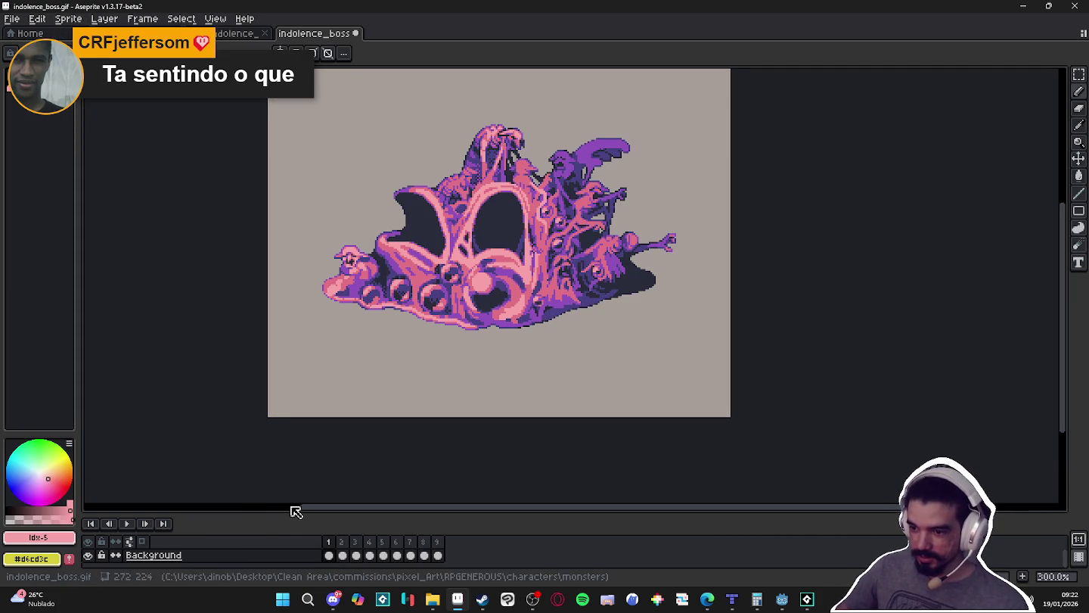
- Convert the Background into regular Layer 0 again and enlarge the timeline area
right_click(291, 554)
mouse_move(351, 521)
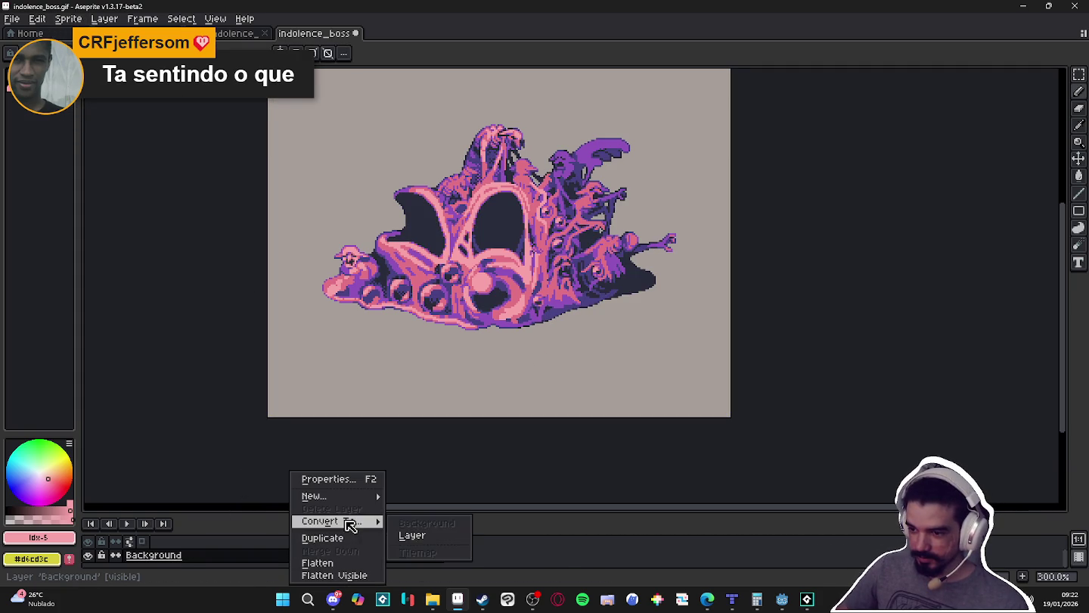
click(417, 536)
drag(382, 513, 400, 454)
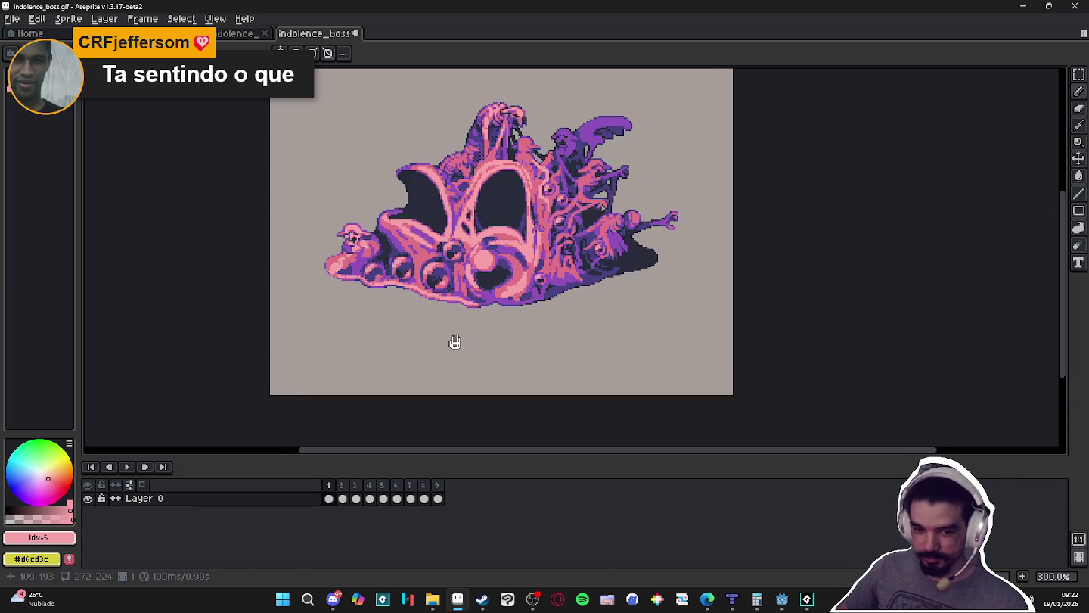
scroll(455, 340, down, 1)
key(w)
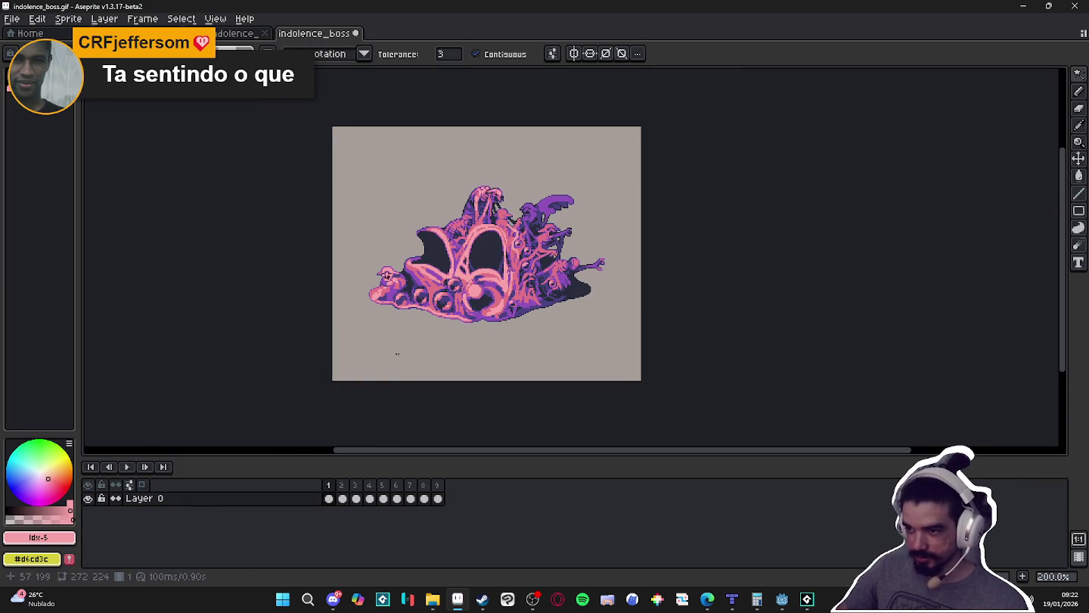
scroll(357, 349, up, 2)
- Replace the grey #a69e9a backdrop colour with transparency via Replace Color
alt+click(358, 350)
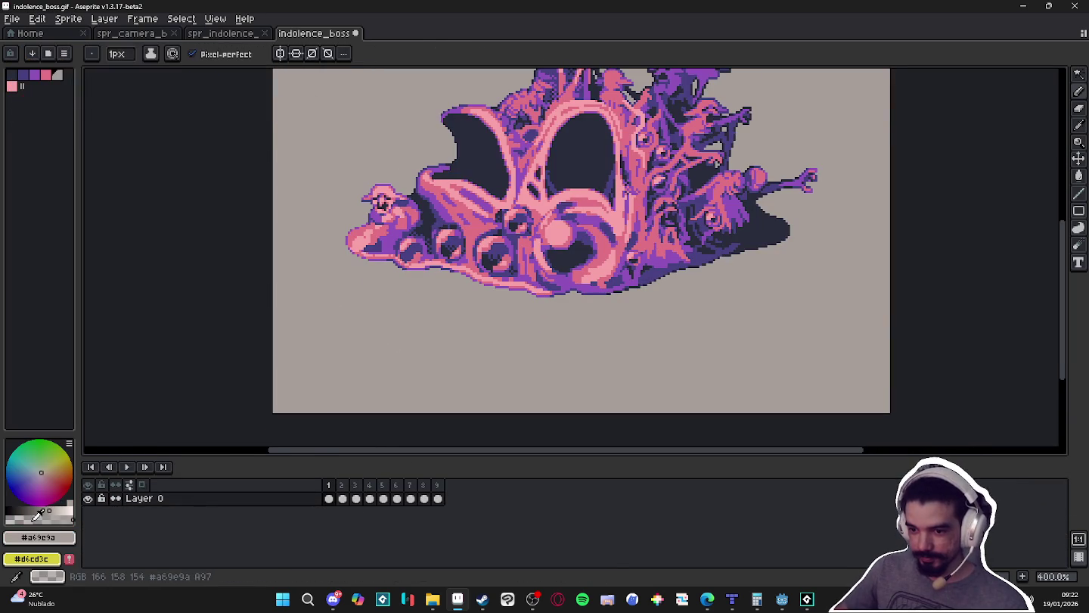
alt+right_click(359, 350)
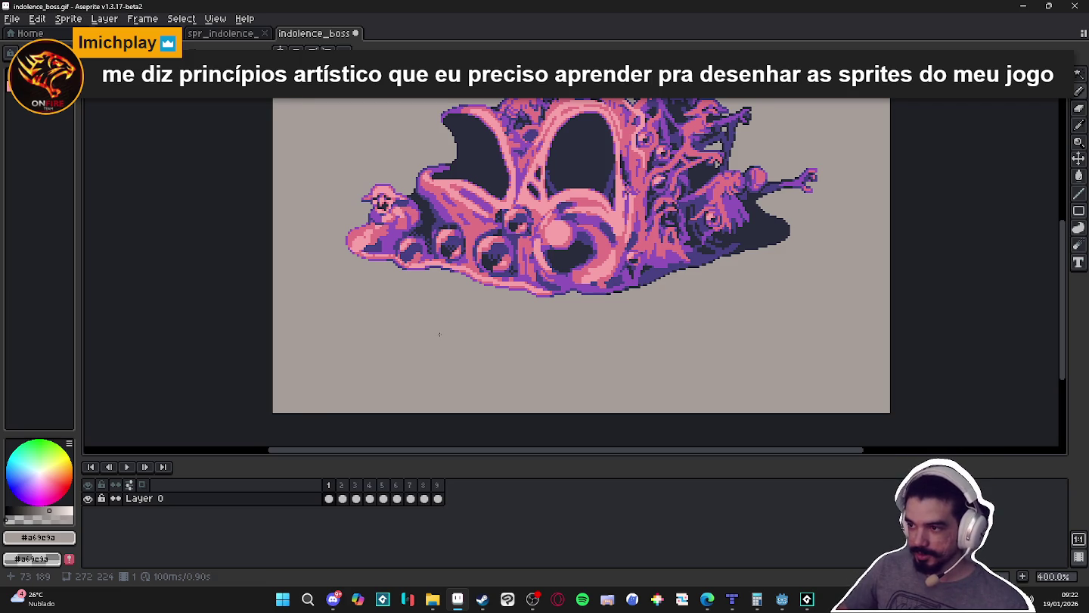
scroll(439, 333, down, 1)
key(shift+r)
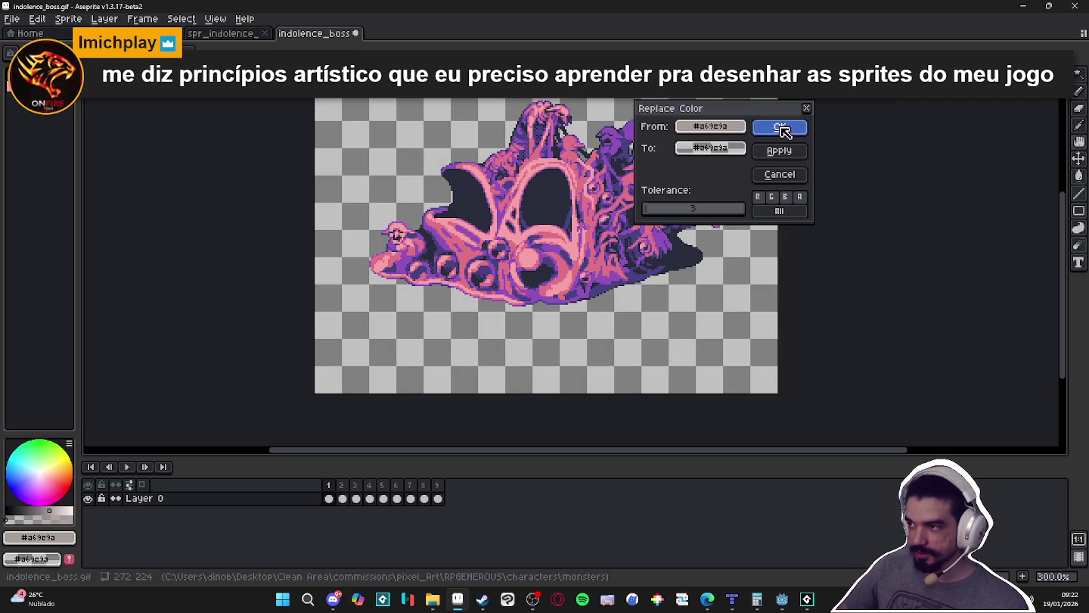
click(783, 131)
scroll(555, 195, down, 1)
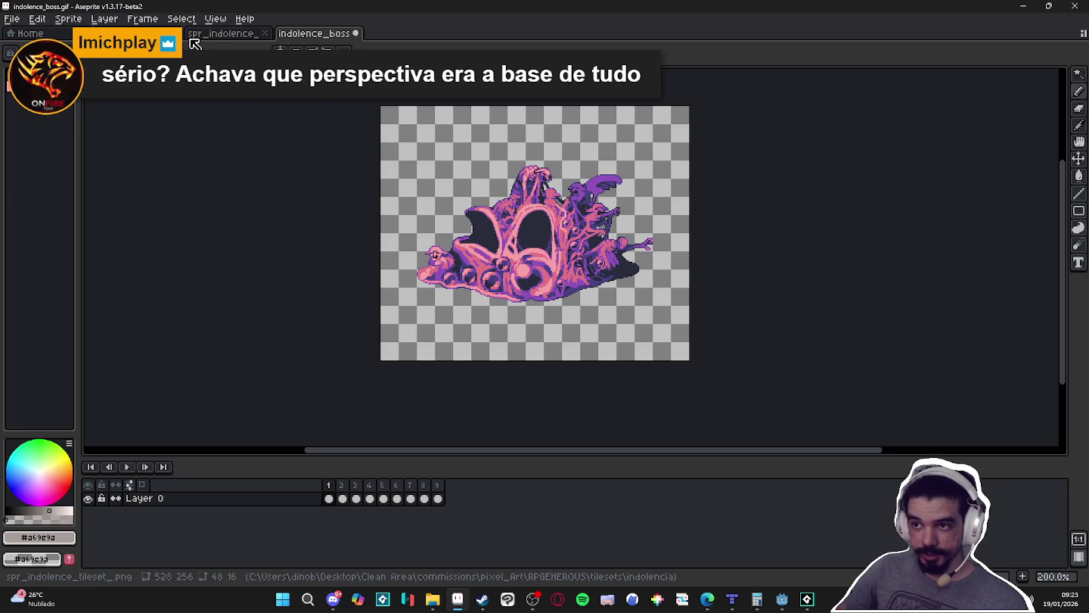
- In GameMaker, expand the 0. Castle of Courage Areas, bridge and mirror_room sprite folders
click(128, 33)
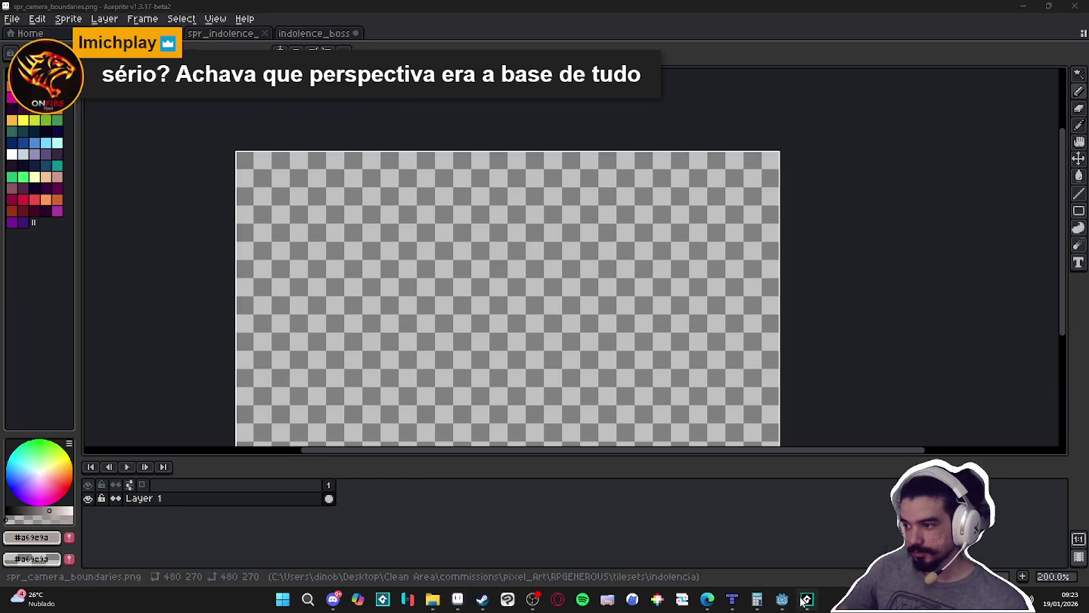
click(807, 599)
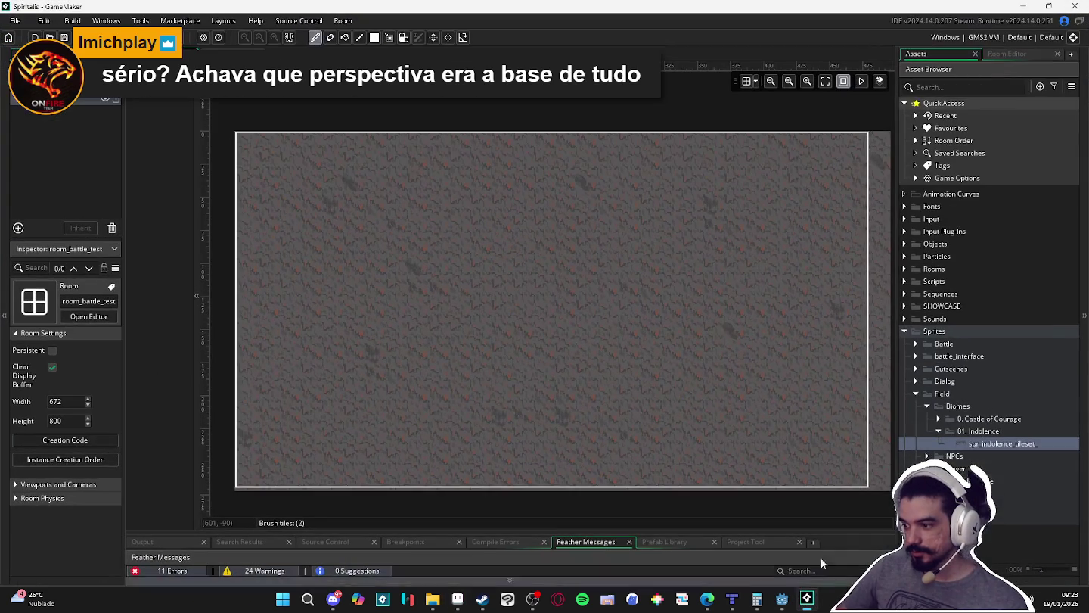
click(938, 420)
click(949, 430)
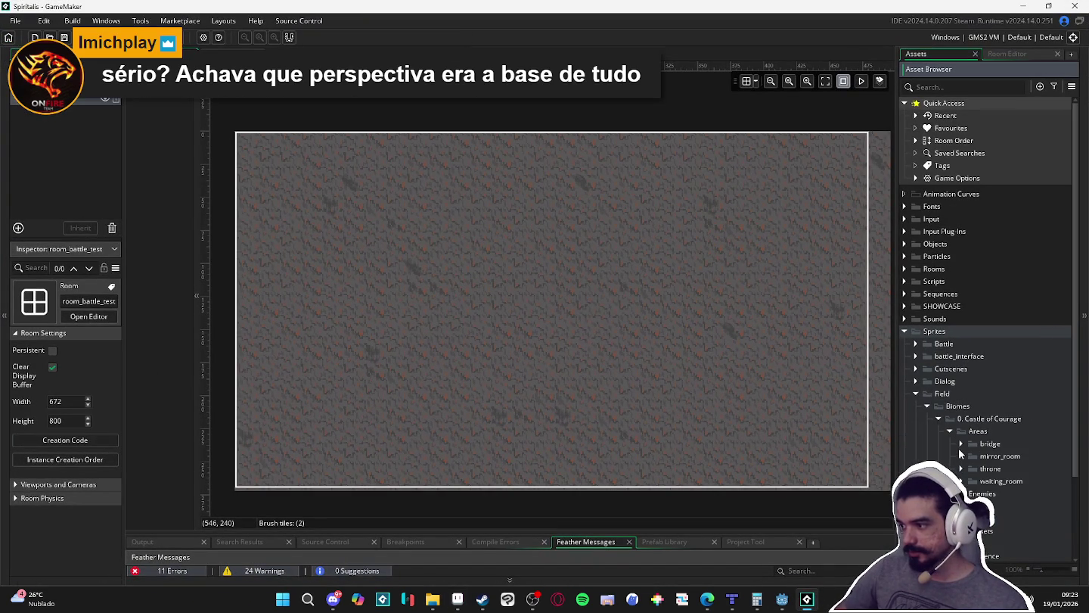
click(961, 445)
click(962, 469)
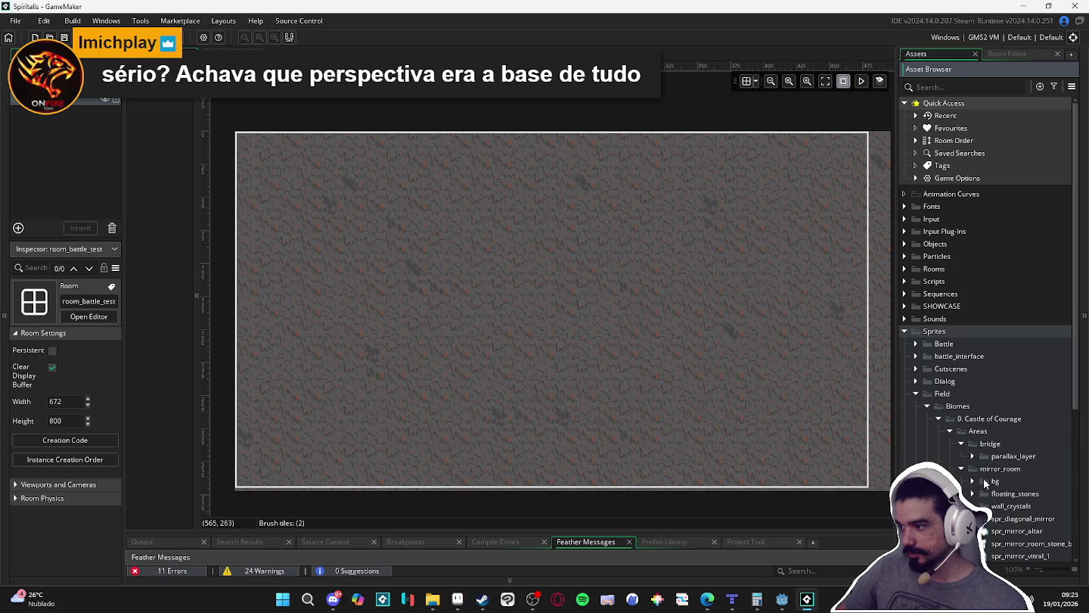
- Expand Rooms > Biomes > 0. castle_of_courage to list the castle rooms
click(904, 269)
click(916, 281)
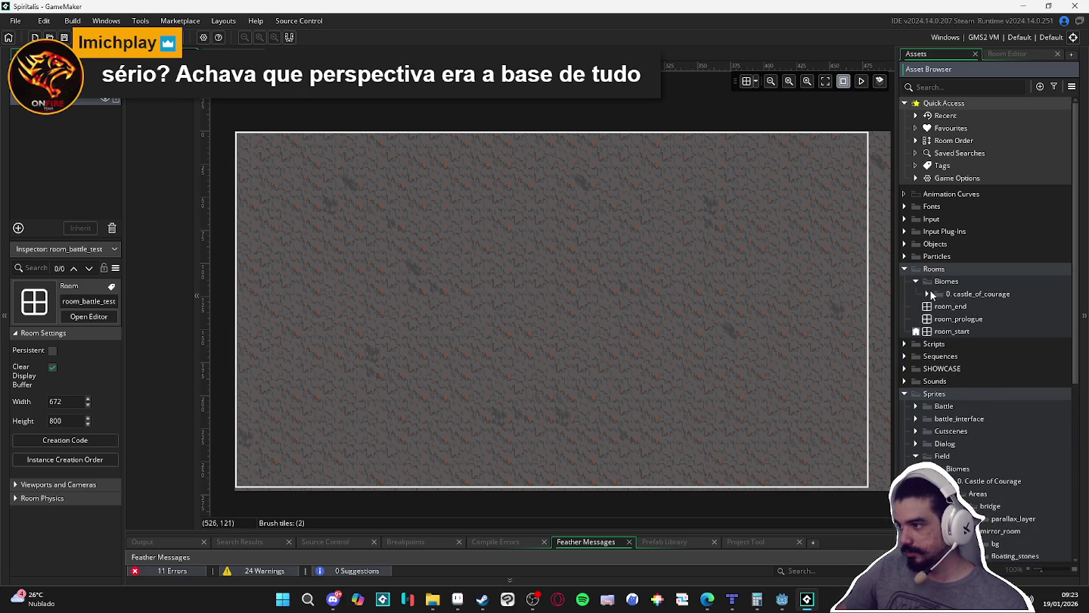
click(928, 293)
- Open room_4_castle_mirror in the room editor and zoom around it
double_click(990, 355)
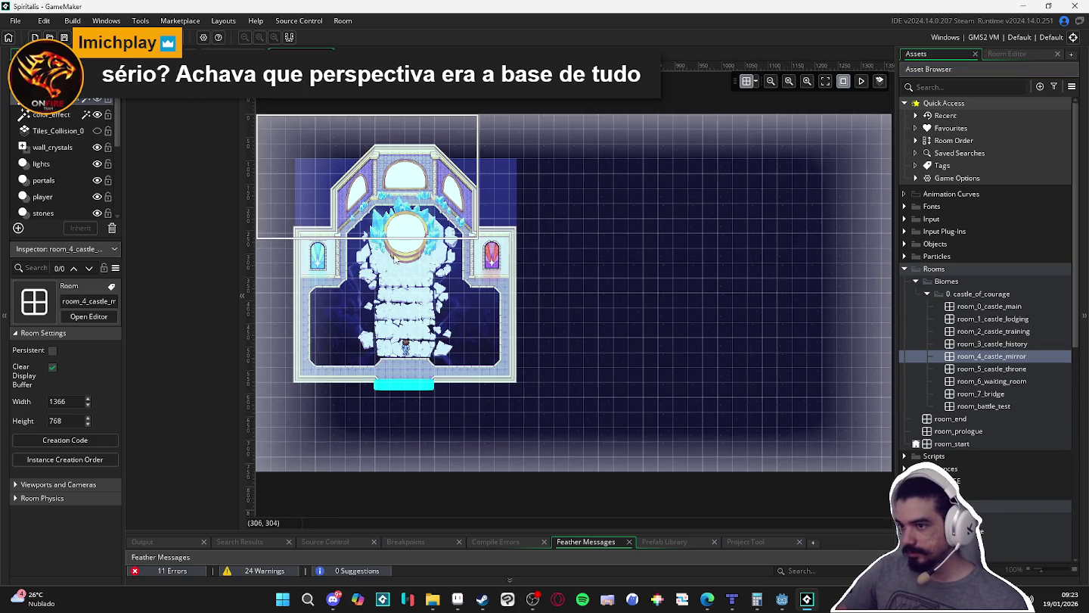
scroll(387, 260, up, 3)
scroll(453, 333, down, 2)
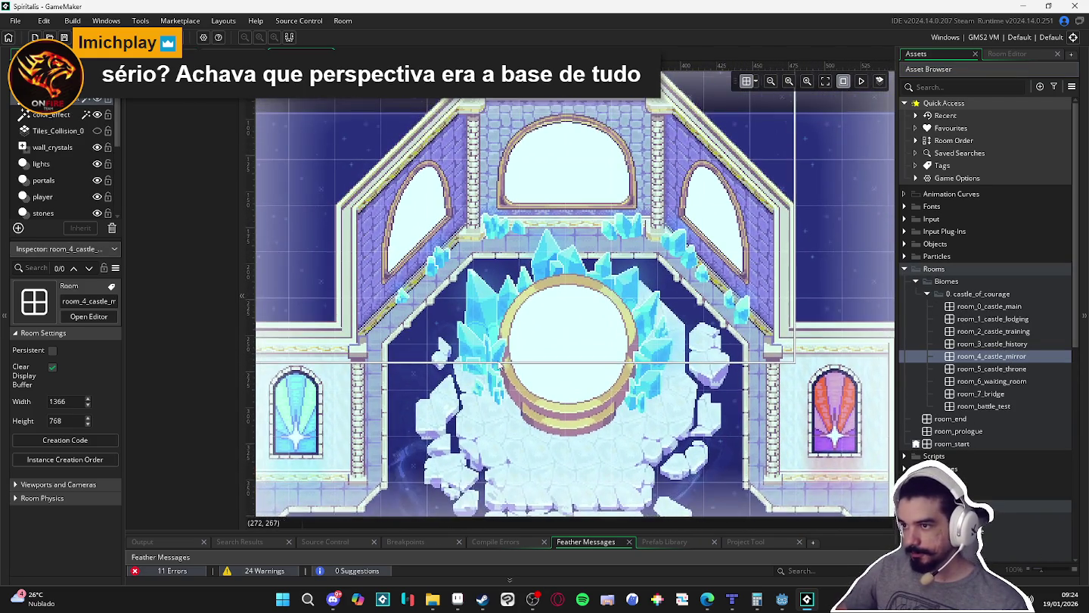
scroll(511, 406, up, 2)
scroll(545, 341, down, 4)
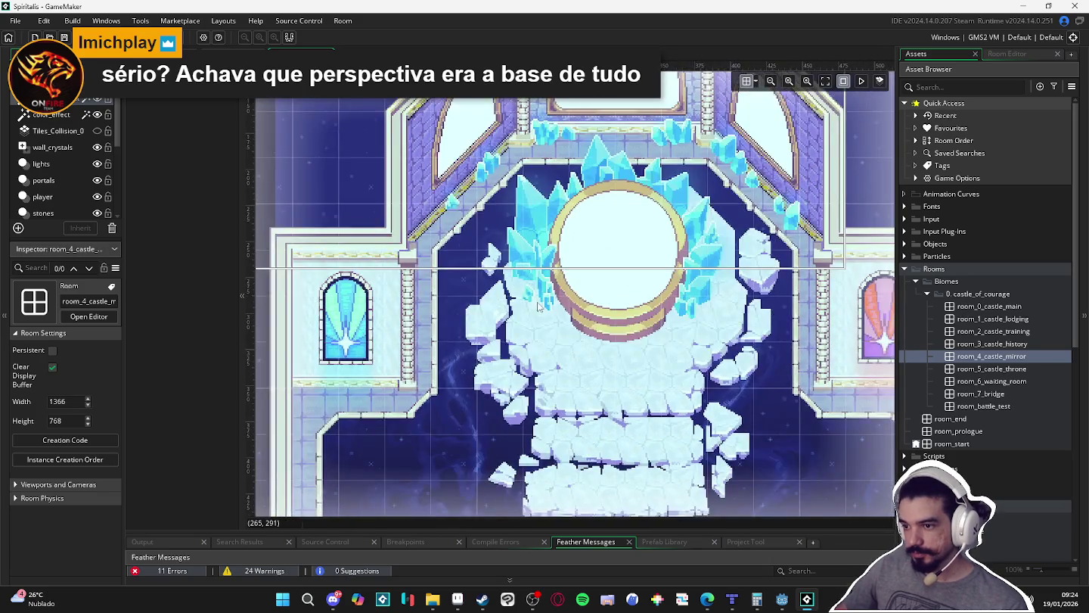
scroll(561, 288, down, 3)
scroll(643, 188, down, 3)
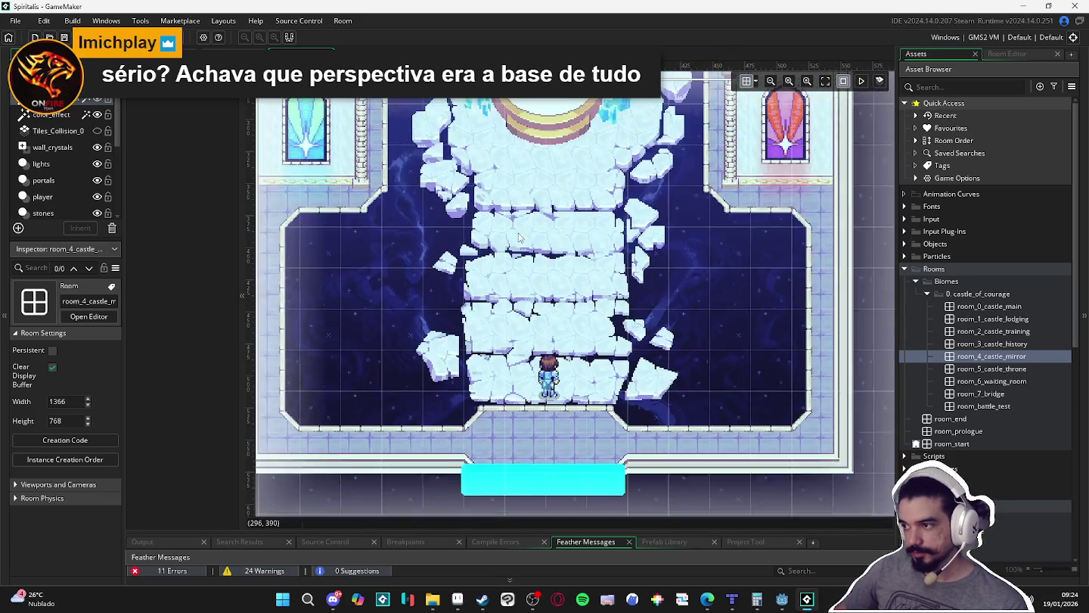
scroll(697, 224, up, 4)
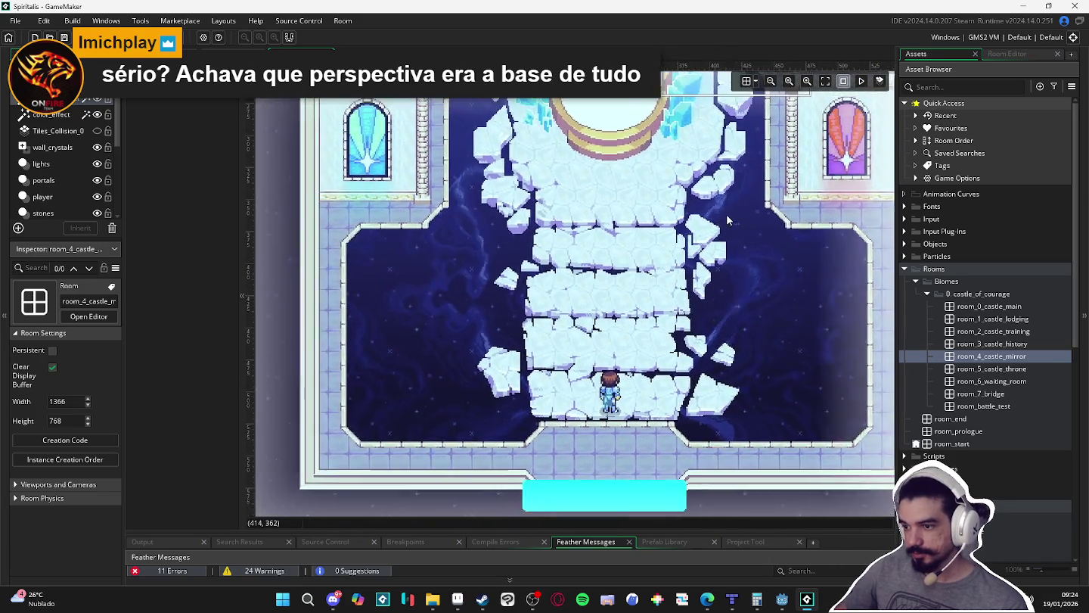
scroll(693, 262, up, 5)
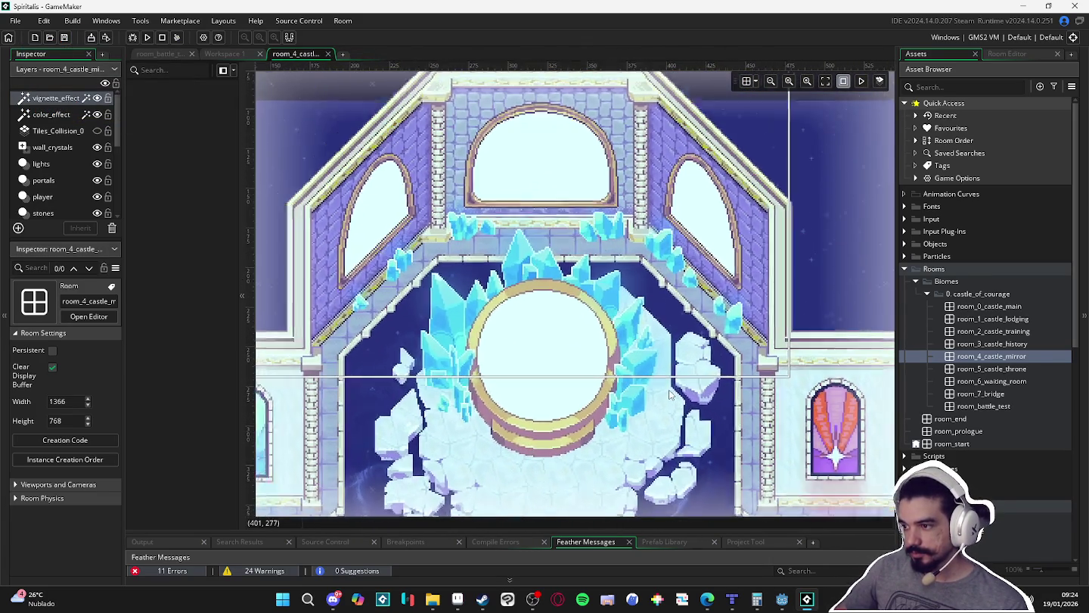
scroll(669, 393, down, 1)
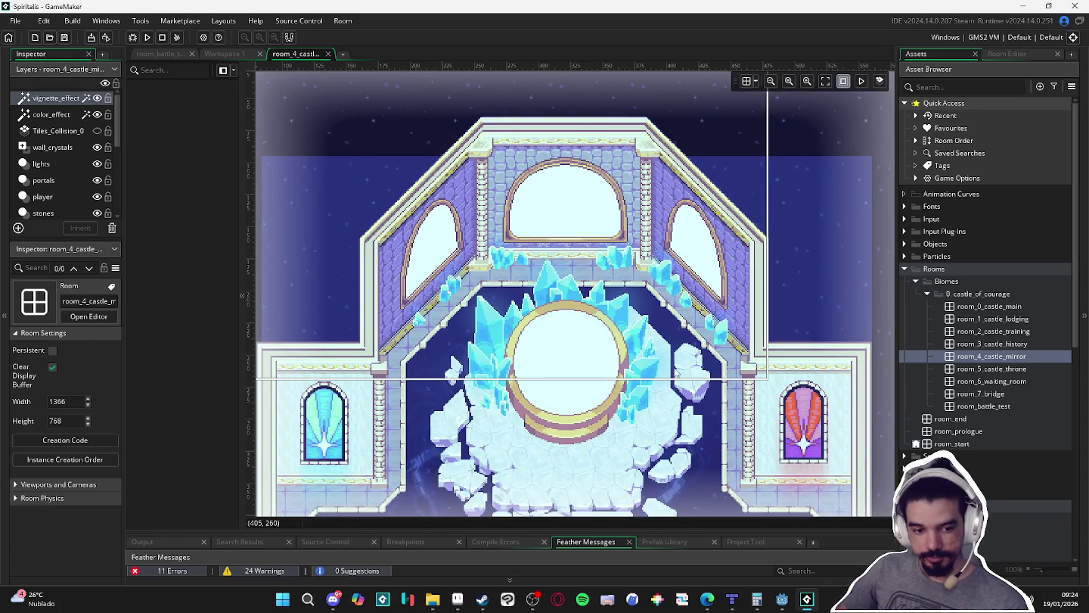
scroll(675, 371, down, 1)
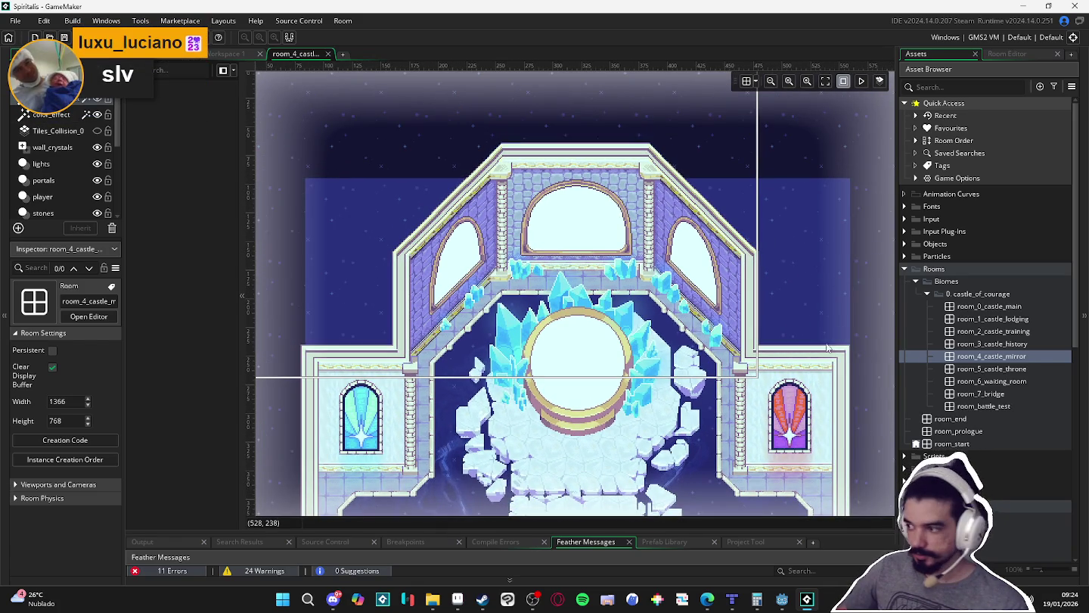
- Open room_5_castle_throne and room_6_waiting_room, then select room_0_castle_main
double_click(1030, 370)
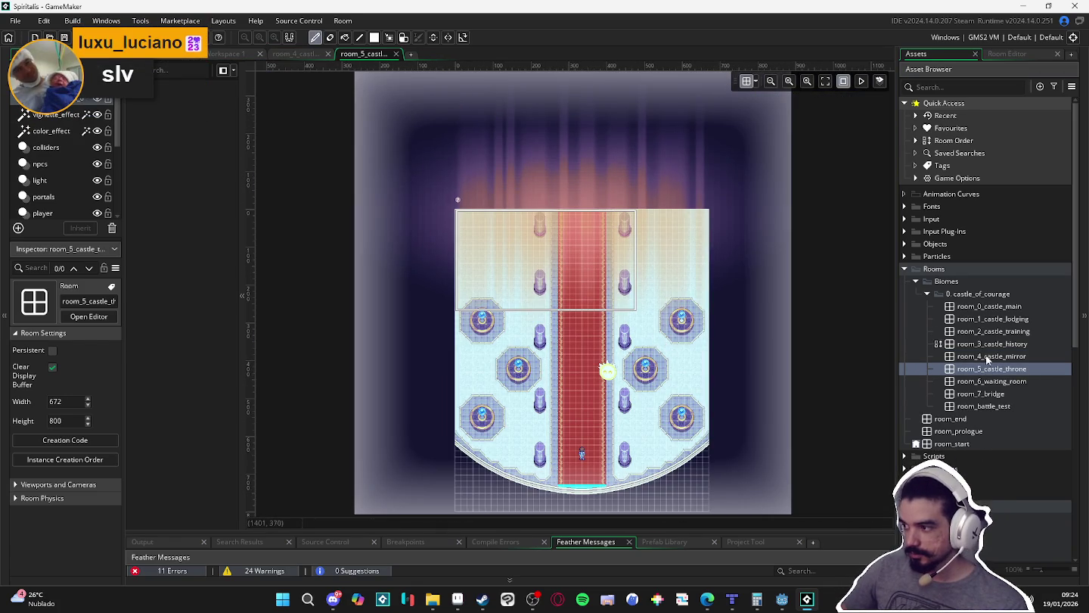
double_click(996, 382)
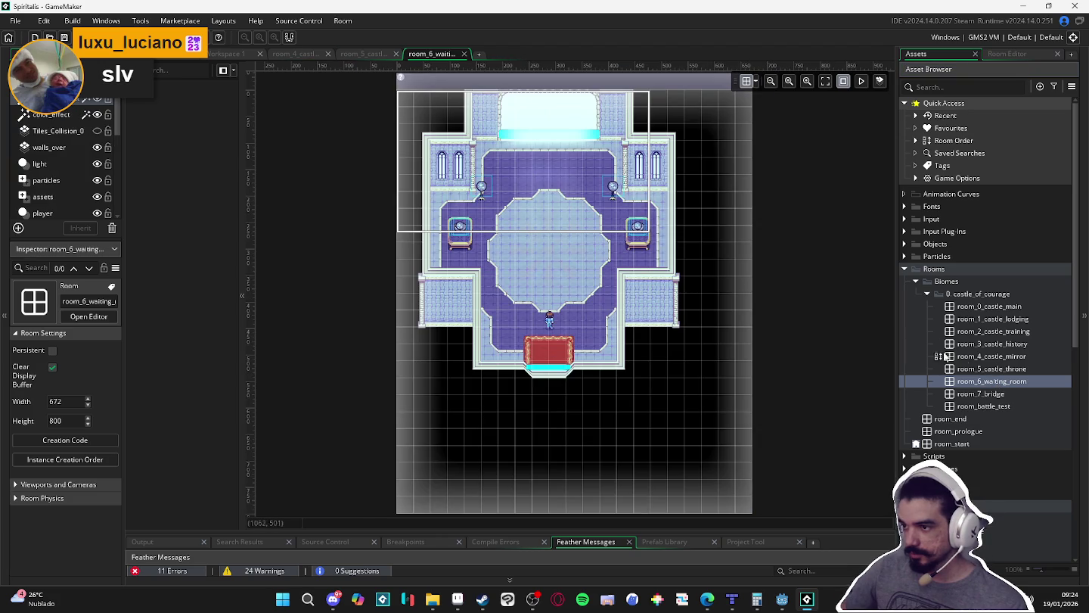
scroll(563, 313, up, 5)
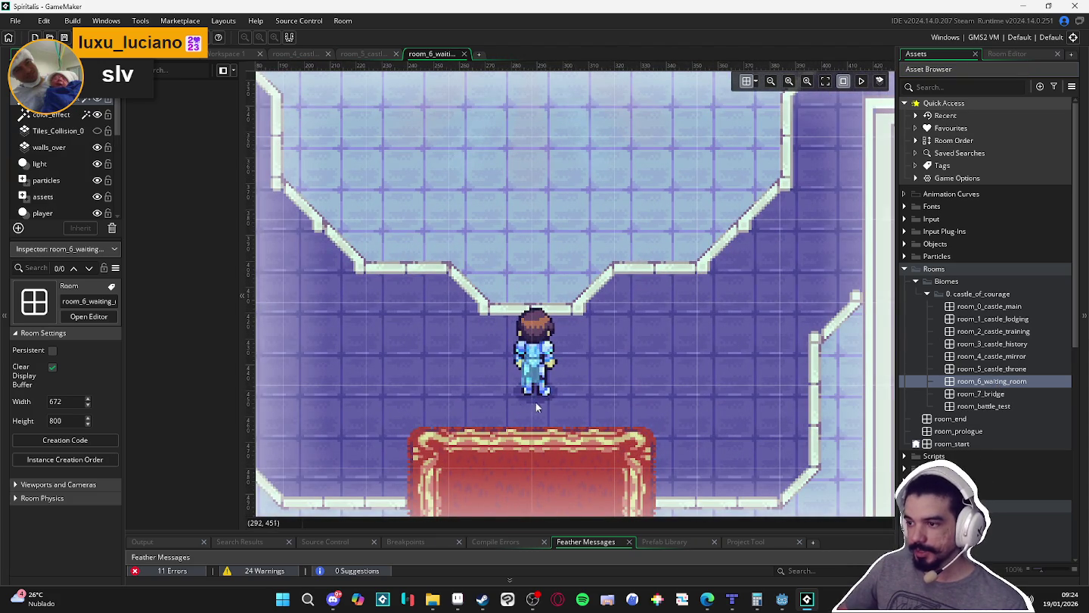
scroll(548, 390, down, 3)
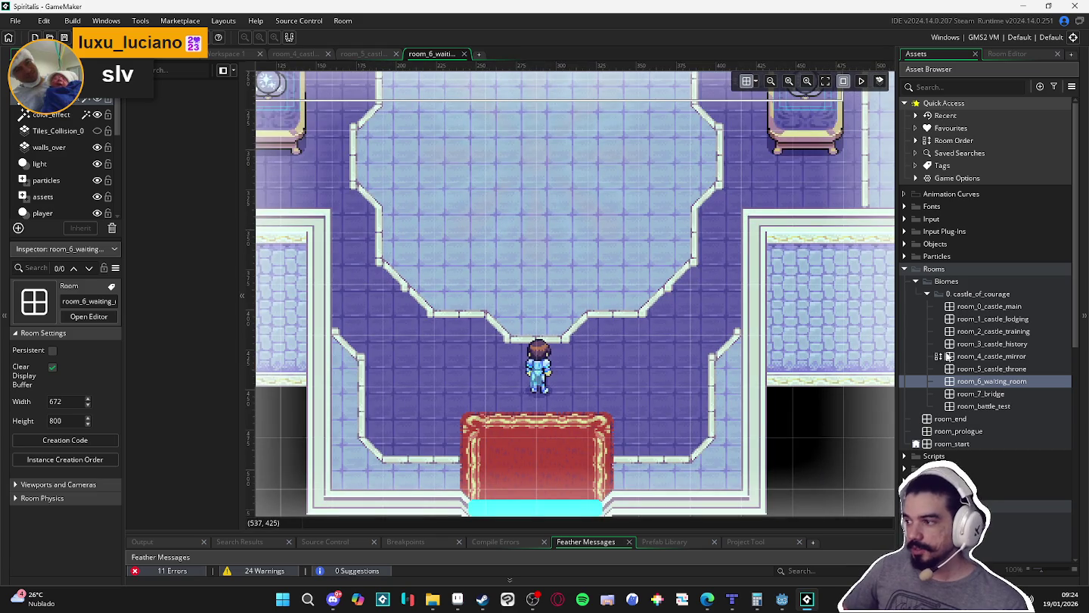
click(1002, 308)
- Open room_0_castle_main in the room editor and zoom toward the right-hand statue
double_click(1002, 308)
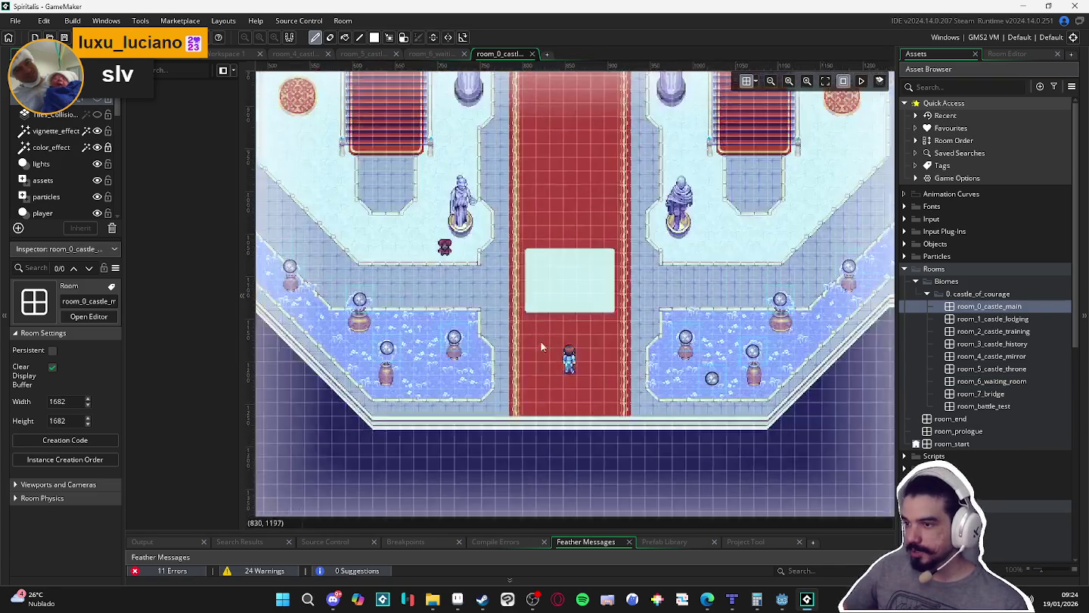
scroll(446, 219, up, 4)
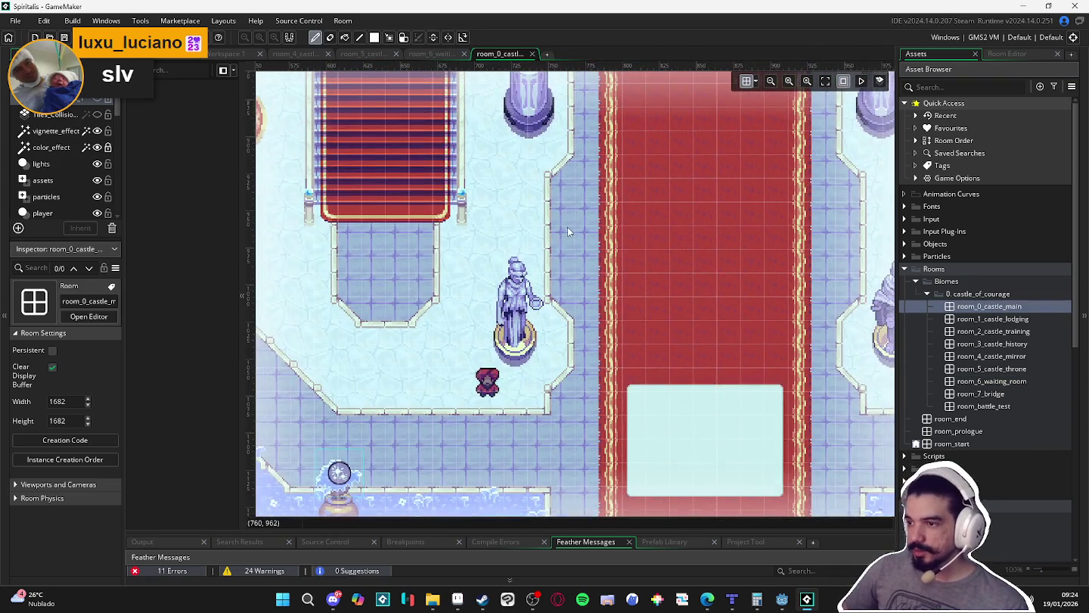
scroll(550, 290, down, 1)
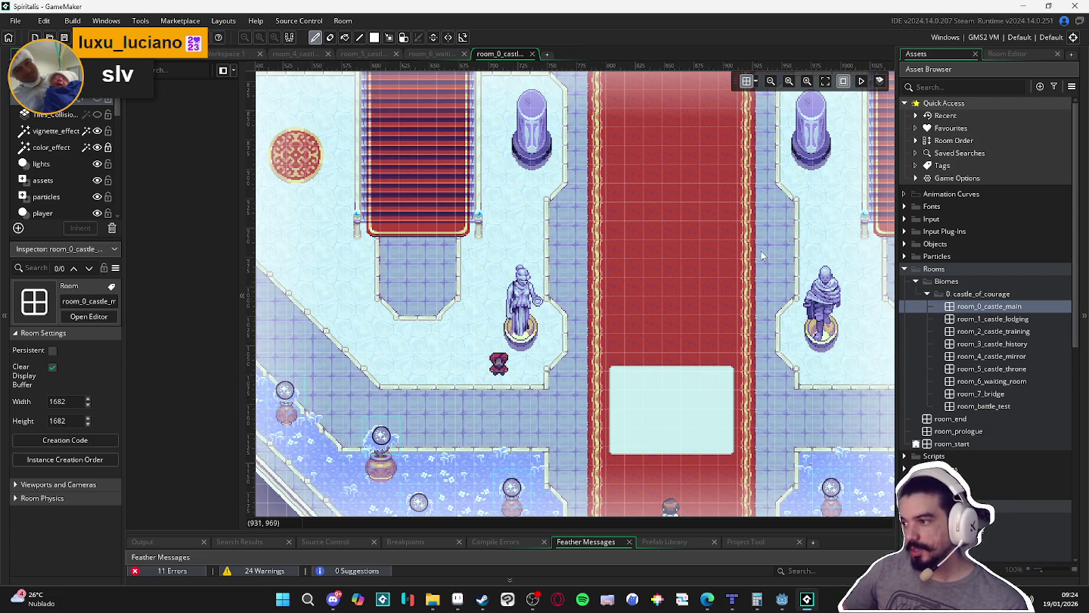
mouse_move(761, 252)
mouse_down()
mouse_move(693, 330)
mouse_move(583, 333)
mouse_up()
scroll(679, 302, up, 2)
scroll(679, 302, up, 2)
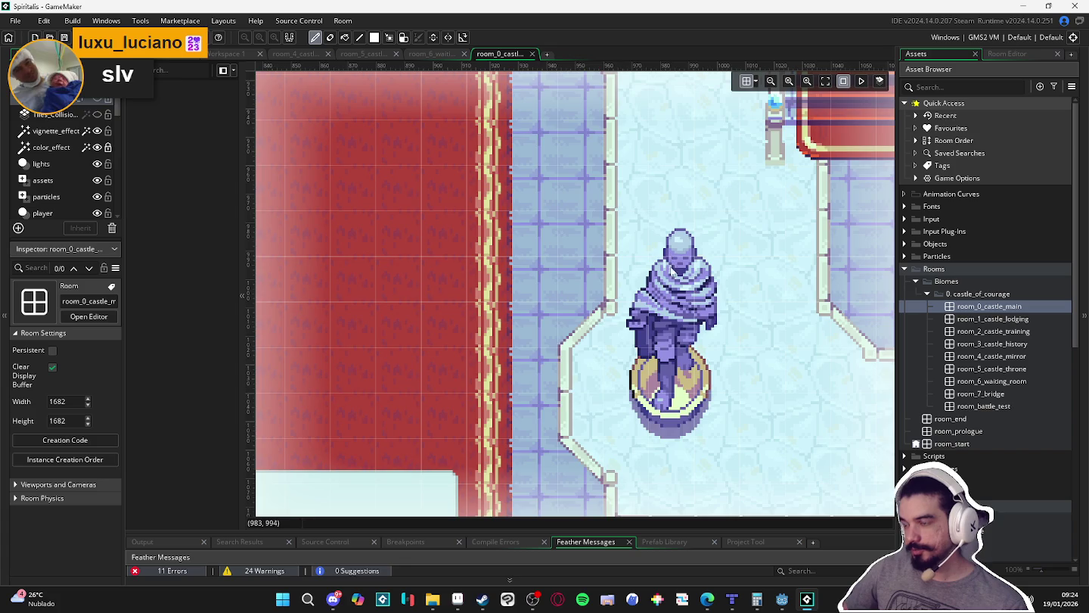
scroll(678, 304, down, 1)
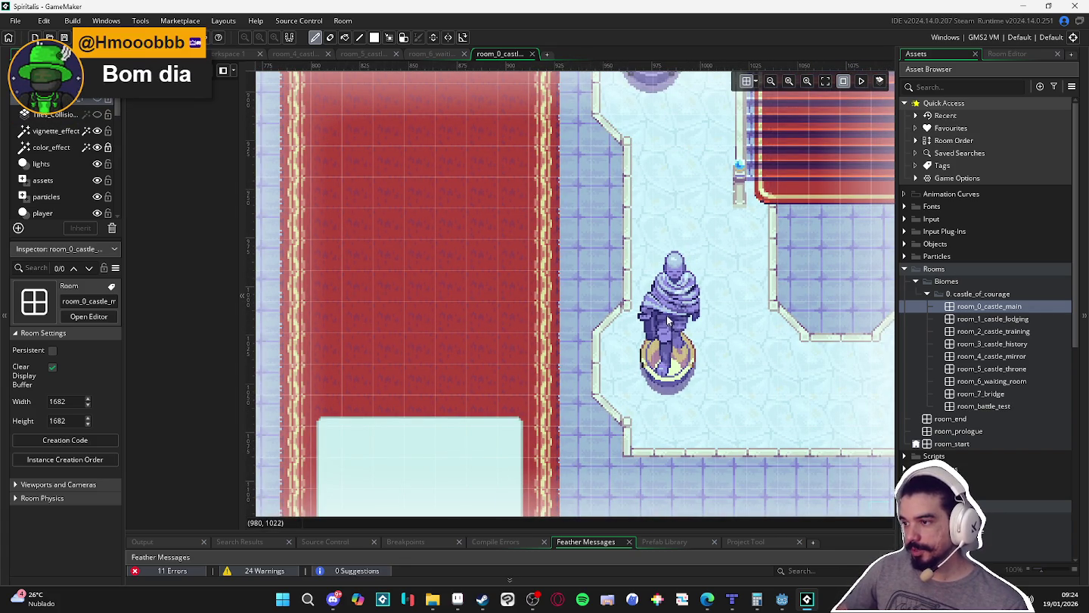
scroll(636, 359, down, 1)
- Pan across the hall to view both statues, the carpet and the lower pillars
drag(503, 311, 617, 335)
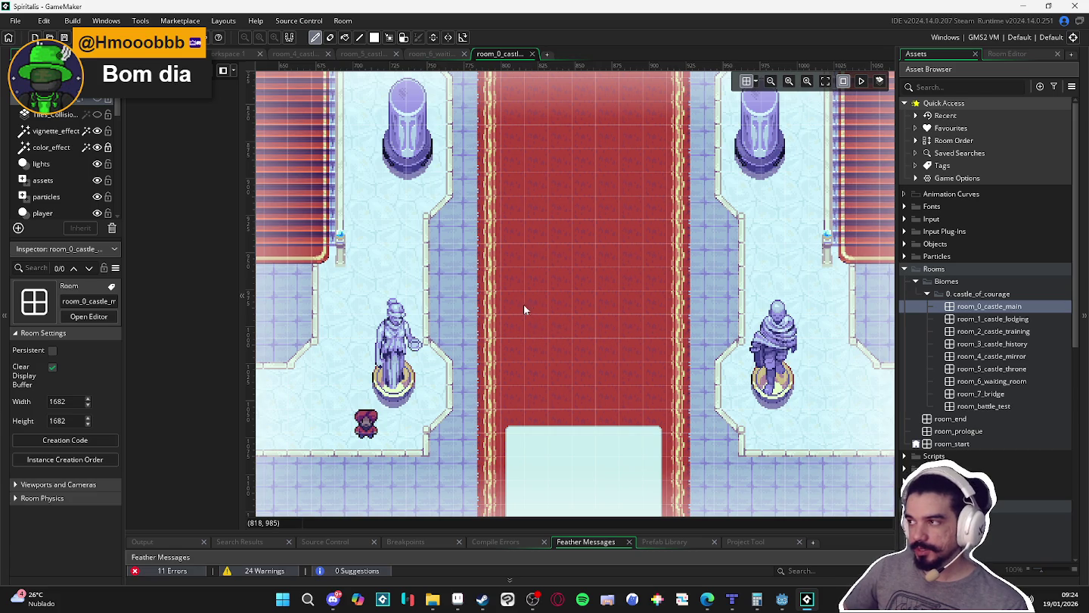
scroll(382, 358, up, 1)
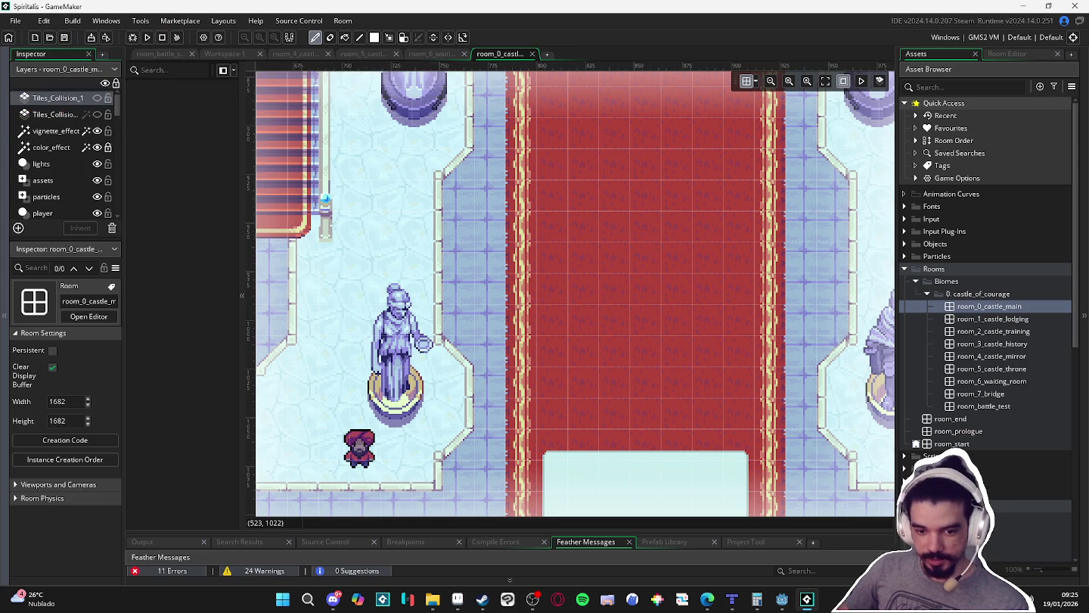
scroll(650, 225, down, 1)
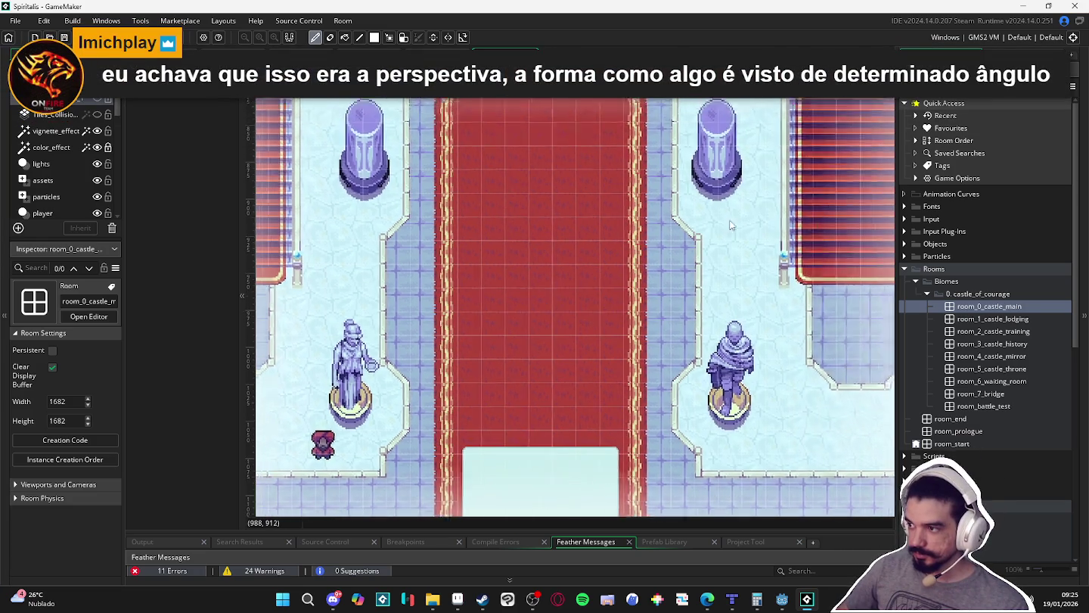
scroll(583, 330, down, 2)
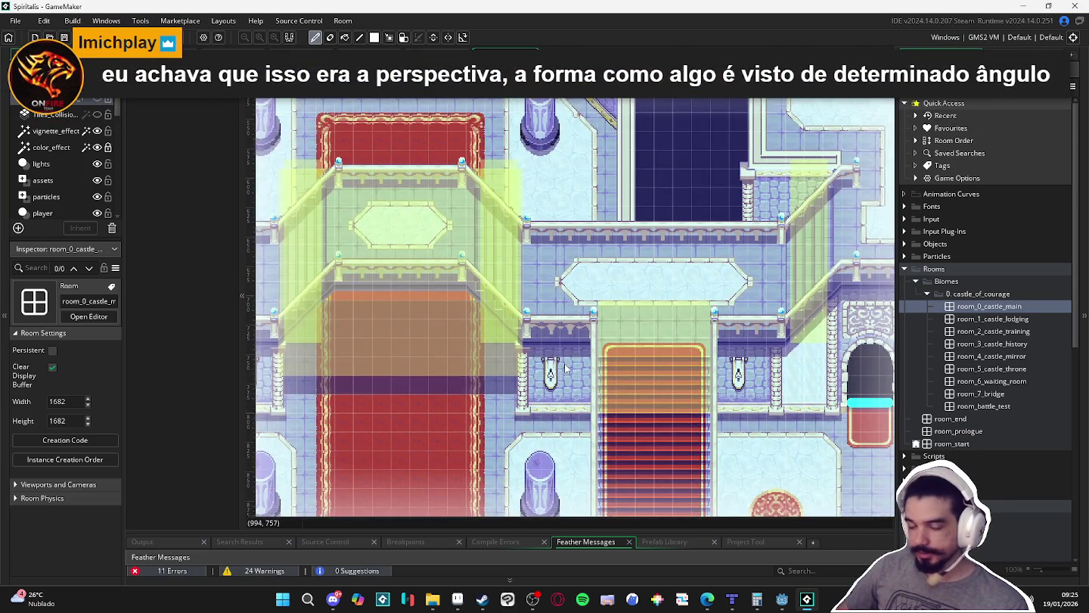
scroll(559, 370, up, 1)
scroll(564, 370, down, 1)
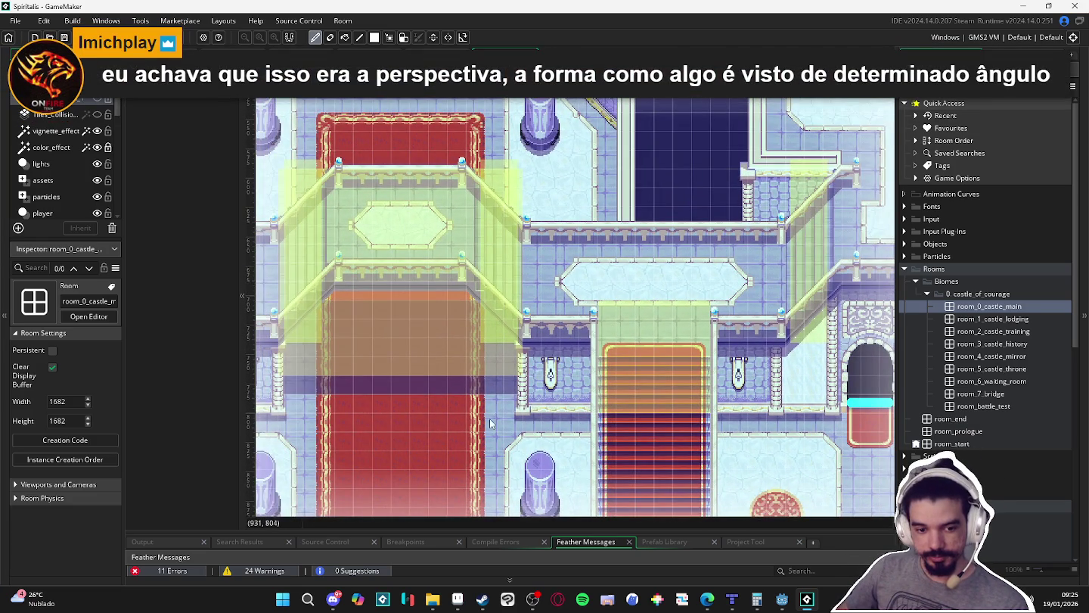
drag(490, 424, 549, 344)
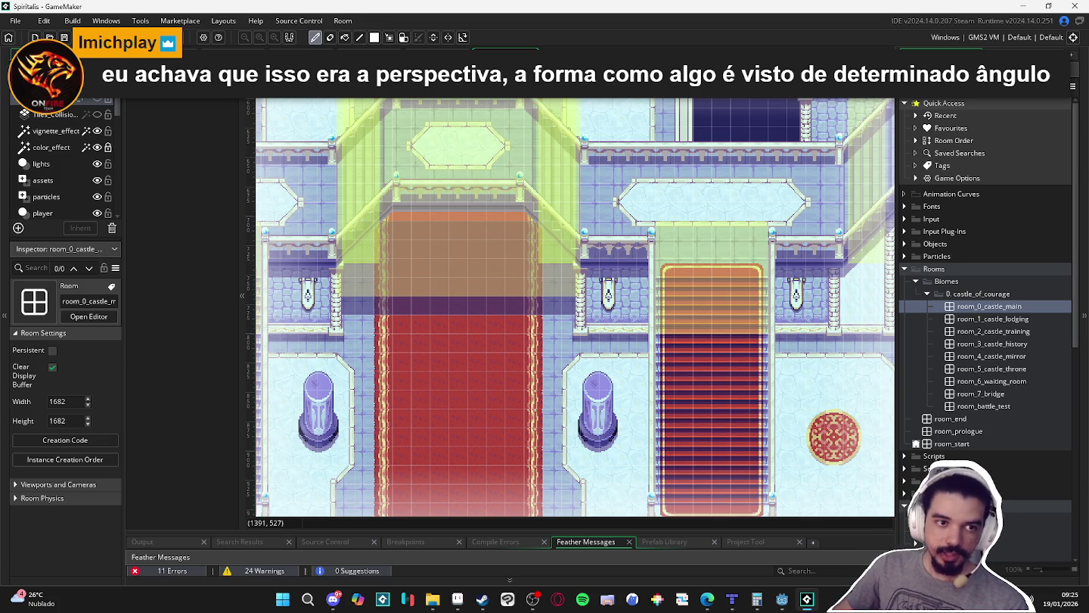
- In Edge, search for 'cavalera perspective' and show the image results
key(alt+Tab)
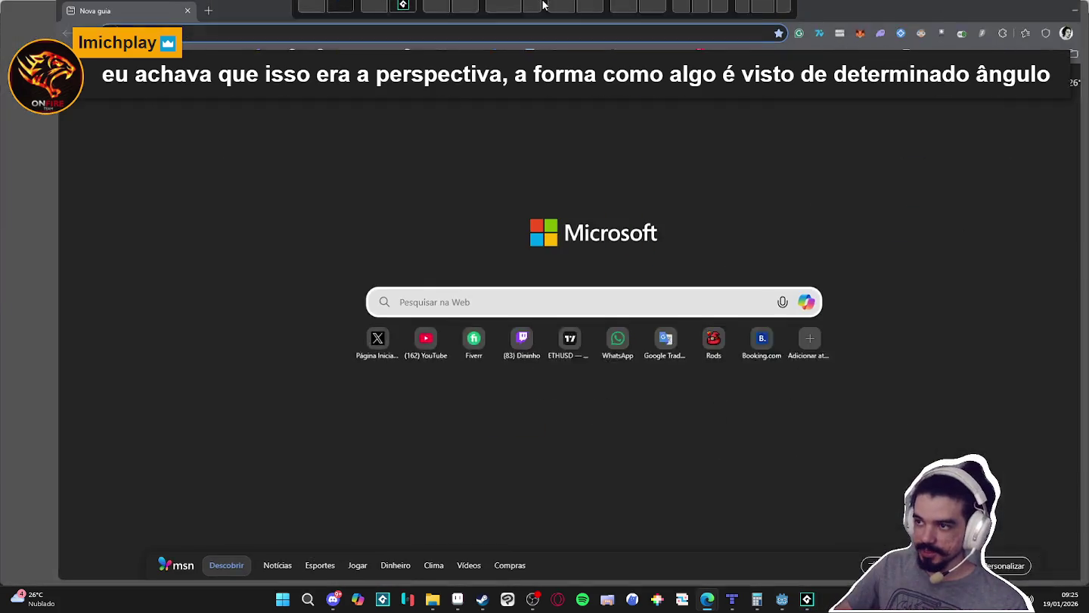
text(cavalete)
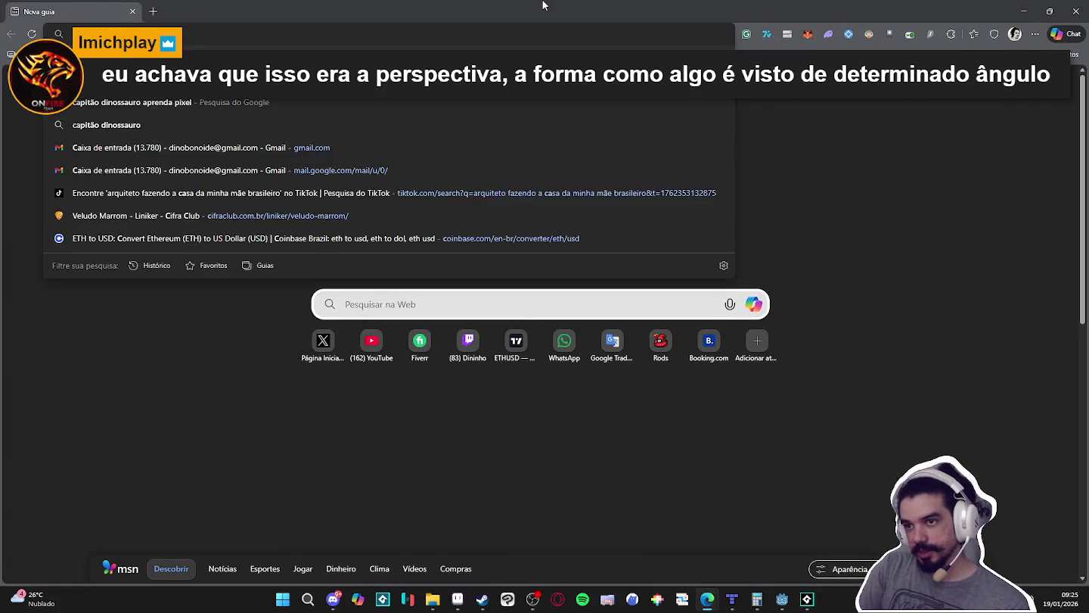
text(ra perspective)
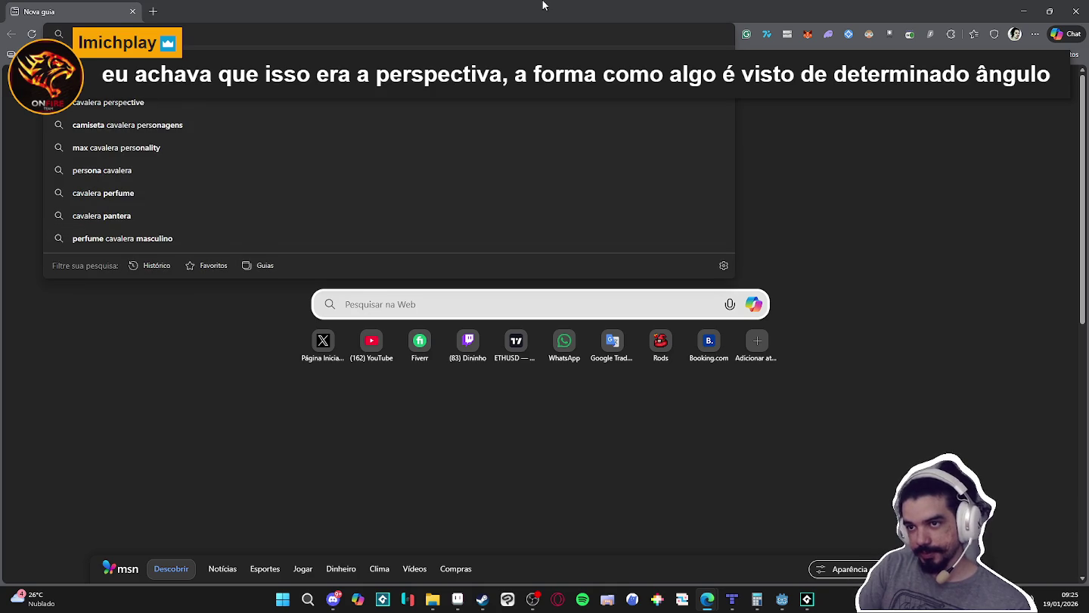
key(Return)
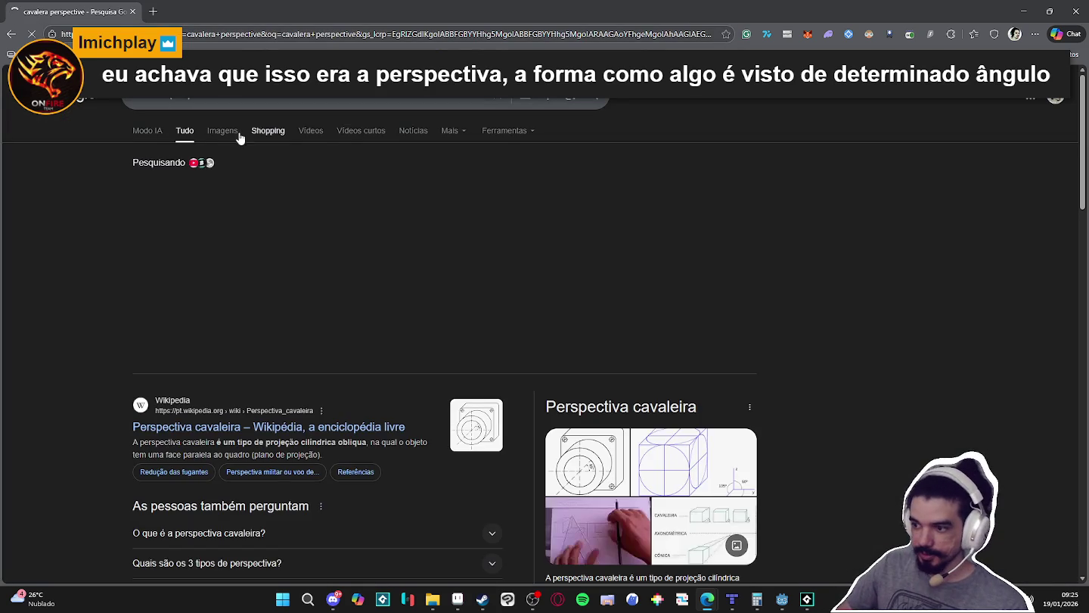
click(223, 131)
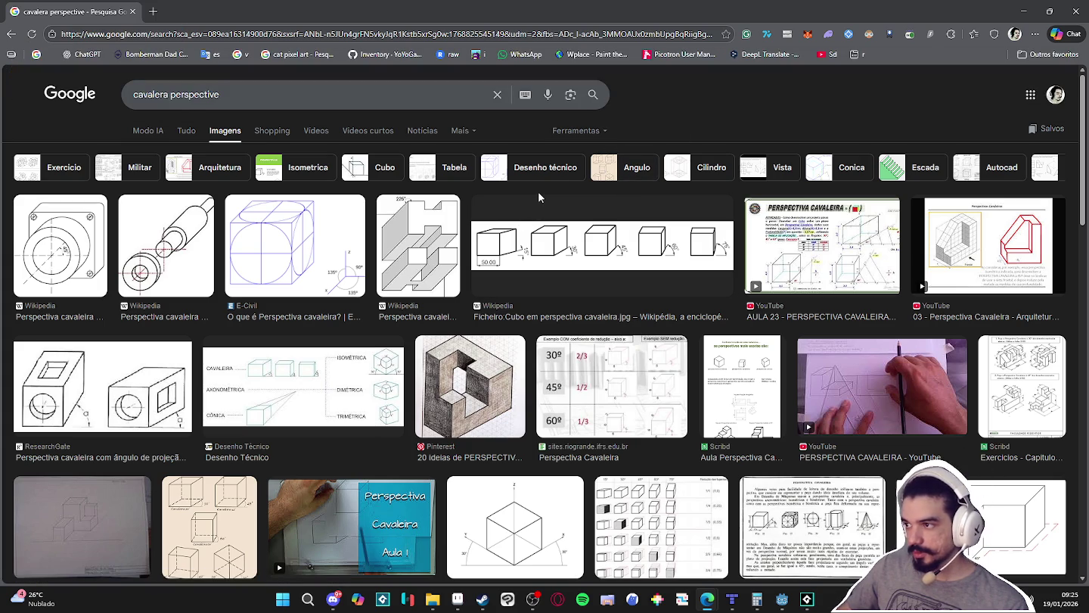
- Preview the AULA 23 Perspectiva Cavaleira result, then close the browser
click(875, 249)
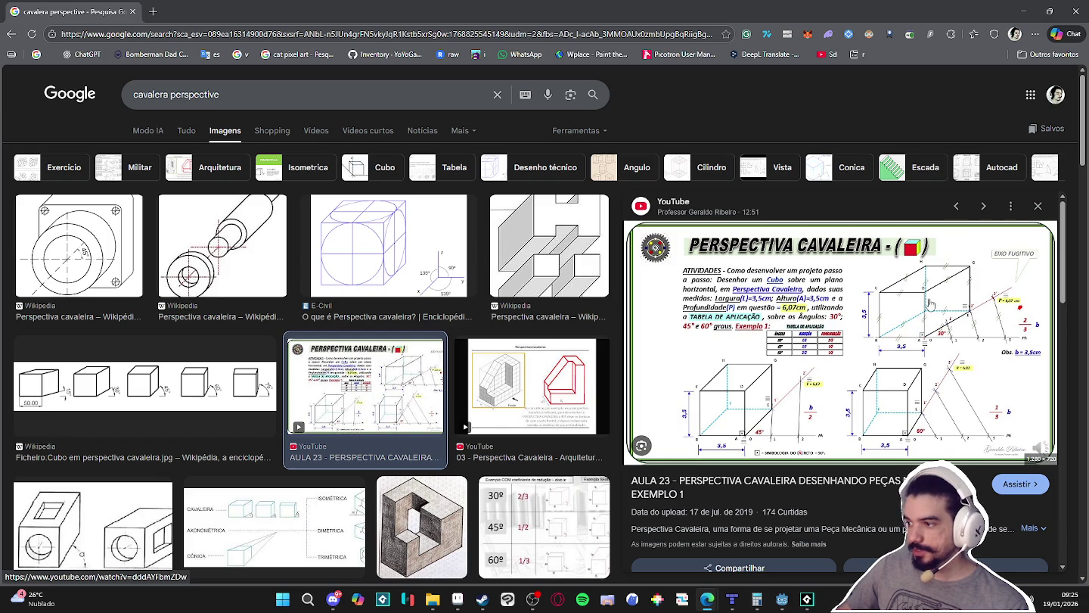
scroll(962, 284, down, 3)
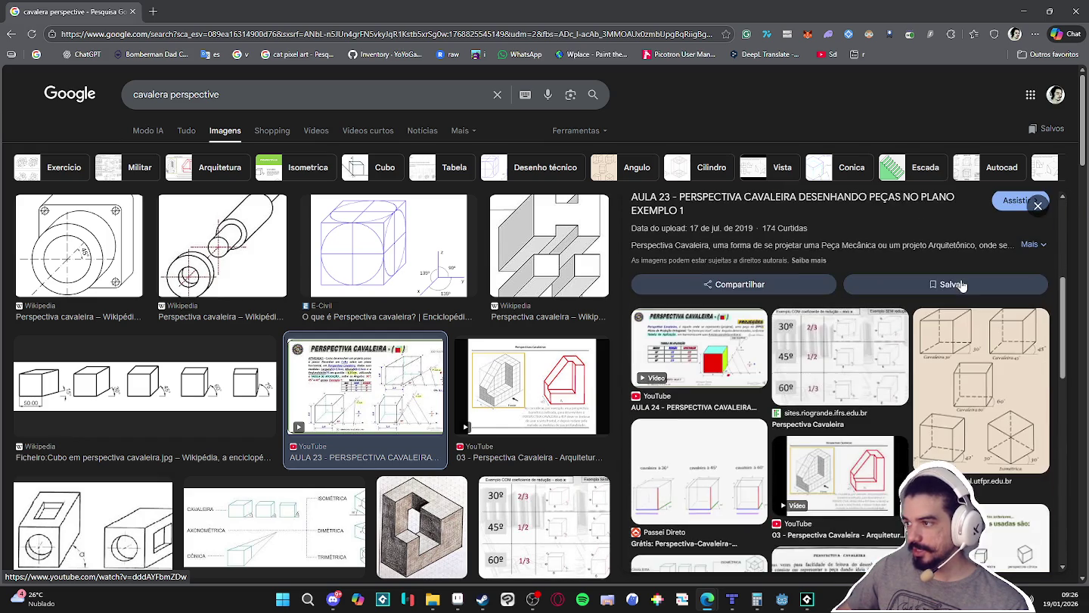
scroll(962, 285, up, 2)
scroll(830, 230, down, 5)
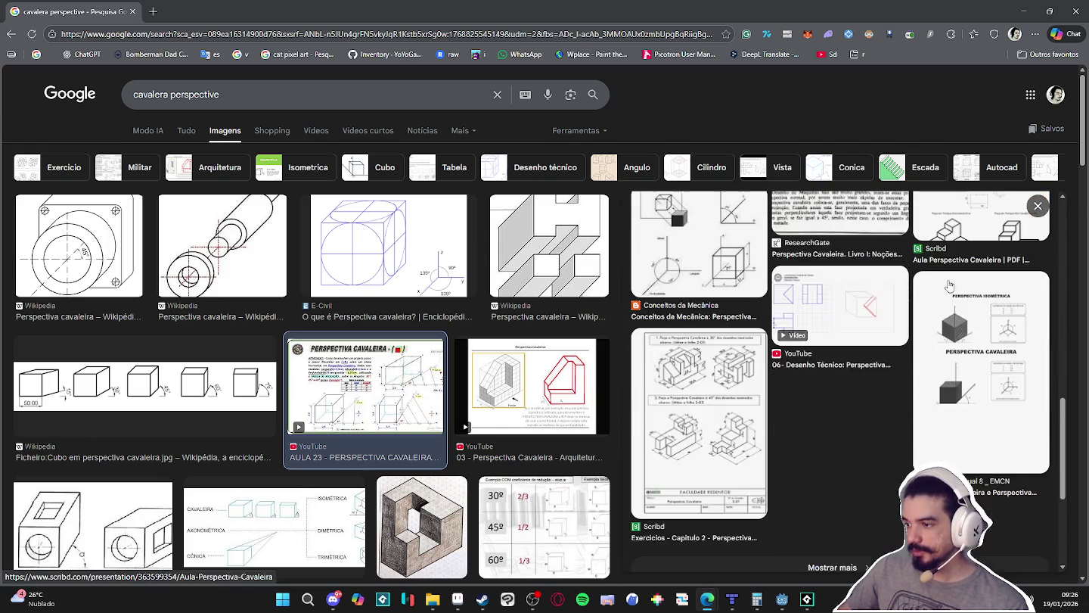
scroll(830, 230, up, 5)
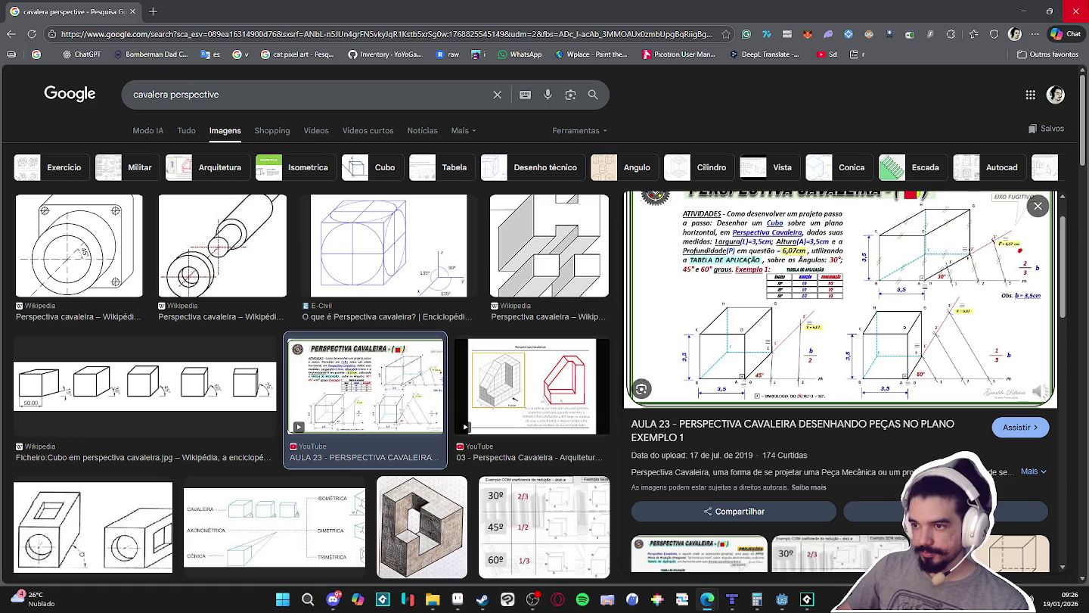
click(1074, 11)
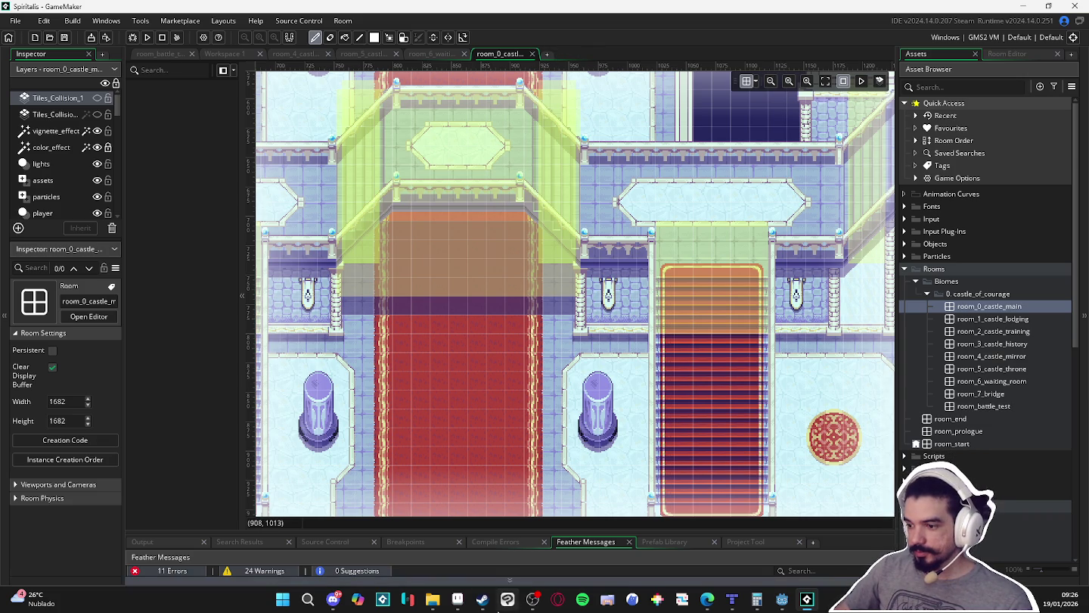
- In Aseprite, switch to indolence_boss.gif and play the boss animation
click(454, 601)
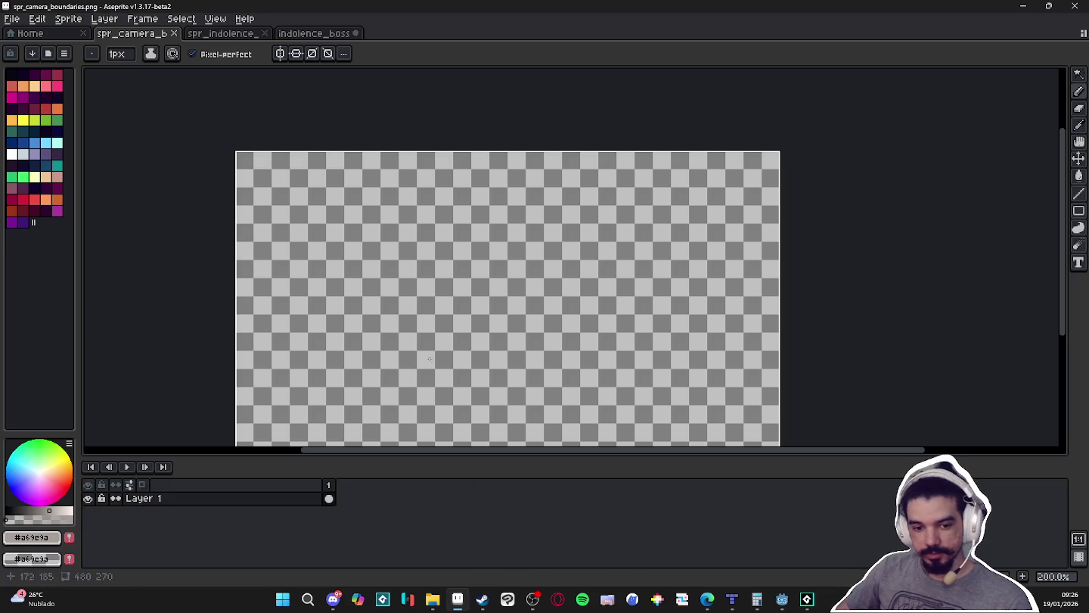
drag(418, 319, 454, 258)
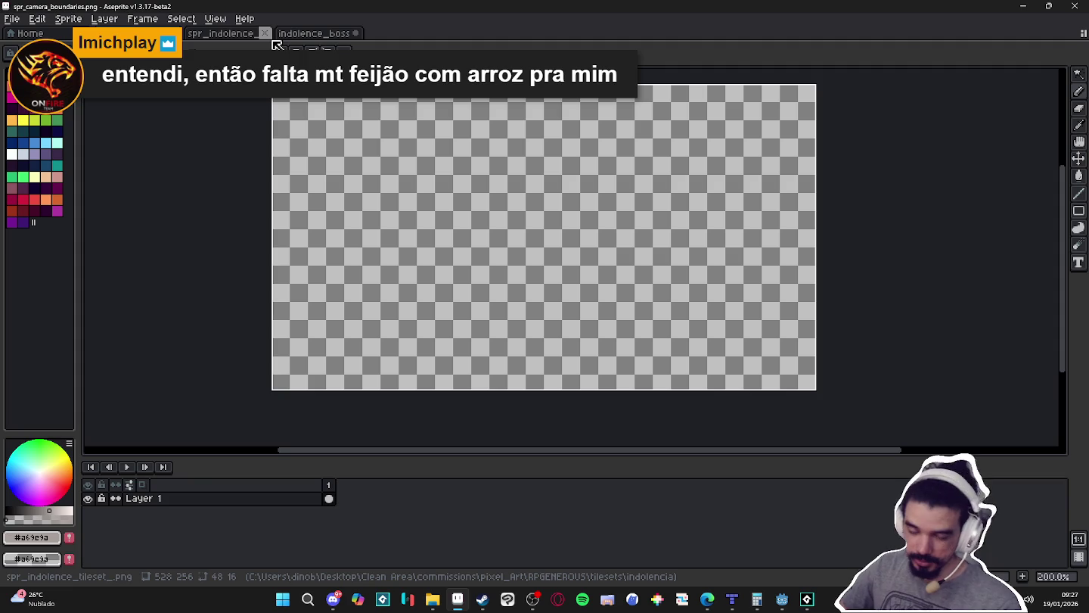
click(241, 34)
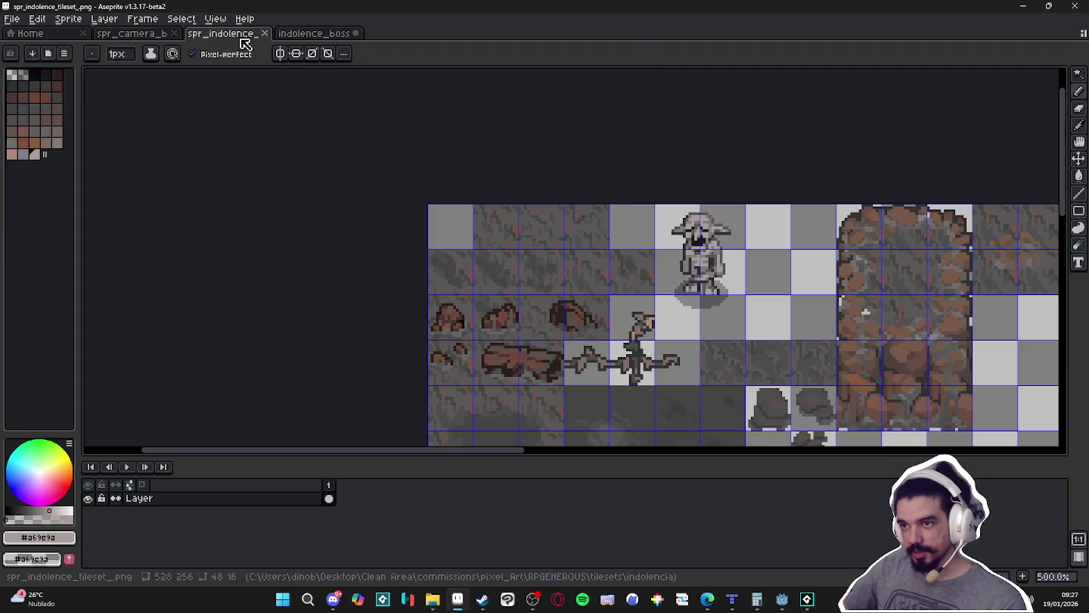
click(296, 34)
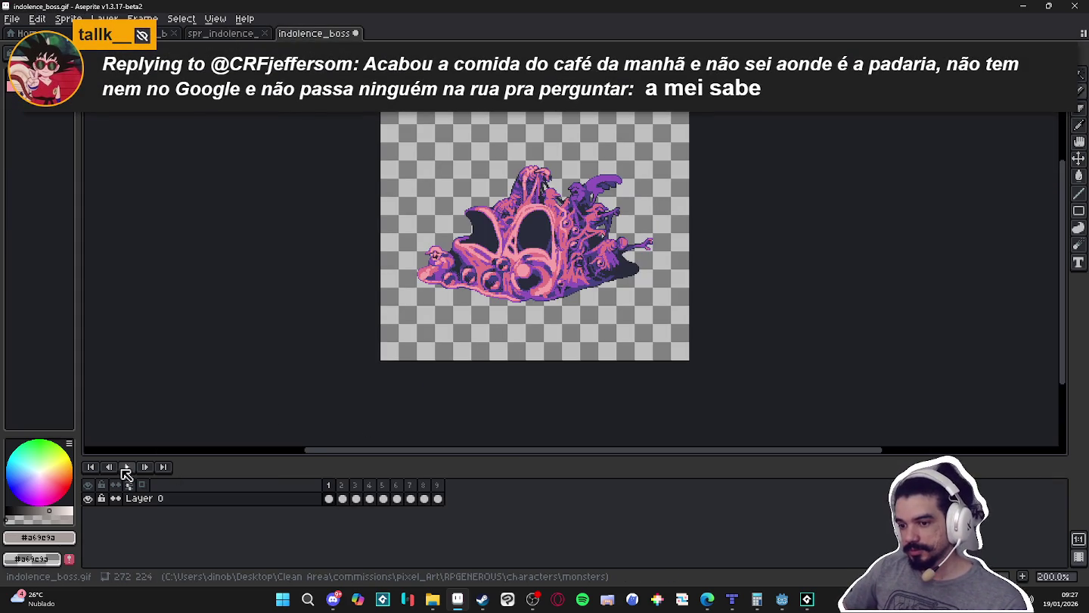
click(127, 466)
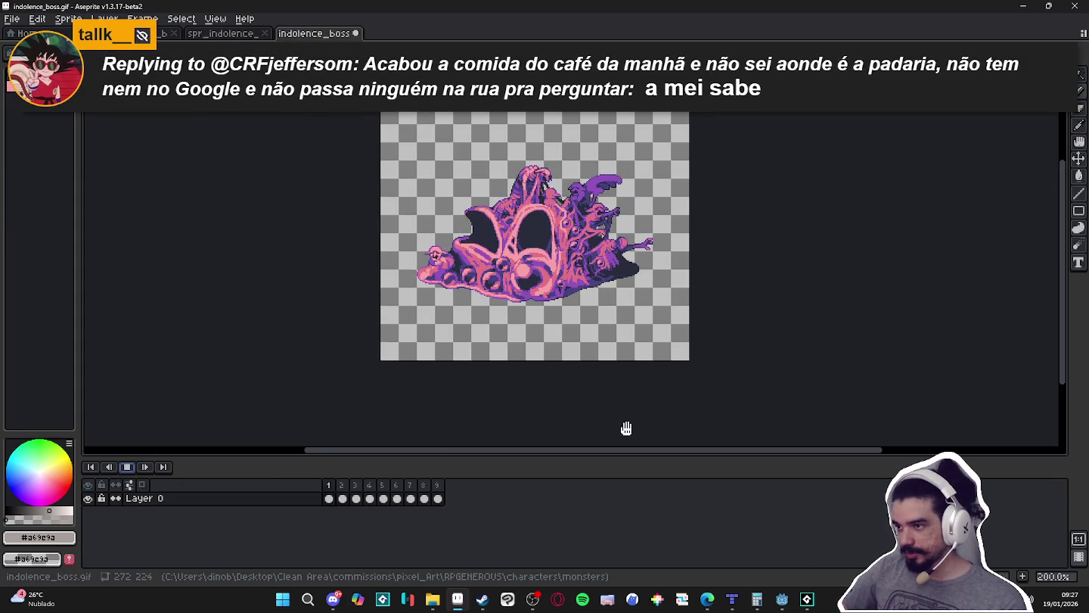
- Trim the indolence_boss.gif canvas tightly around the boss sprite
click(63, 25)
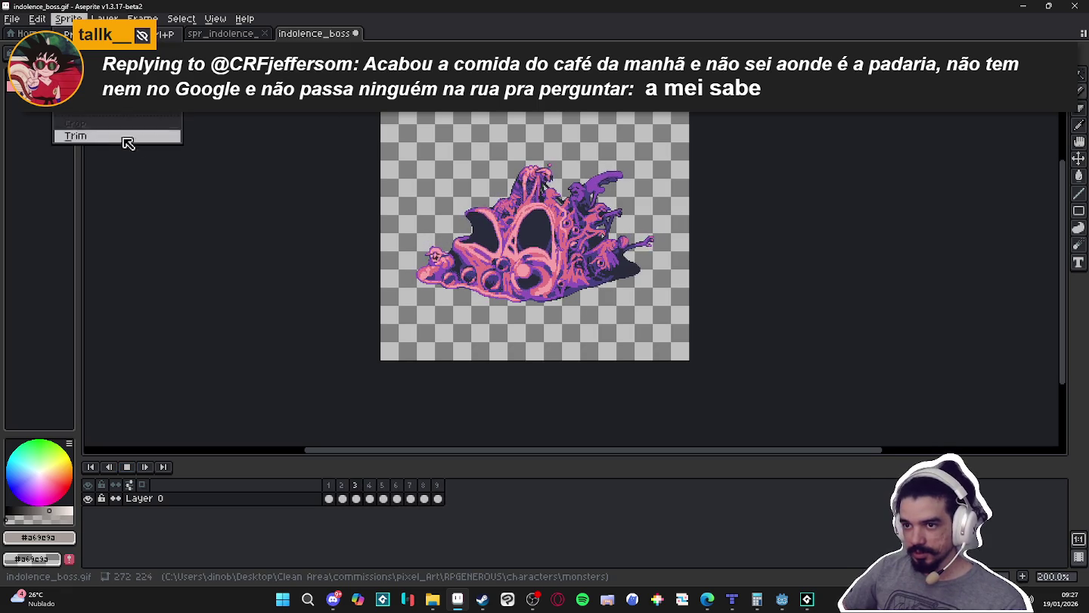
click(126, 140)
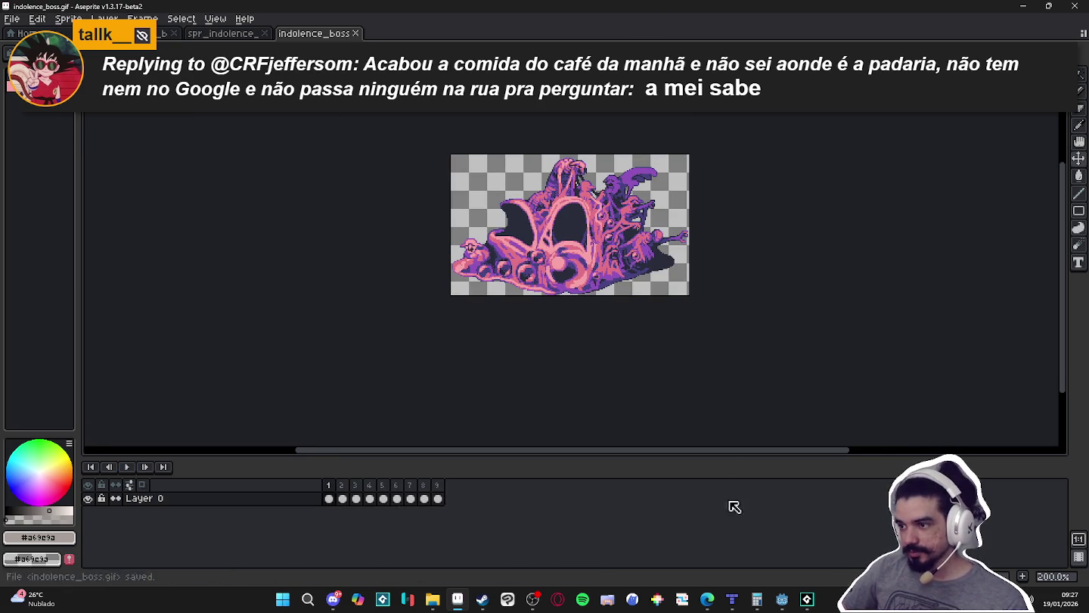
click(807, 599)
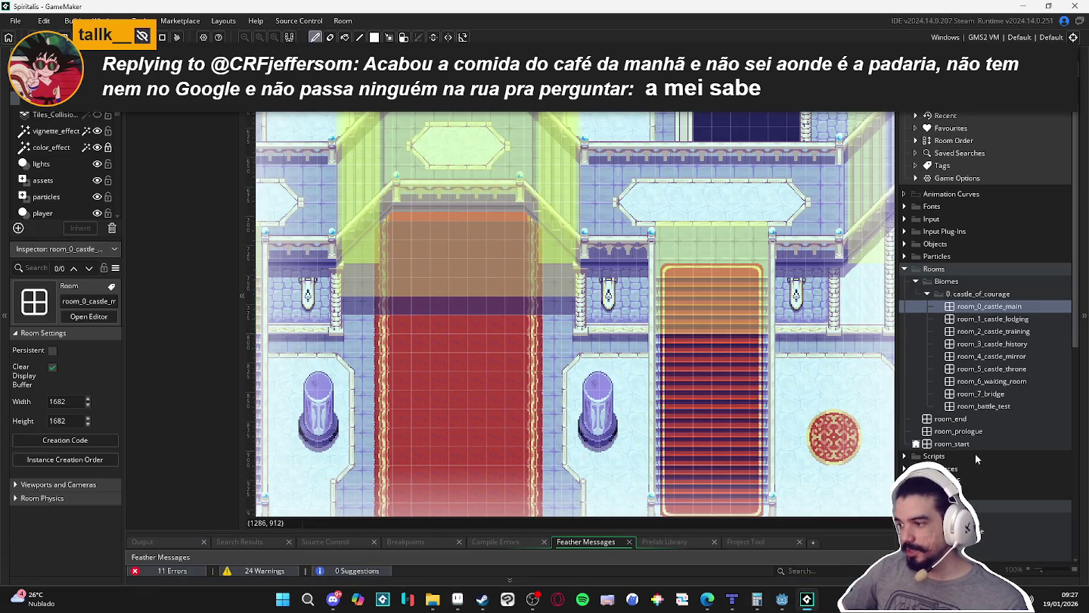
- In Tiled, add a new image layer named boss to the battle test map
key(alt+Tab)
click(896, 237)
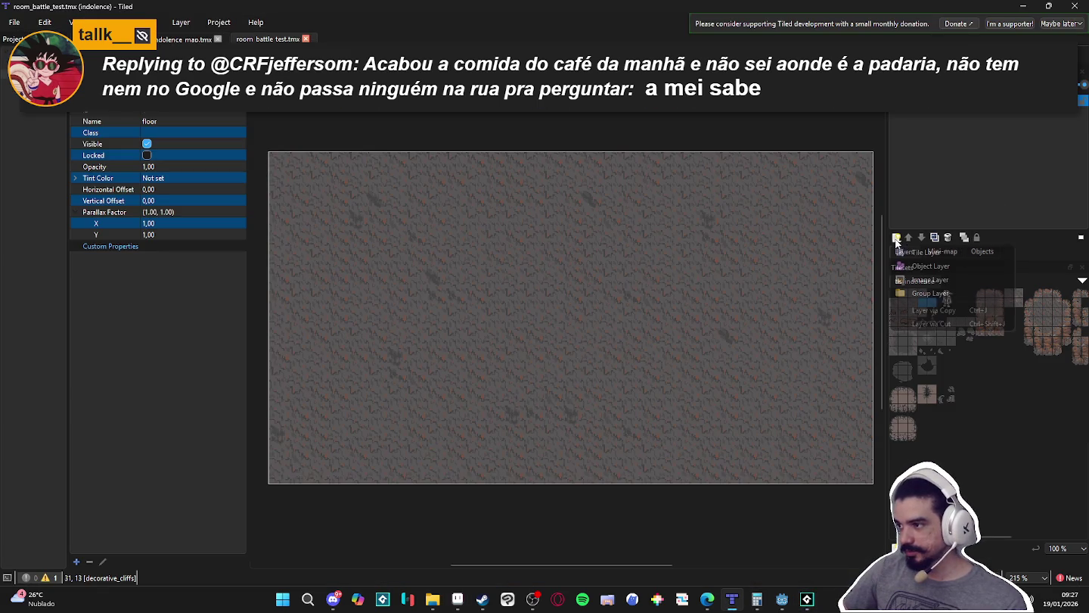
click(955, 281)
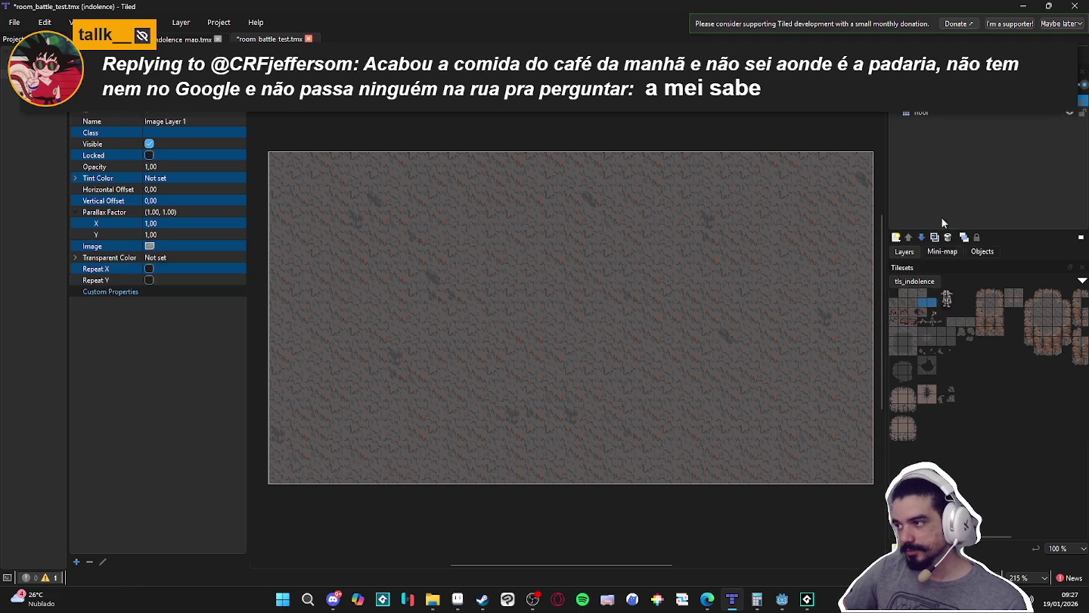
text(boss)
key(Return)
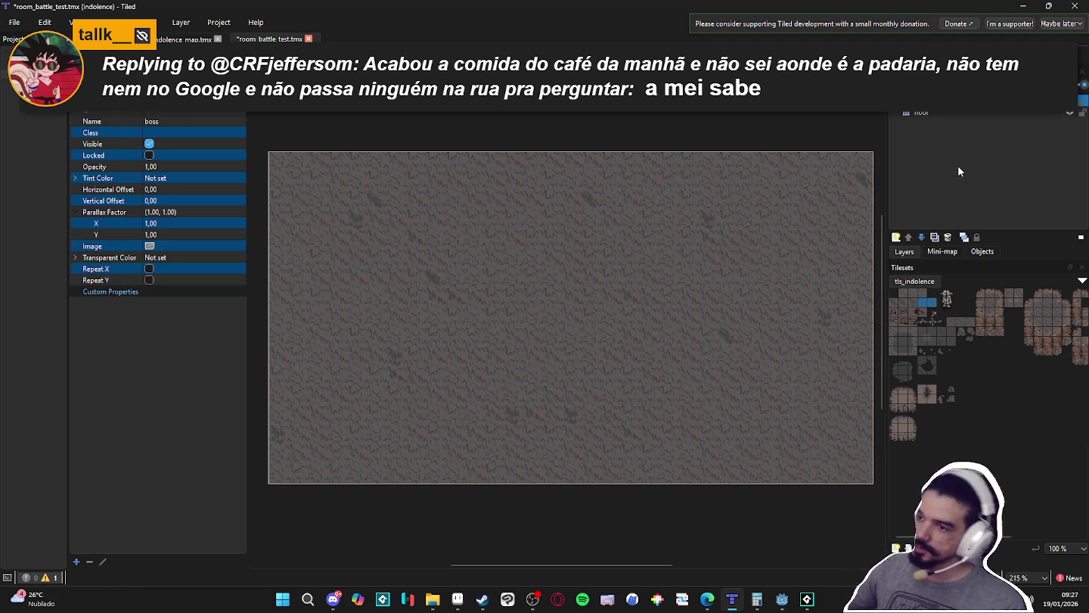
- Set the boss layer's image to indolence_boss.gif from characters > monsters
click(200, 248)
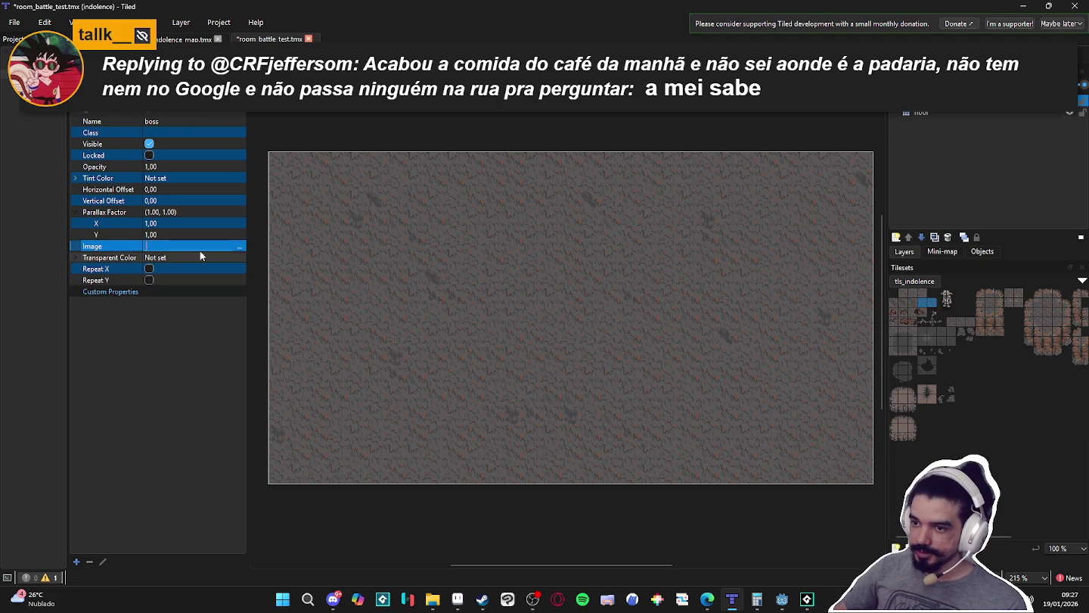
click(239, 247)
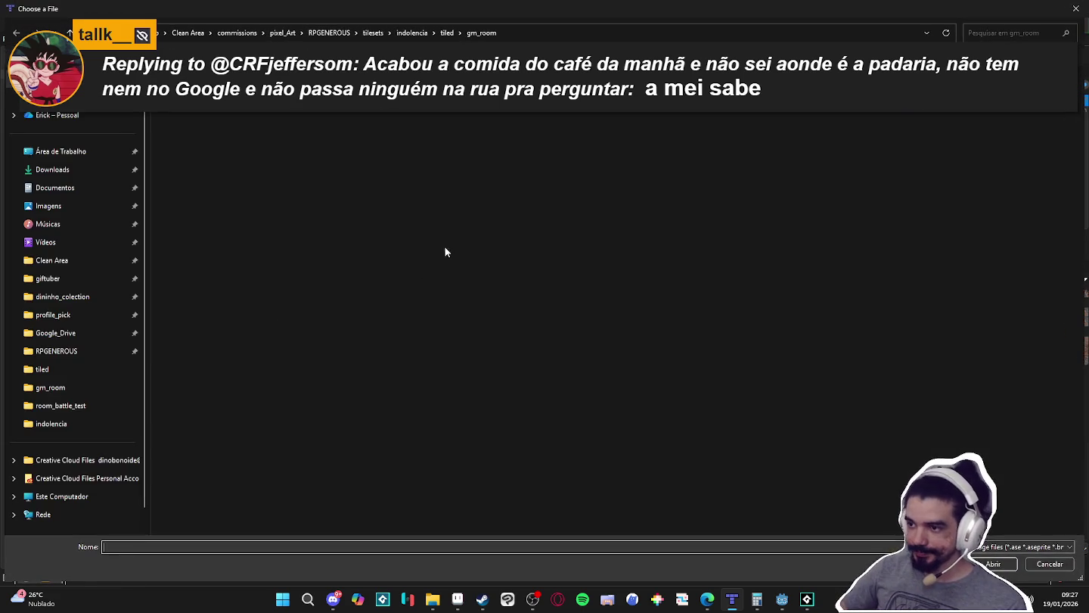
click(447, 33)
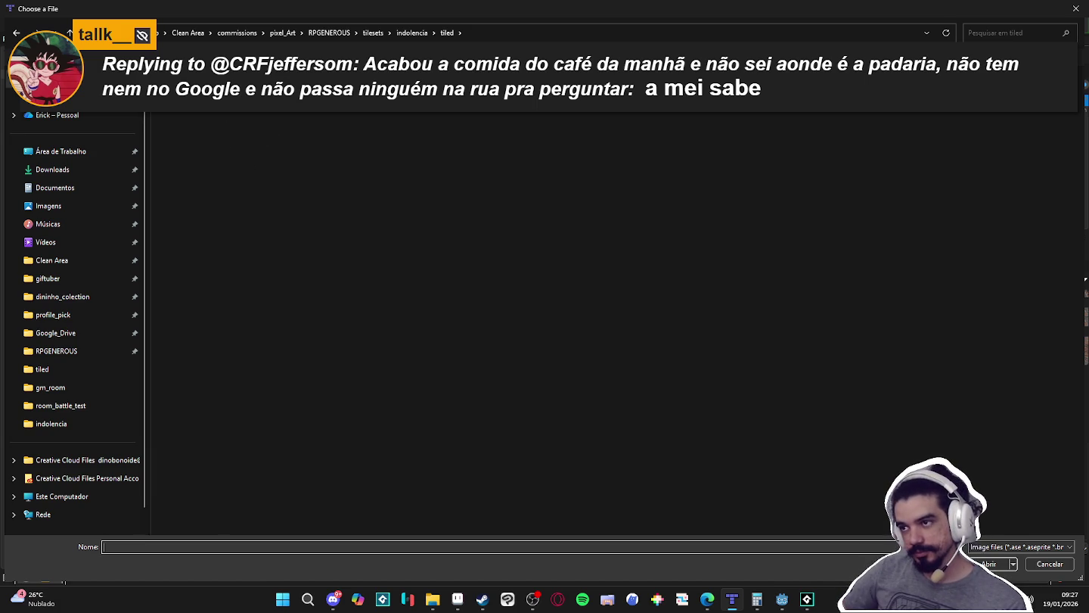
click(329, 32)
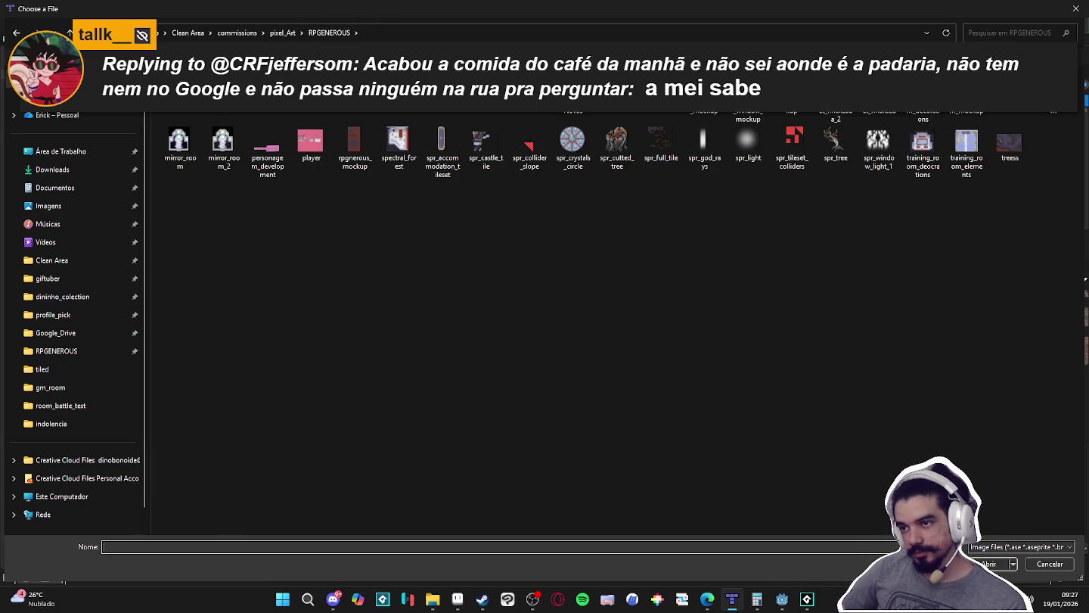
double_click(251, 121)
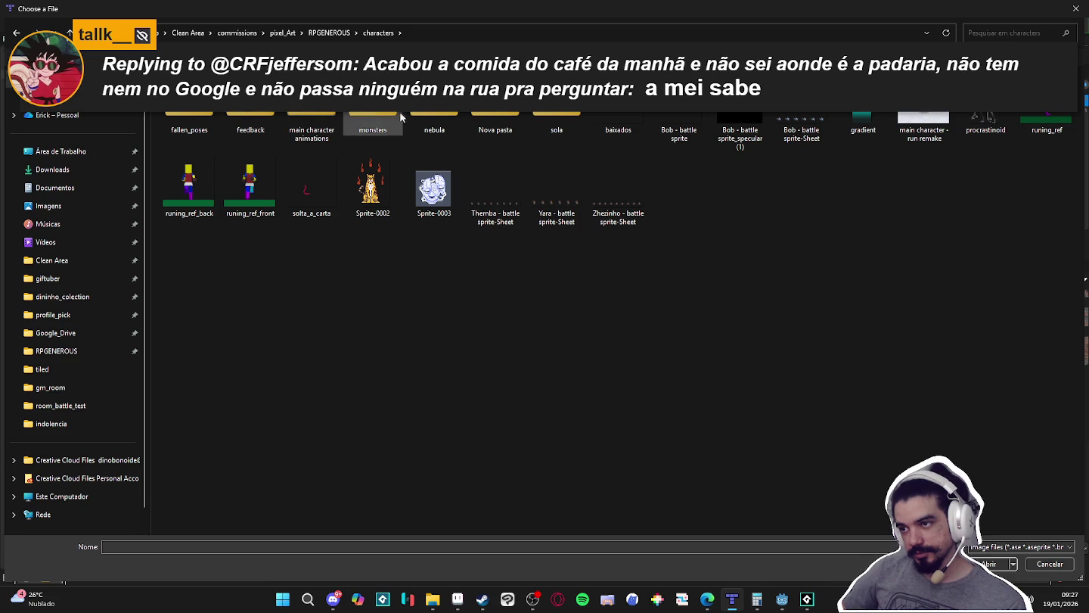
double_click(372, 119)
double_click(189, 121)
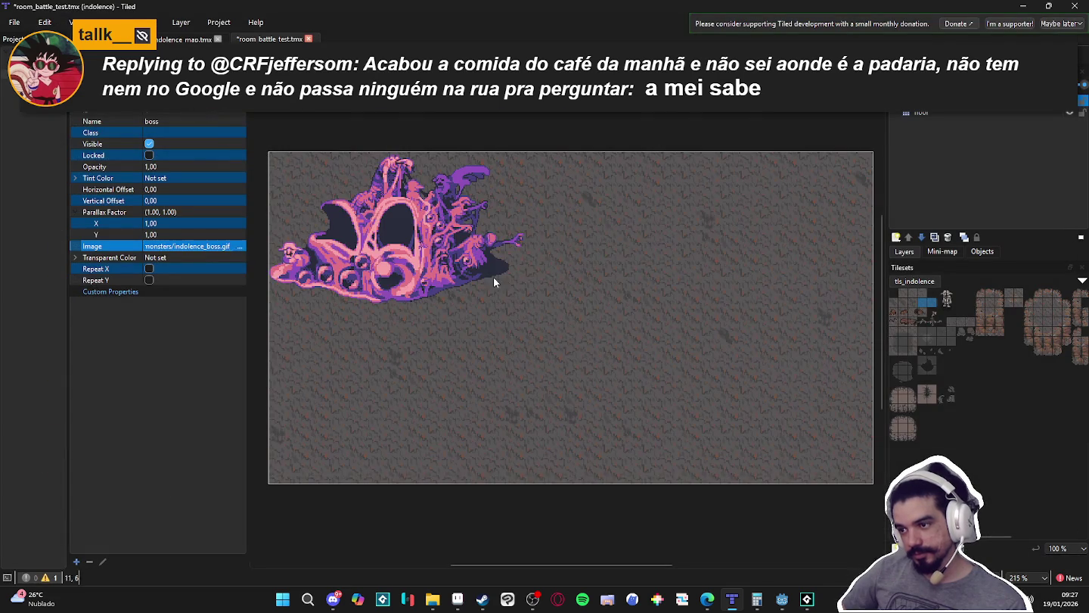
- Drag the boss image left onto the tiled floor, around offset 36, 65
drag(494, 277, 634, 351)
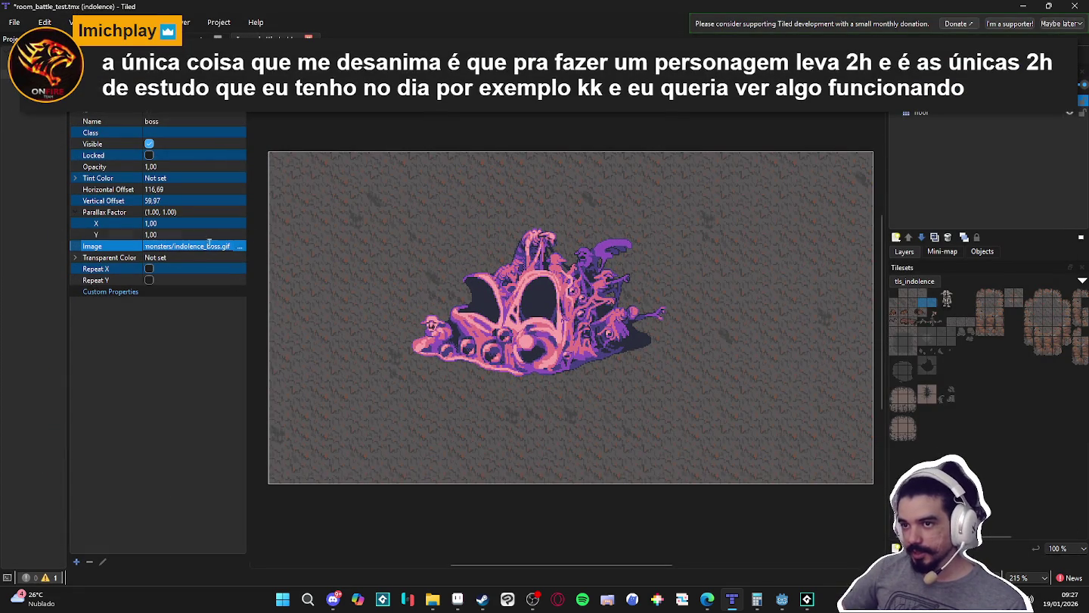
drag(493, 310, 521, 309)
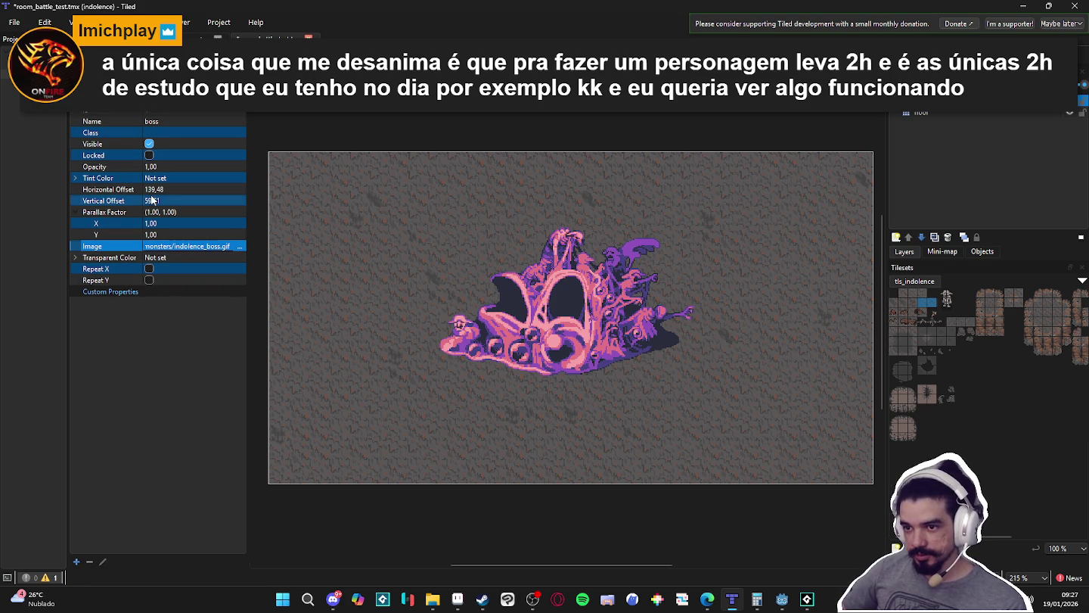
click(116, 262)
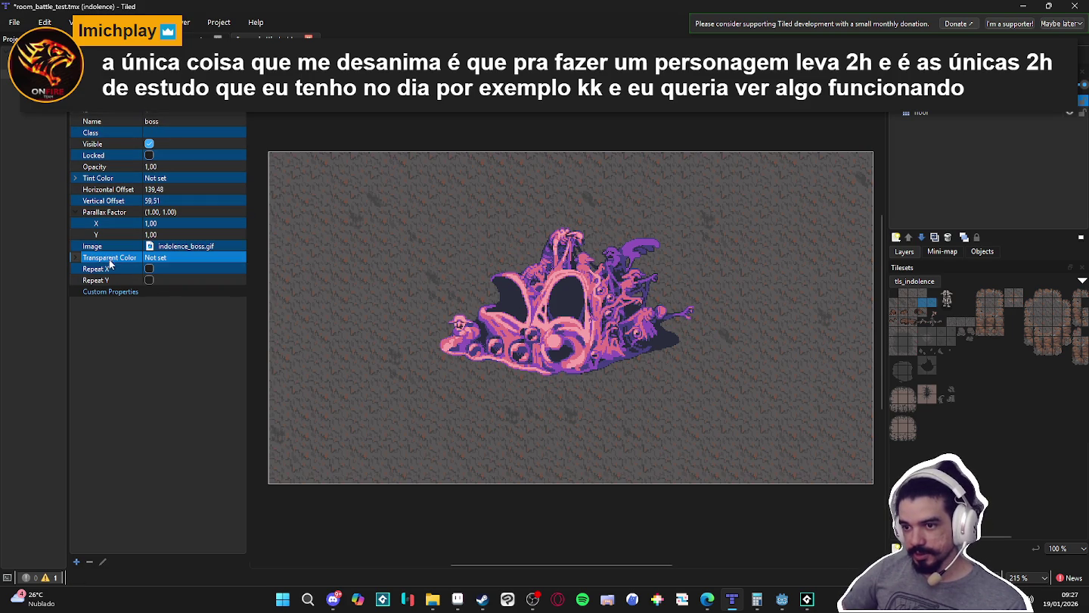
click(109, 295)
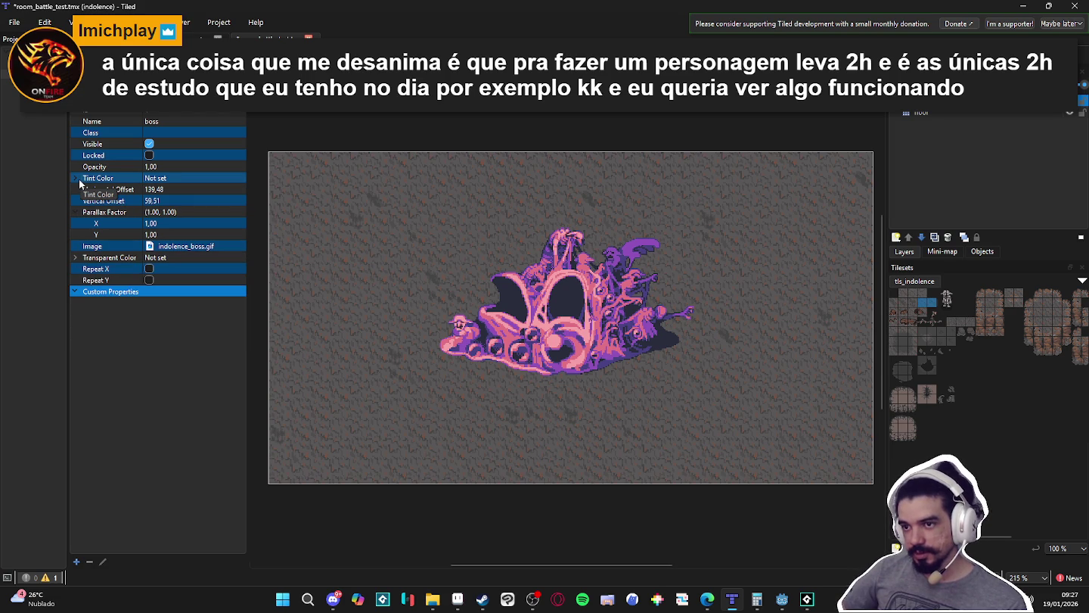
mouse_move(582, 317)
mouse_down()
mouse_move(604, 294)
mouse_move(500, 299)
mouse_move(455, 321)
mouse_move(464, 309)
mouse_move(454, 312)
mouse_up()
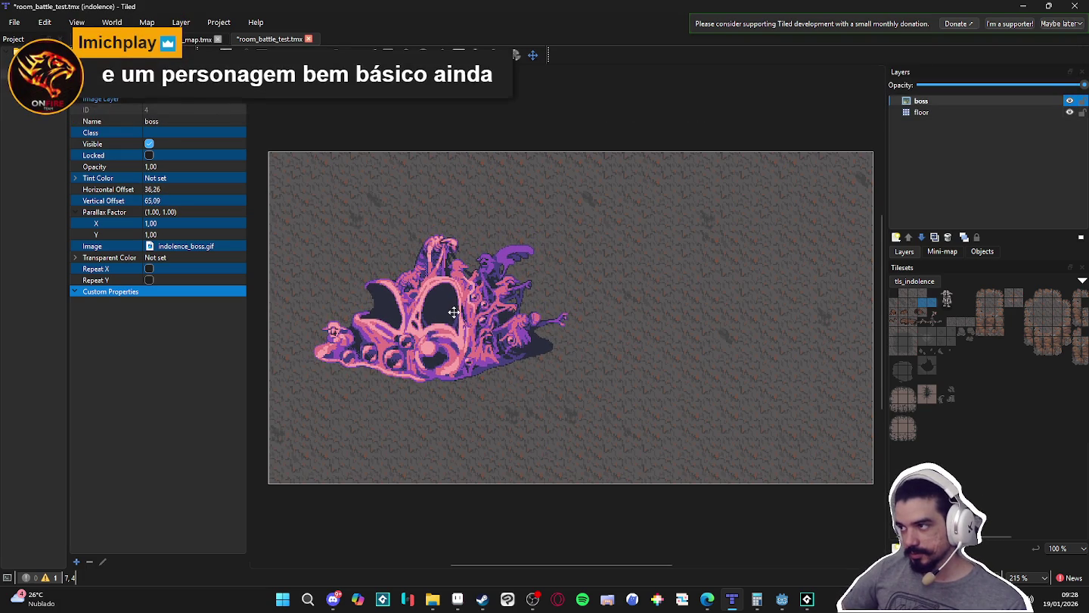
- Add an empty image layer named bob above the boss layer
click(896, 238)
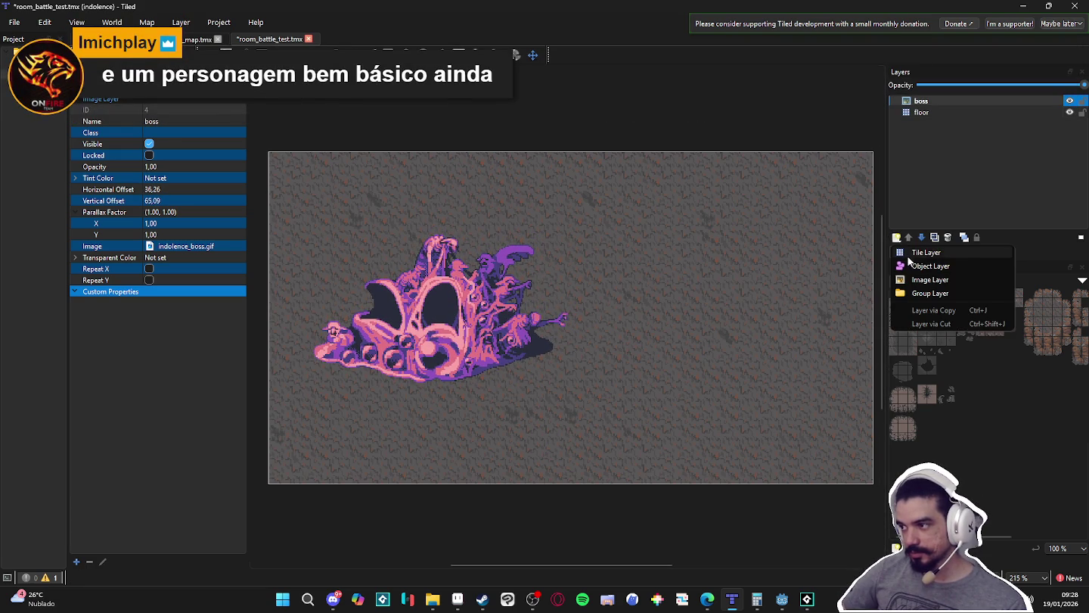
click(928, 280)
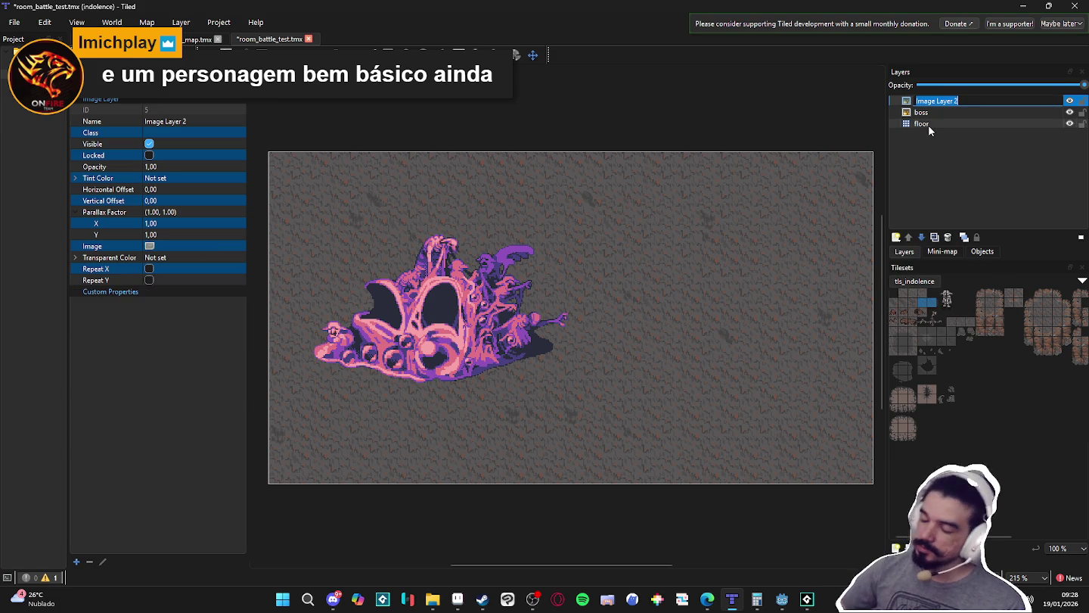
text(bob)
key(Return)
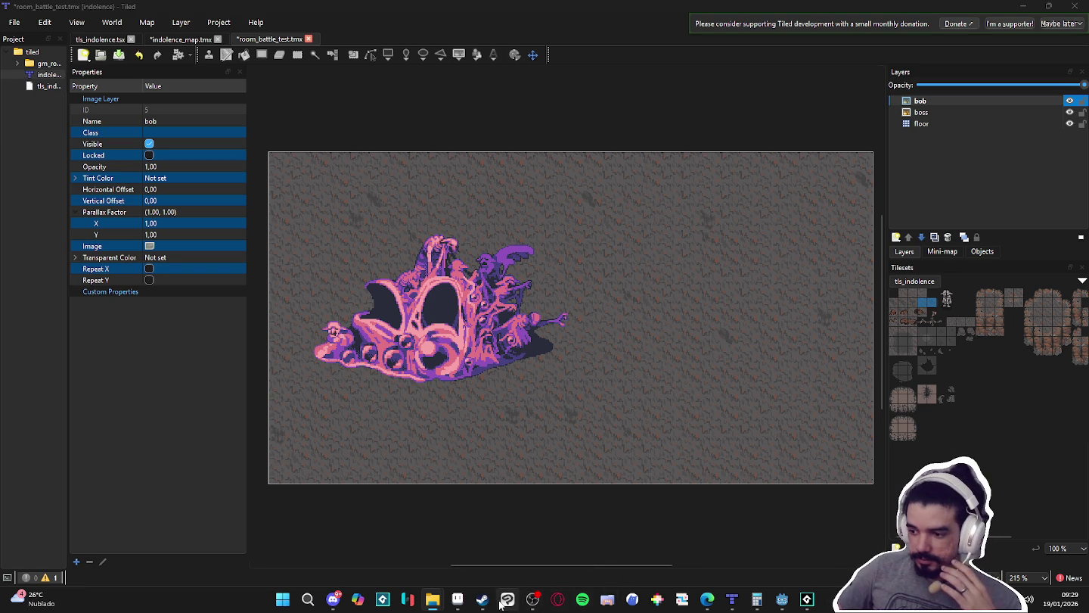
- Open the Themba battle sprite sheet in Aseprite and select its first frame
click(458, 599)
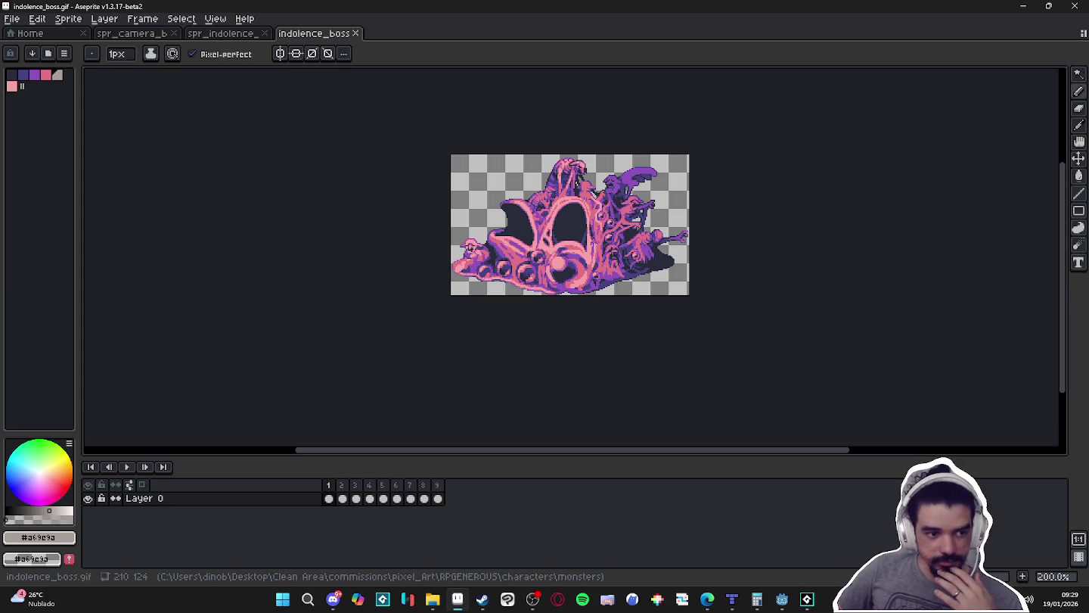
click(431, 599)
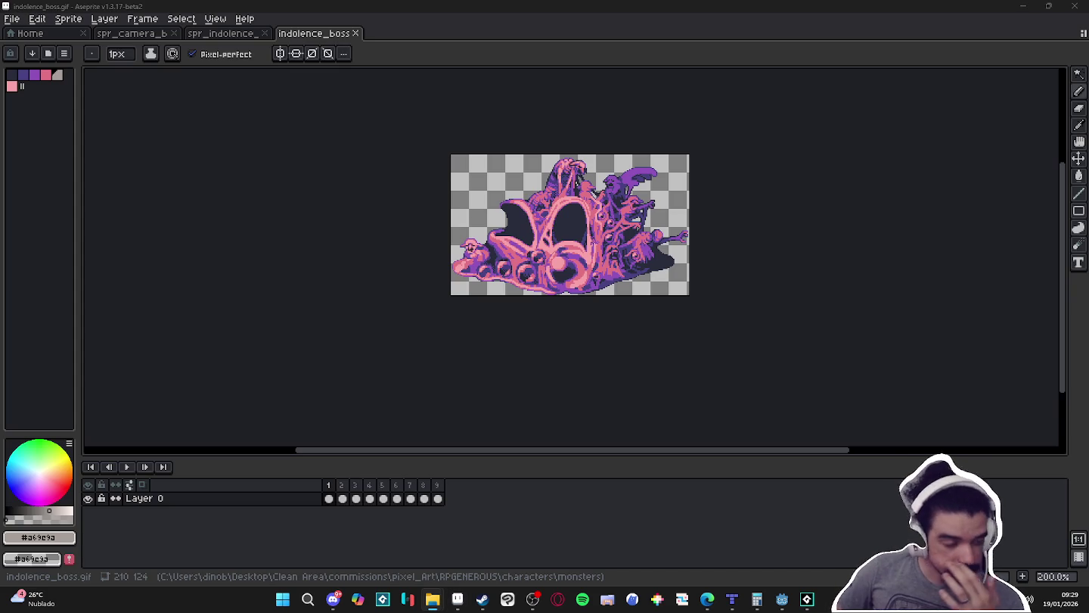
drag(511, 25, 534, 284)
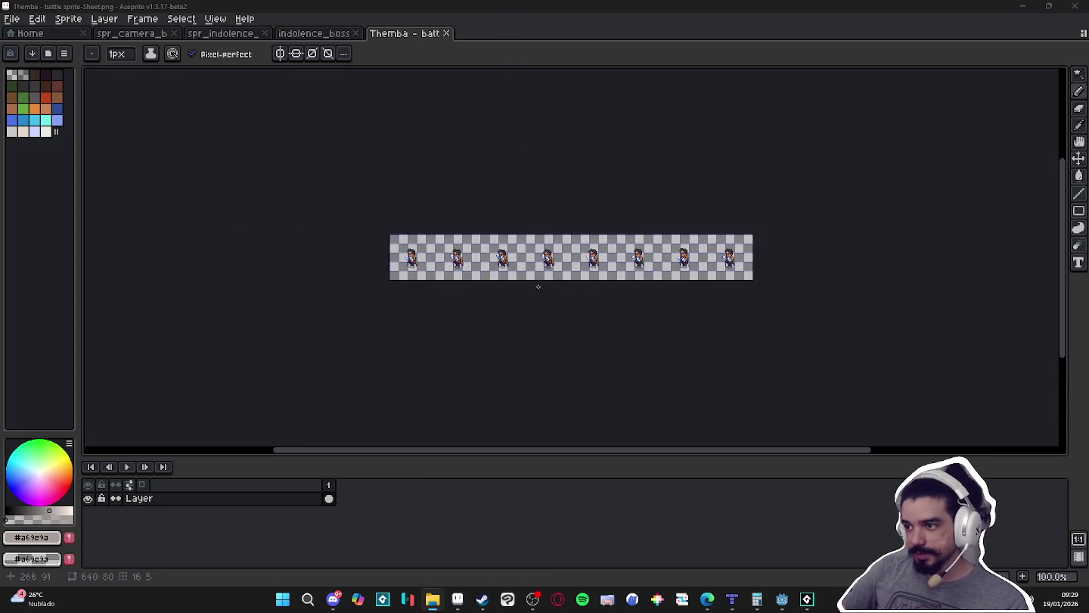
scroll(530, 283, up, 4)
key(m)
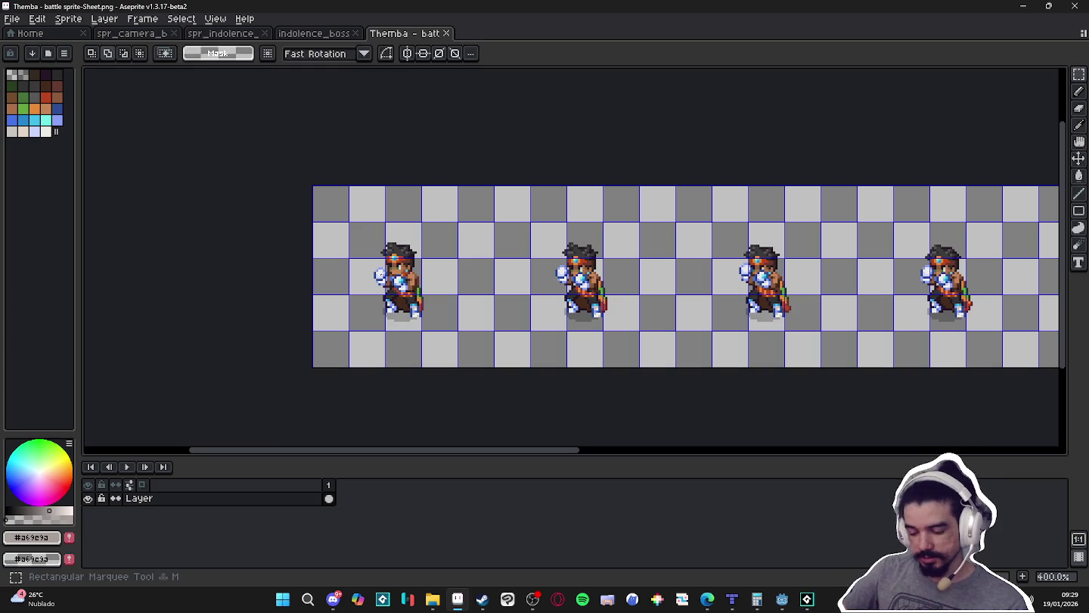
drag(352, 225, 456, 328)
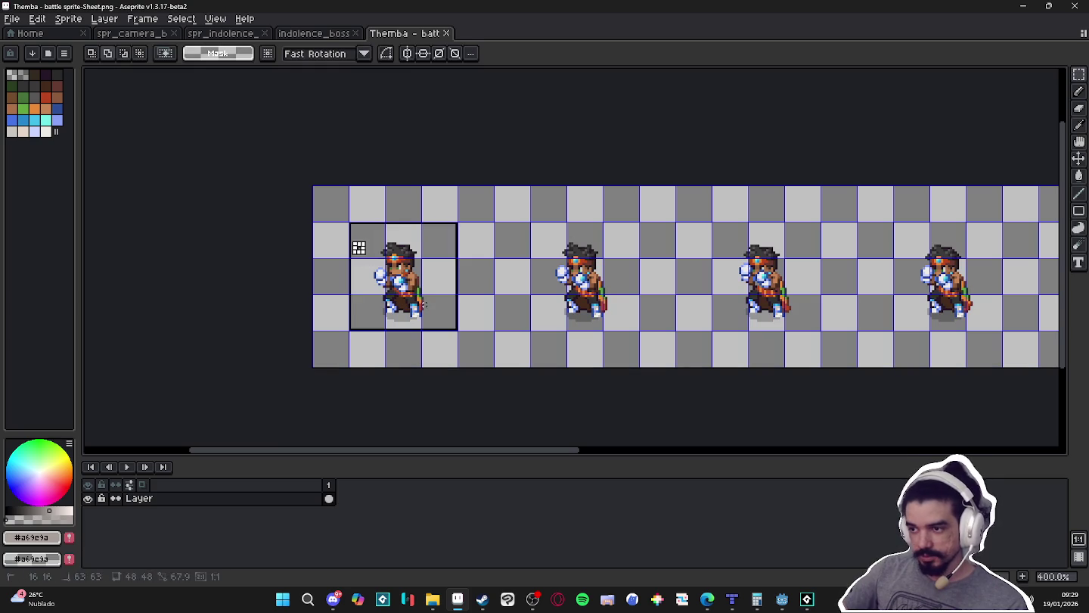
- Paste the Themba frame into a new 48x48 sprite
click(12, 18)
click(17, 34)
click(511, 422)
key(ctrl+v)
scroll(573, 270, up, 4)
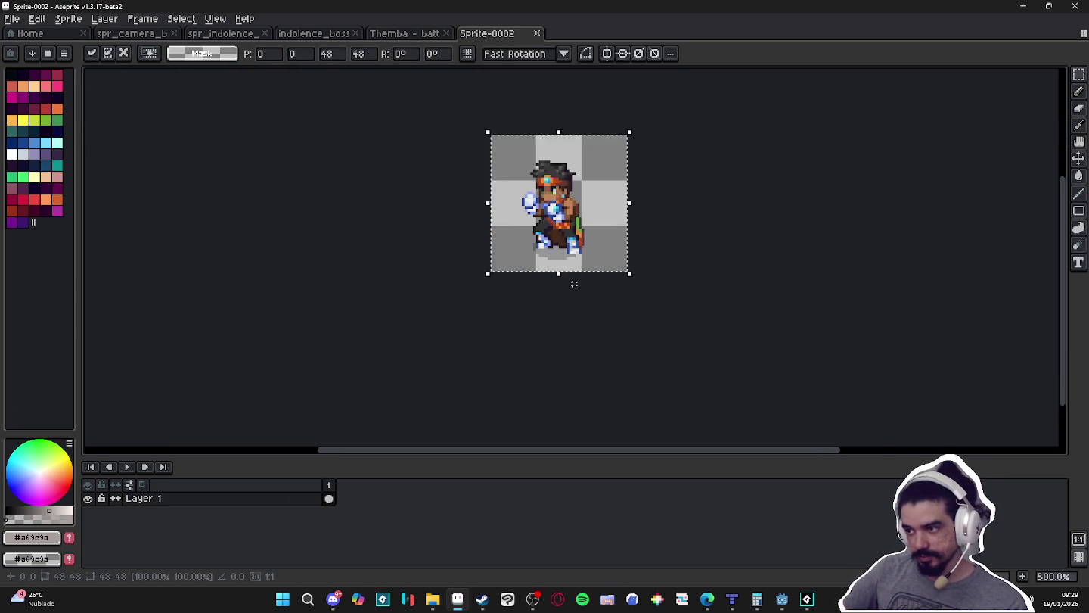
key(Return)
- Start a Save As in PNG format and browse to the characters folder
click(12, 18)
click(55, 89)
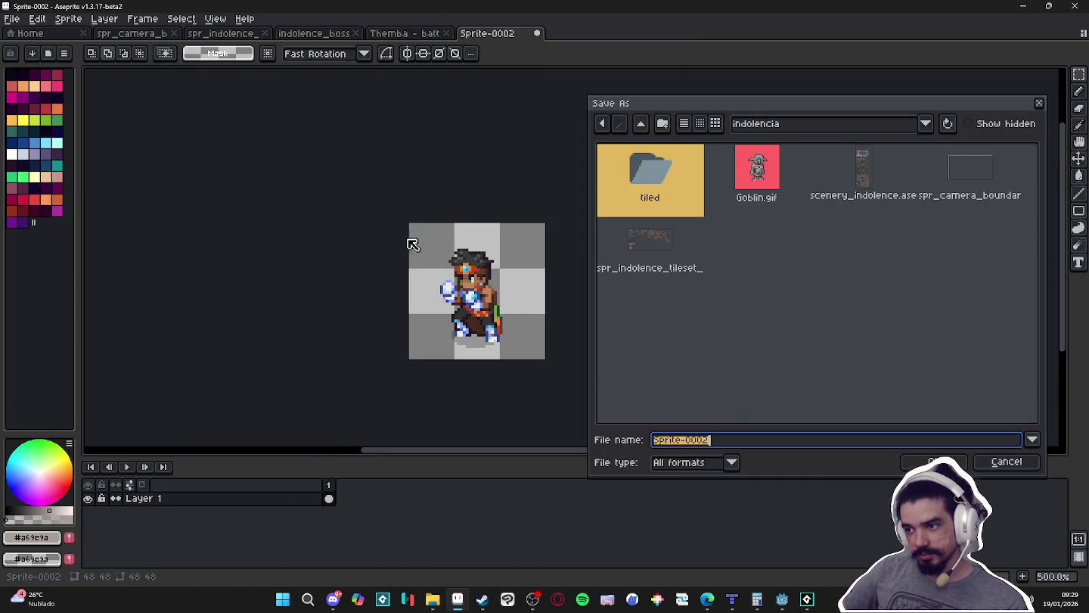
click(685, 462)
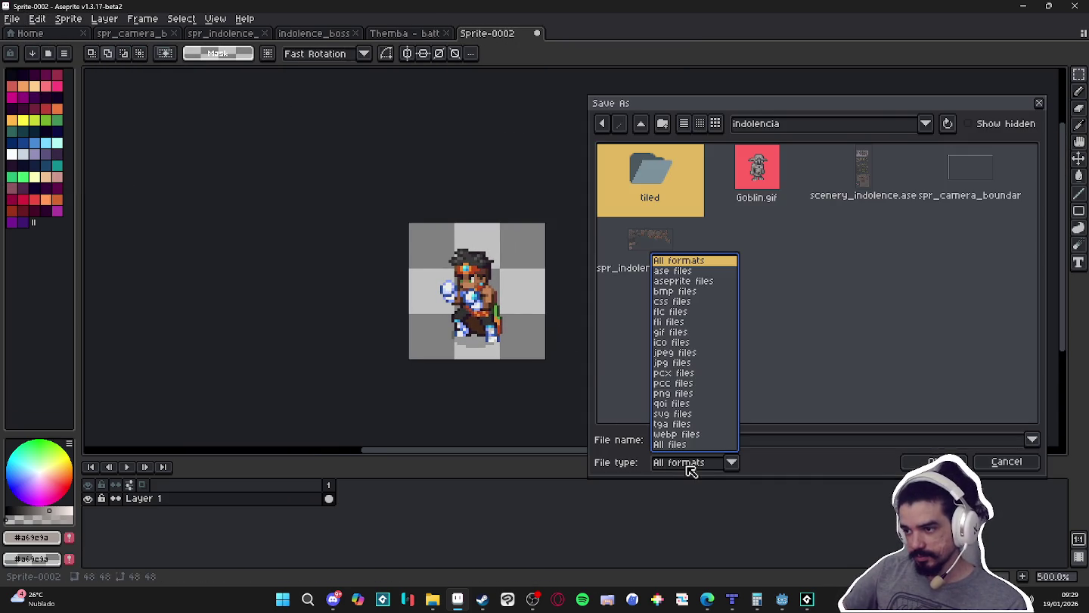
click(691, 394)
click(644, 125)
click(644, 126)
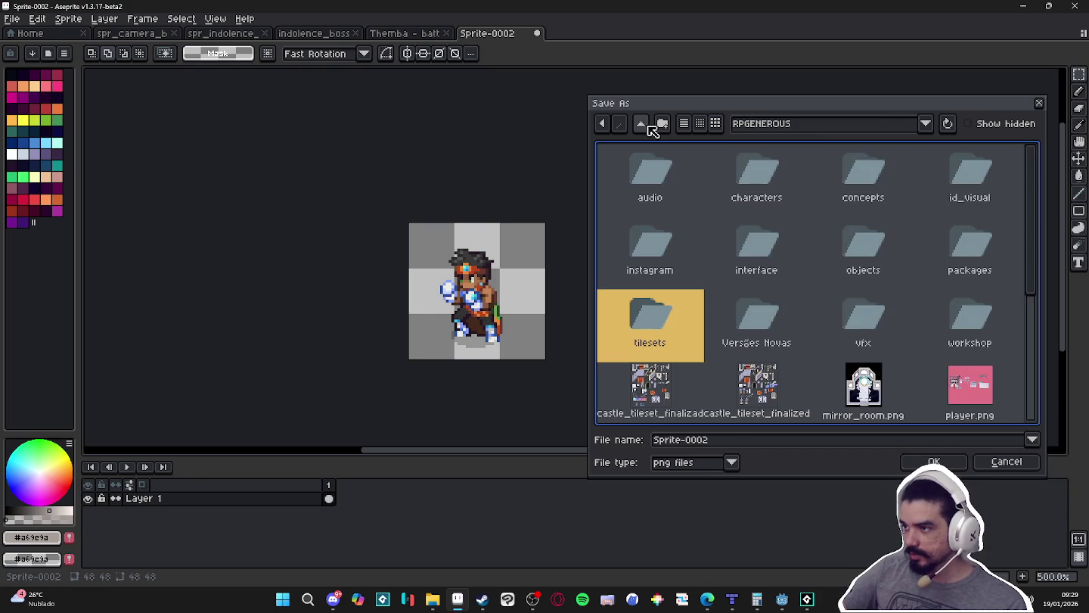
double_click(733, 174)
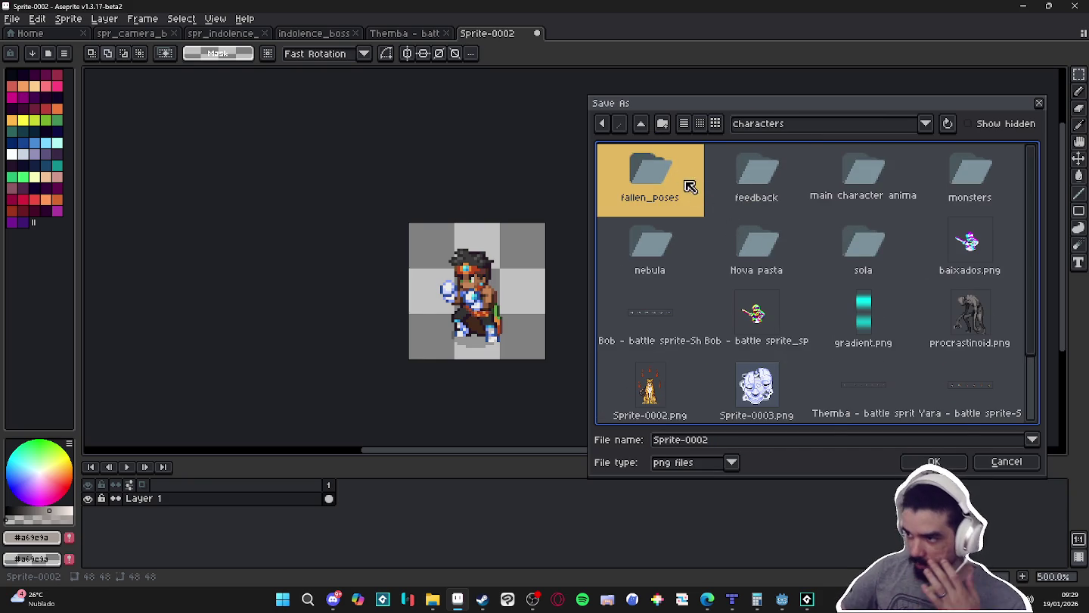
- Save the sprite as spr_themba_battle.png in a new battle_poses folder
click(663, 125)
text(battle_poses)
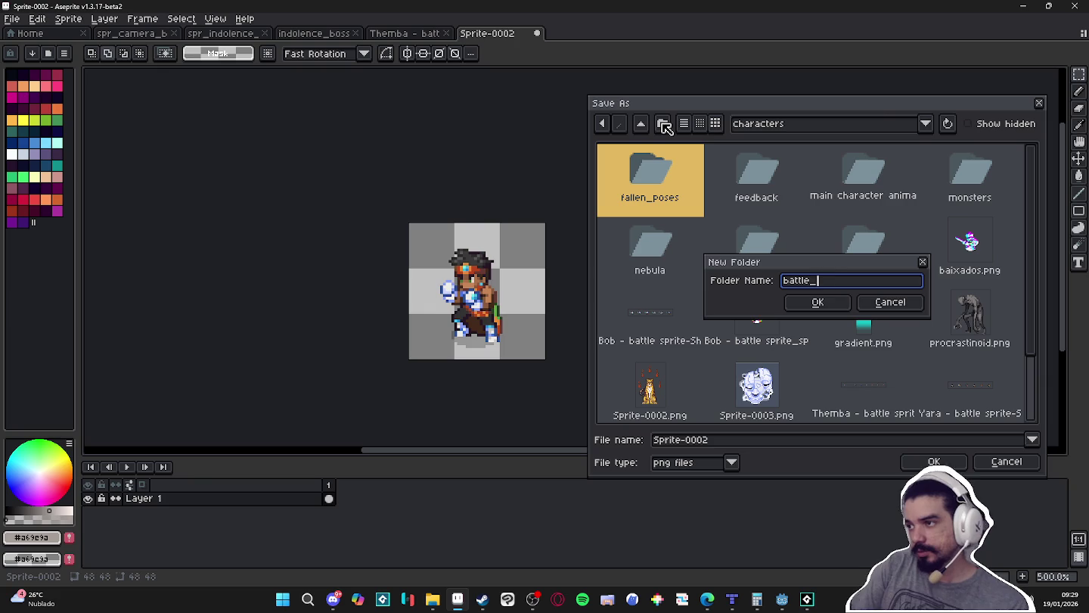
key(Return)
click(771, 440)
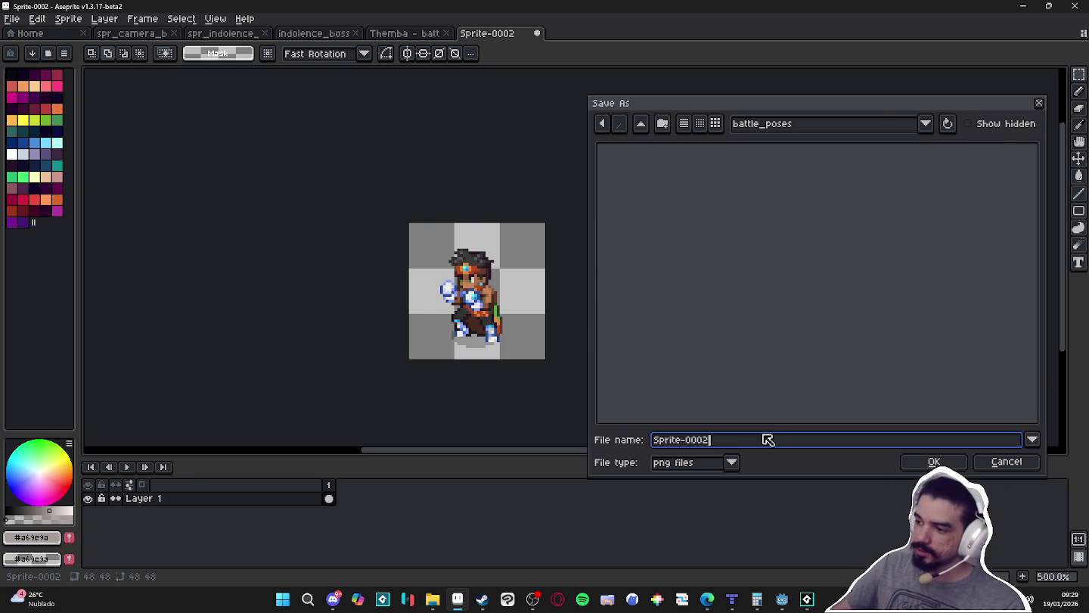
text(spr_themba_ba)
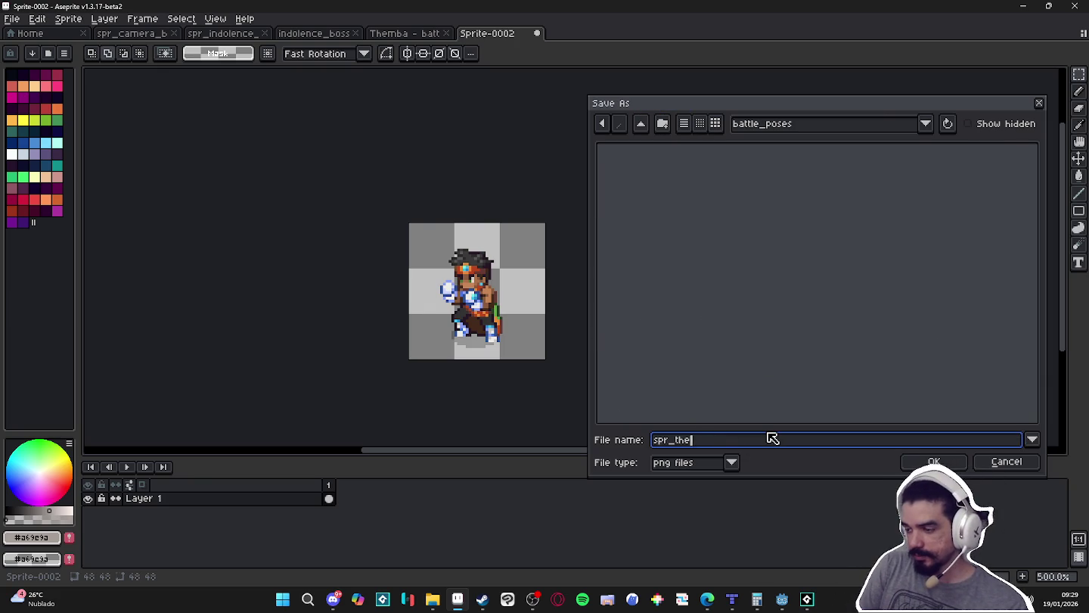
text(ttle)
key(Return)
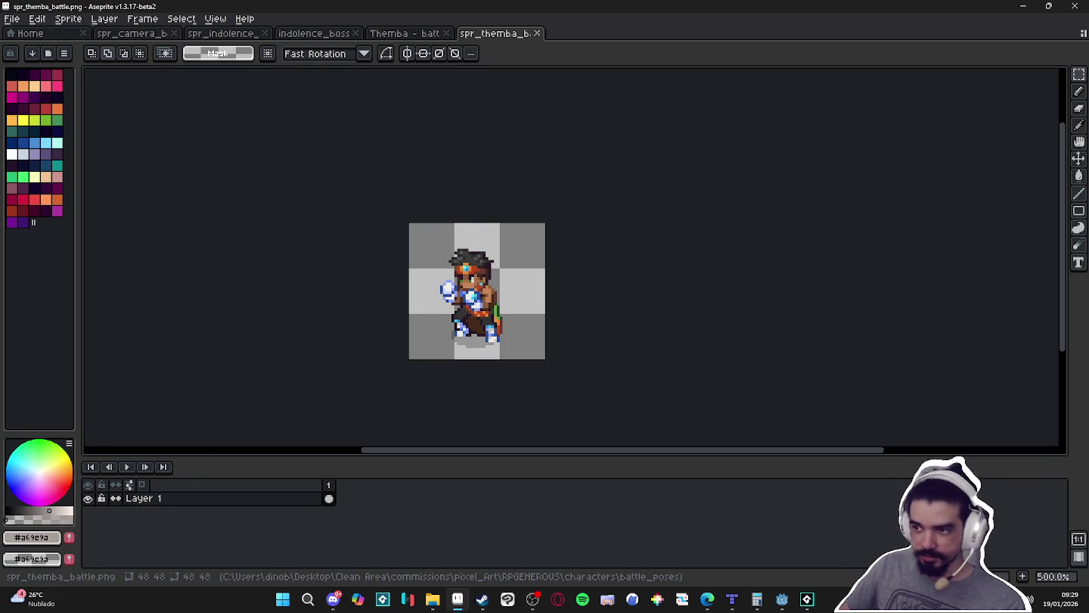
- Open Bob's battle sprite sheet in Aseprite
key(alt+Tab)
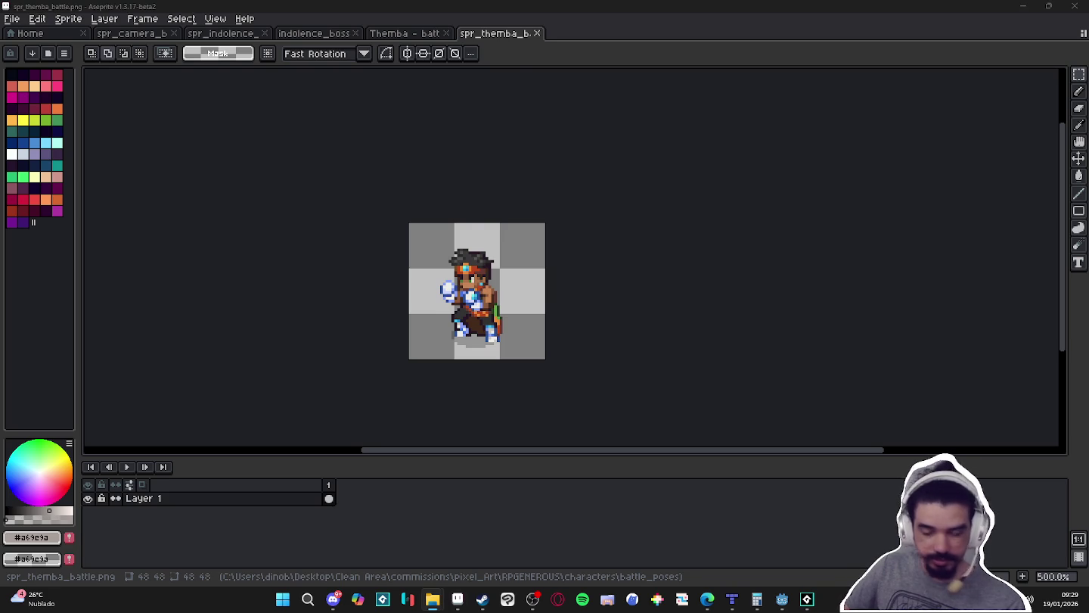
drag(530, 3, 576, 36)
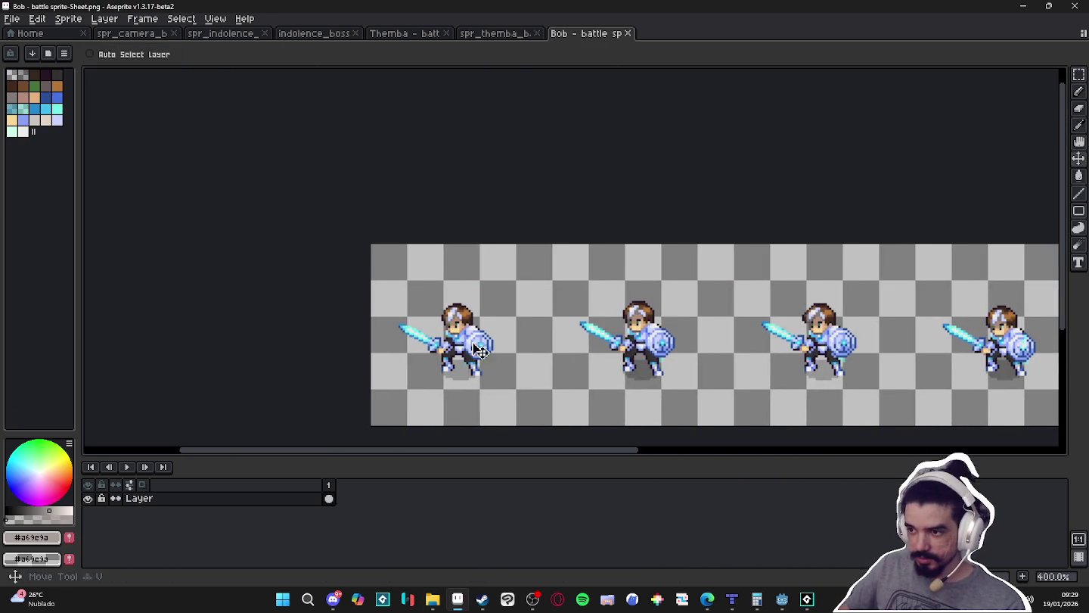
key(m)
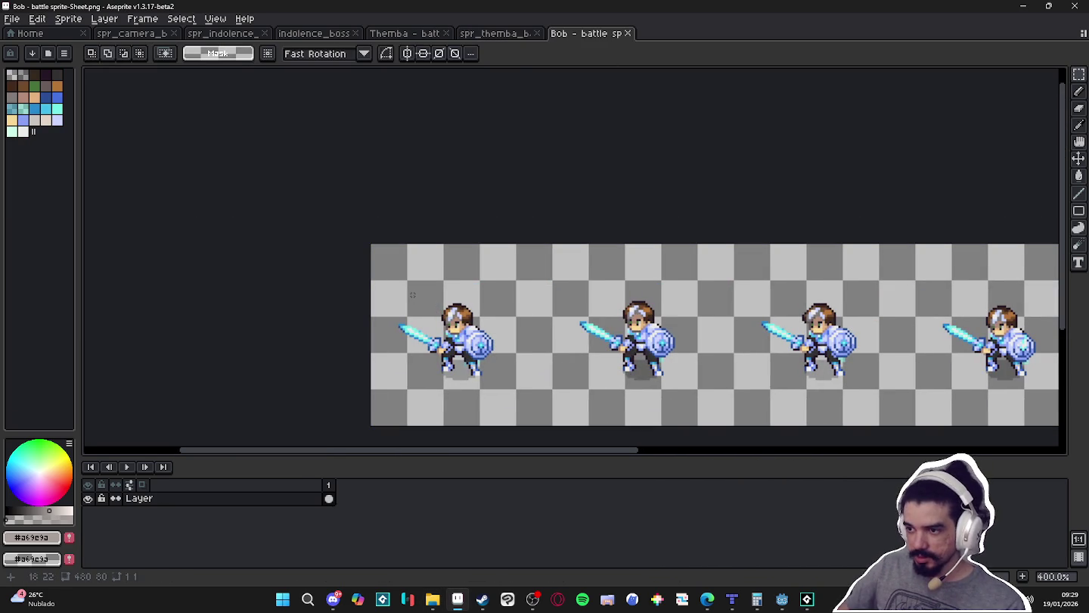
click(481, 599)
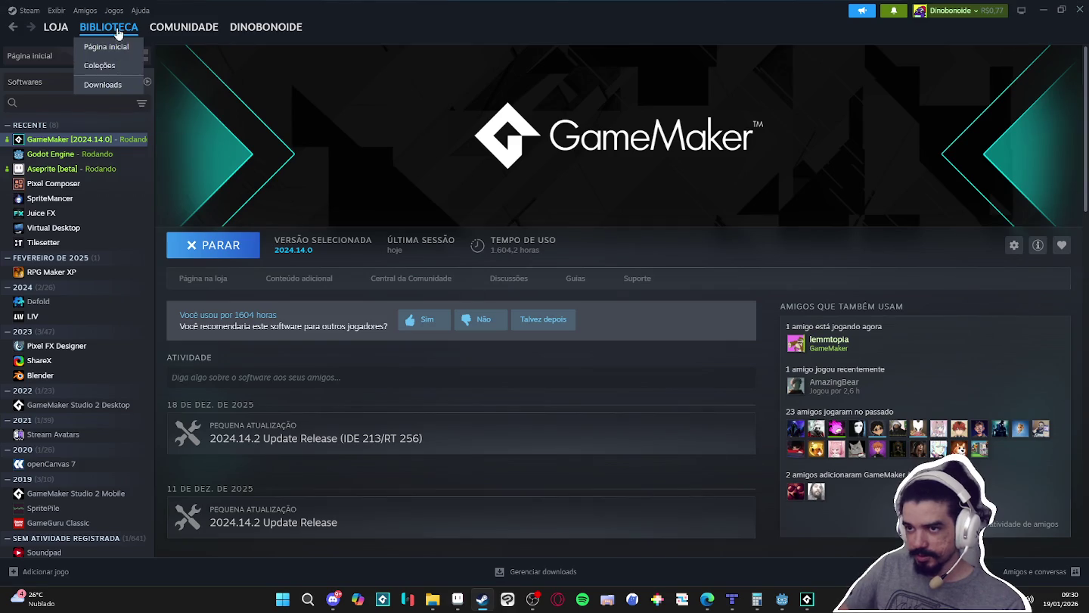
- Search the Steam store for 'jujubos' and open the Jujubos Puzzle page
click(60, 36)
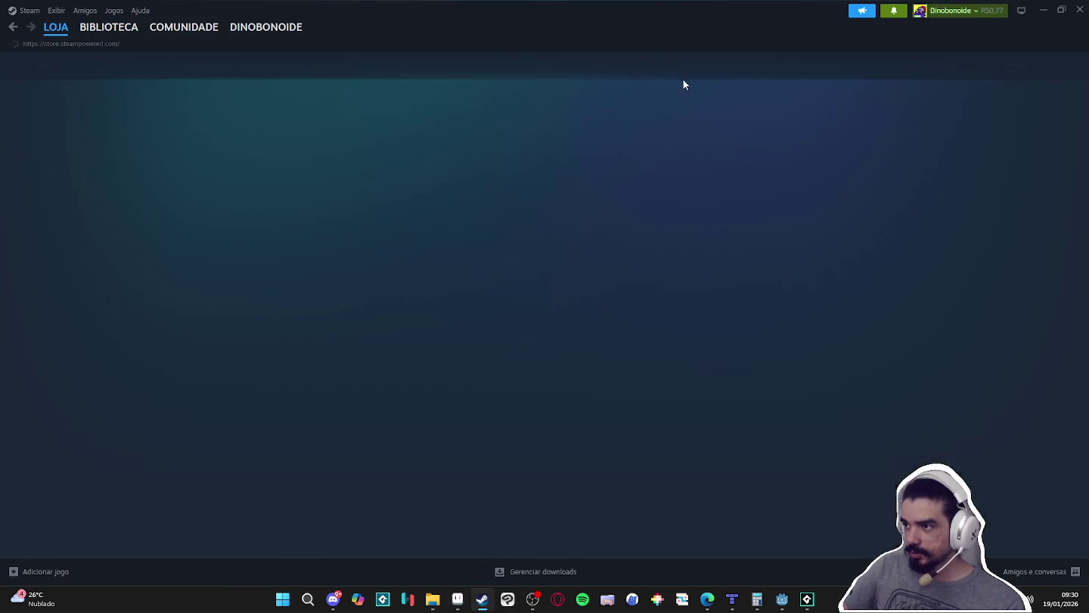
click(637, 70)
text(ju)
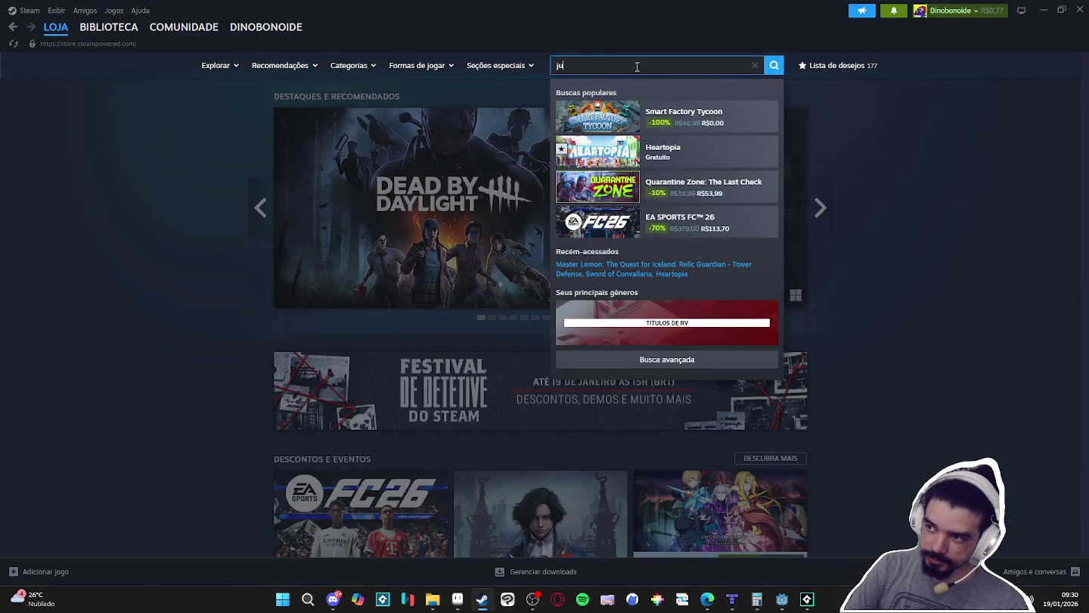
text(jubos)
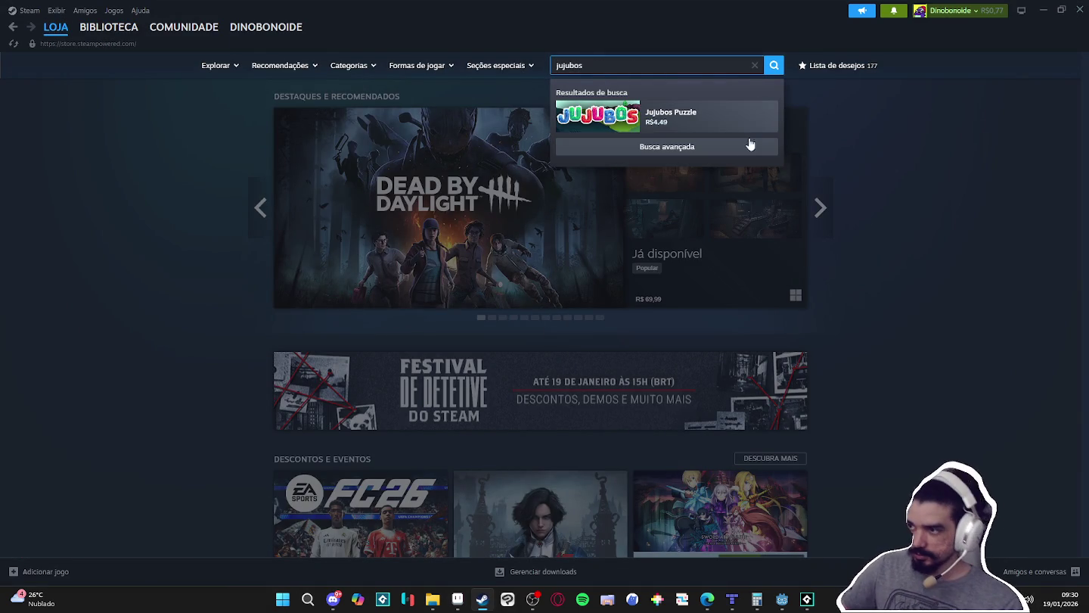
click(720, 133)
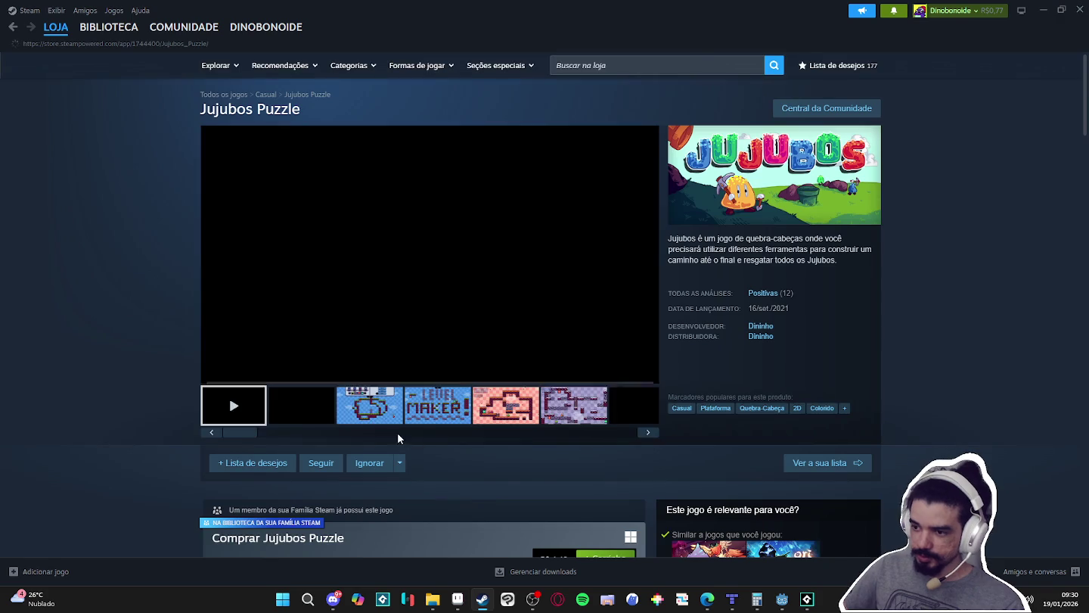
- View the Jujubos Puzzle screenshots full-size, then minimize Steam
click(356, 412)
click(385, 302)
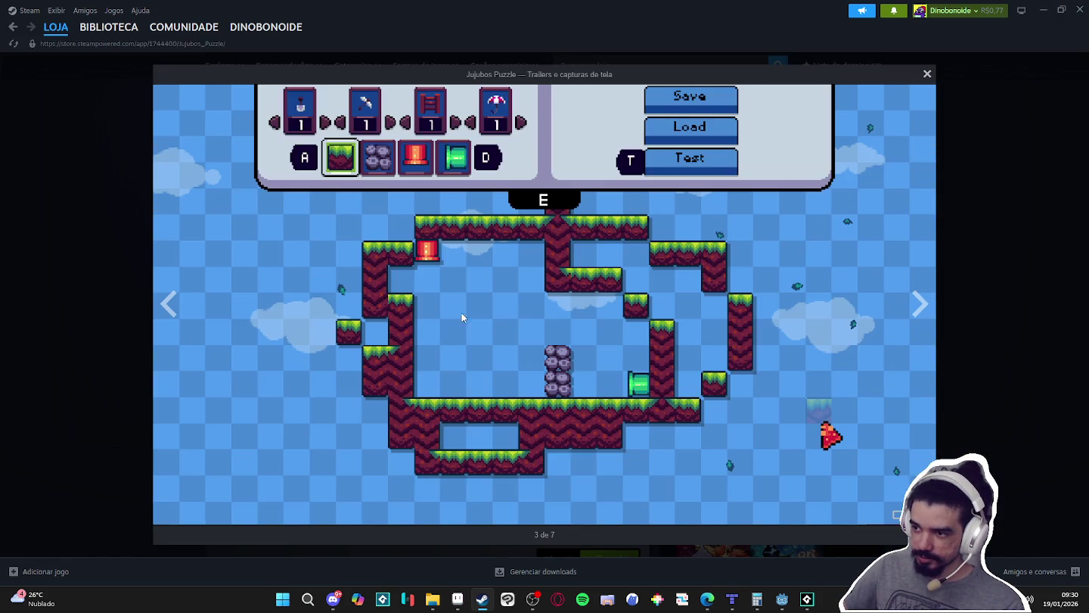
click(913, 318)
click(913, 319)
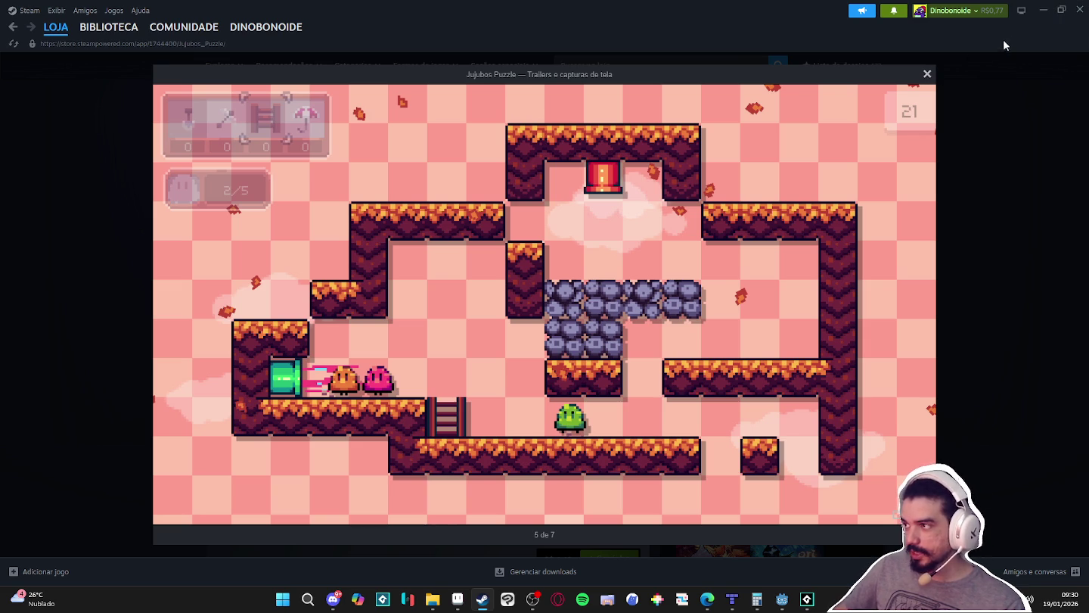
click(1044, 14)
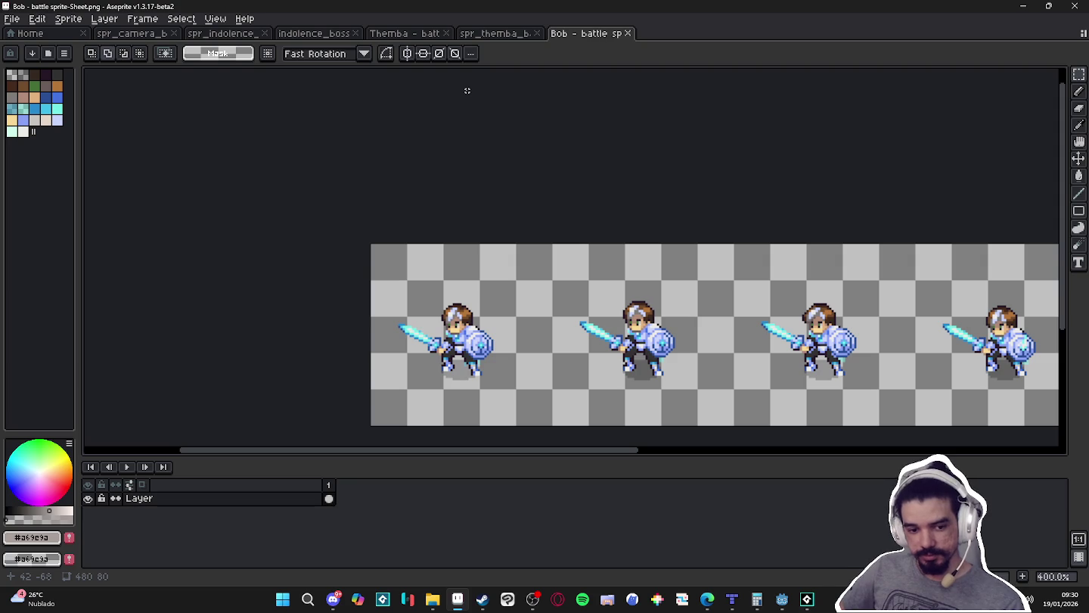
- Select and copy the first knight frame from Bob's battle sprite sheet
key(v)
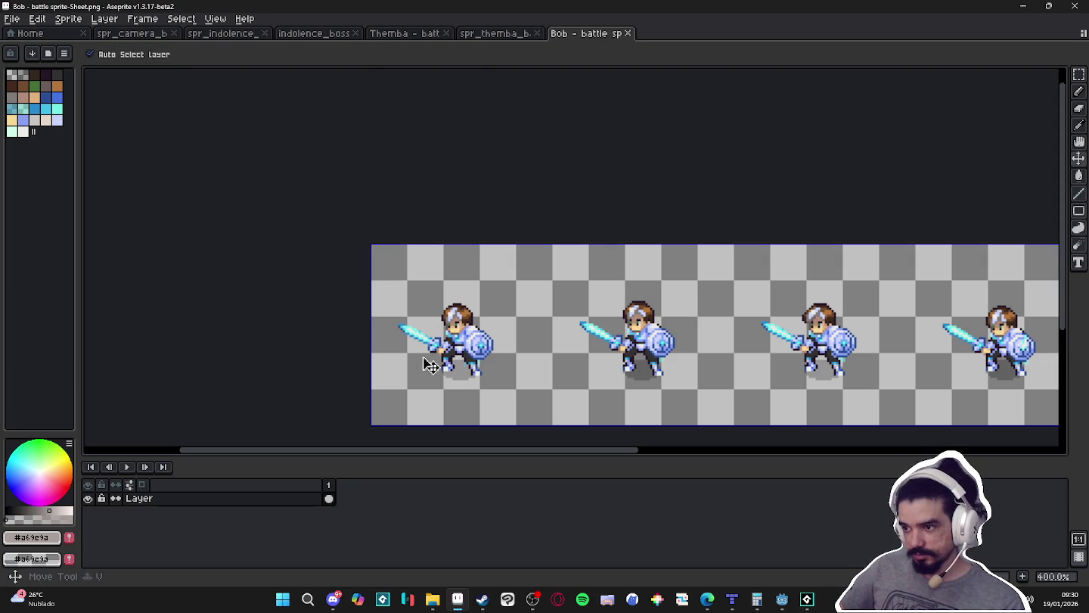
key(m)
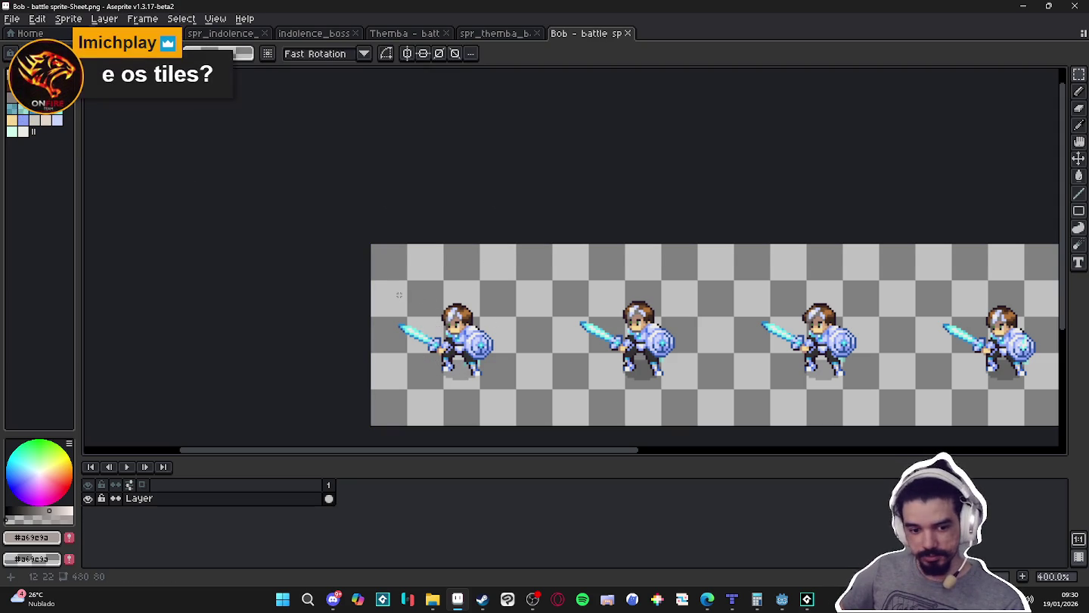
drag(410, 292, 518, 390)
drag(390, 333, 397, 335)
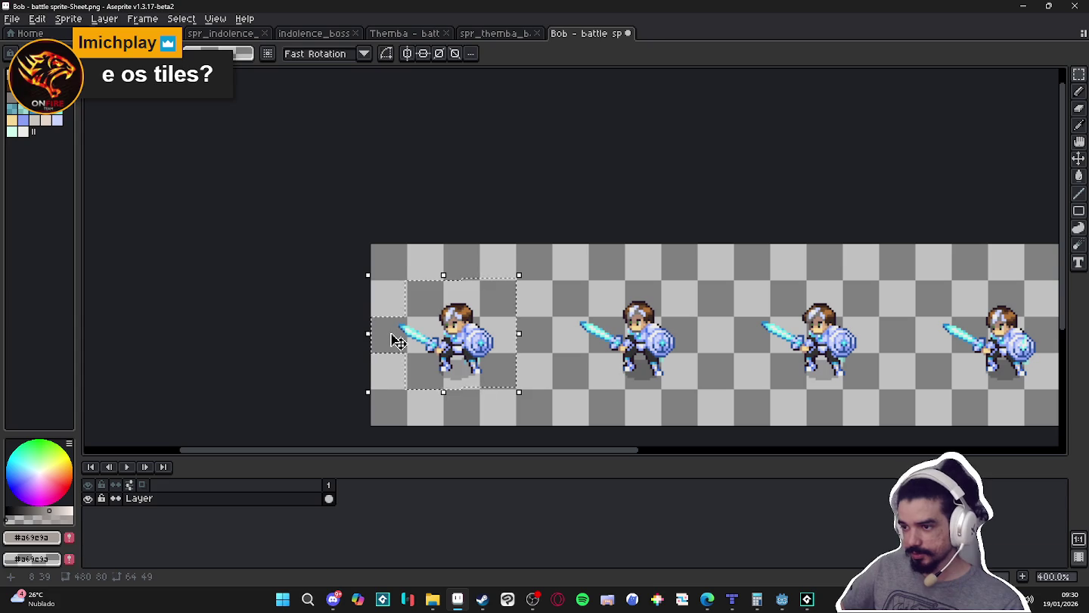
key(ctrl+z)
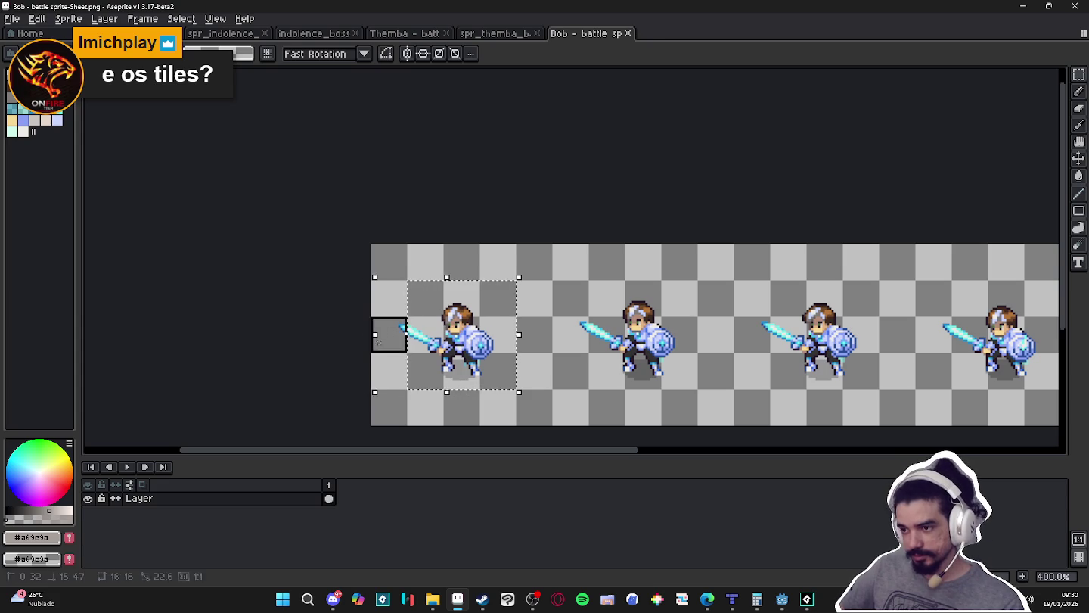
key(ctrl+d)
- Paste the knight frame into a new 64×48 sprite
click(12, 18)
click(27, 33)
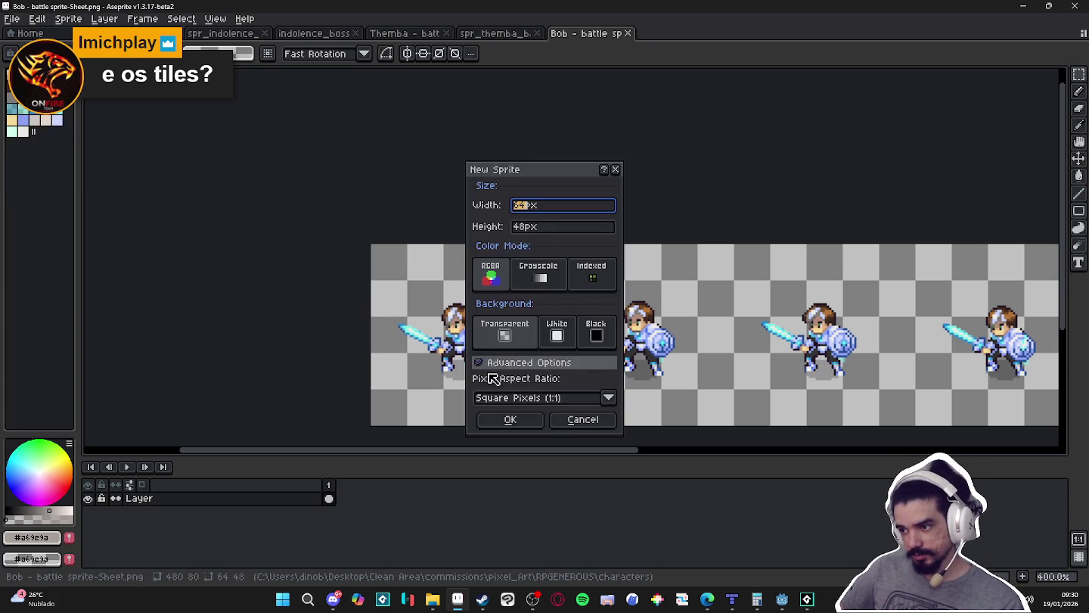
click(511, 418)
key(ctrl+v)
scroll(595, 259, up, 4)
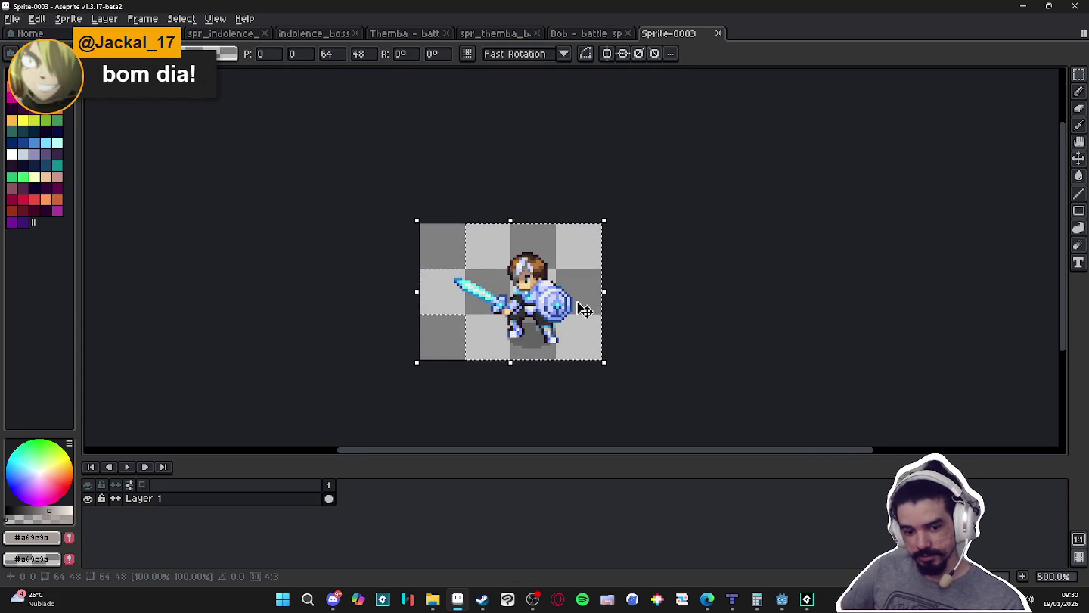
scroll(576, 318, up, 1)
key(Return)
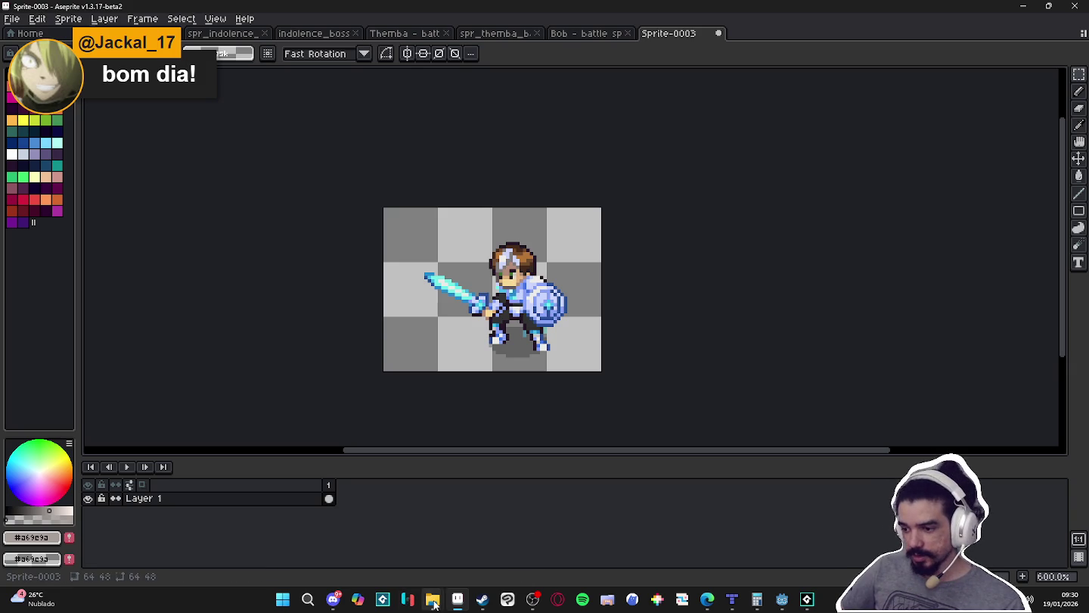
right_click(433, 600)
click(441, 533)
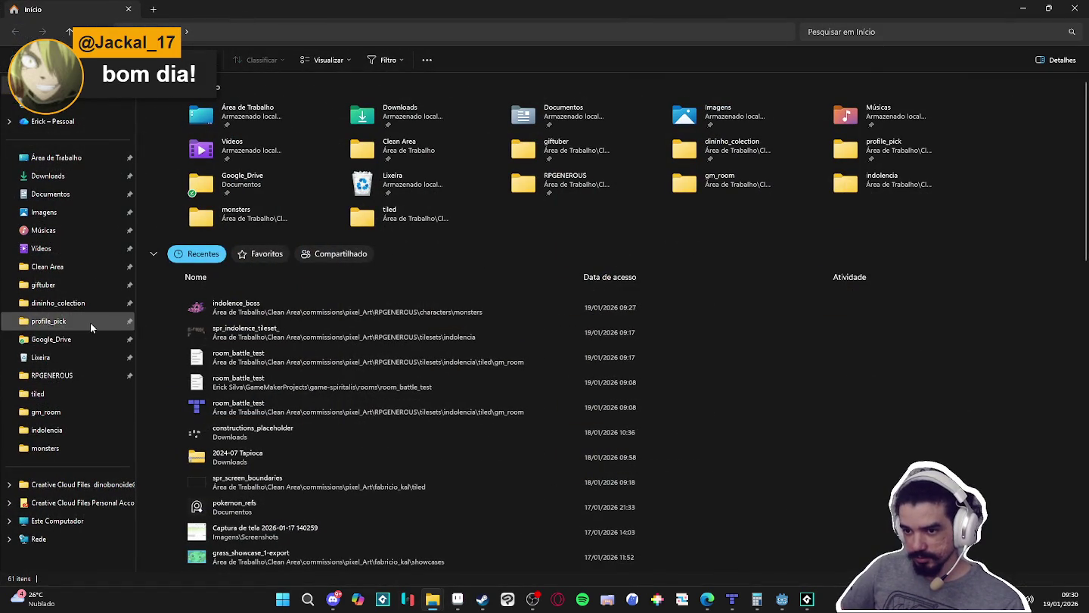
- Browse to pixel_Art > fabricio_kal and open structures_test in Aseprite
click(76, 376)
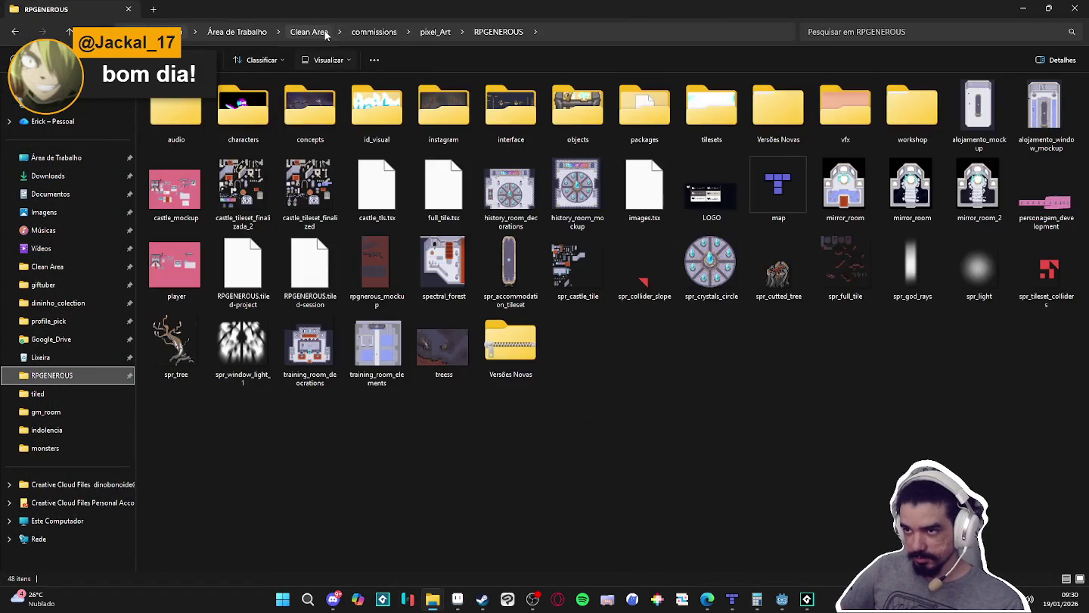
click(431, 31)
scroll(197, 453, down, 2)
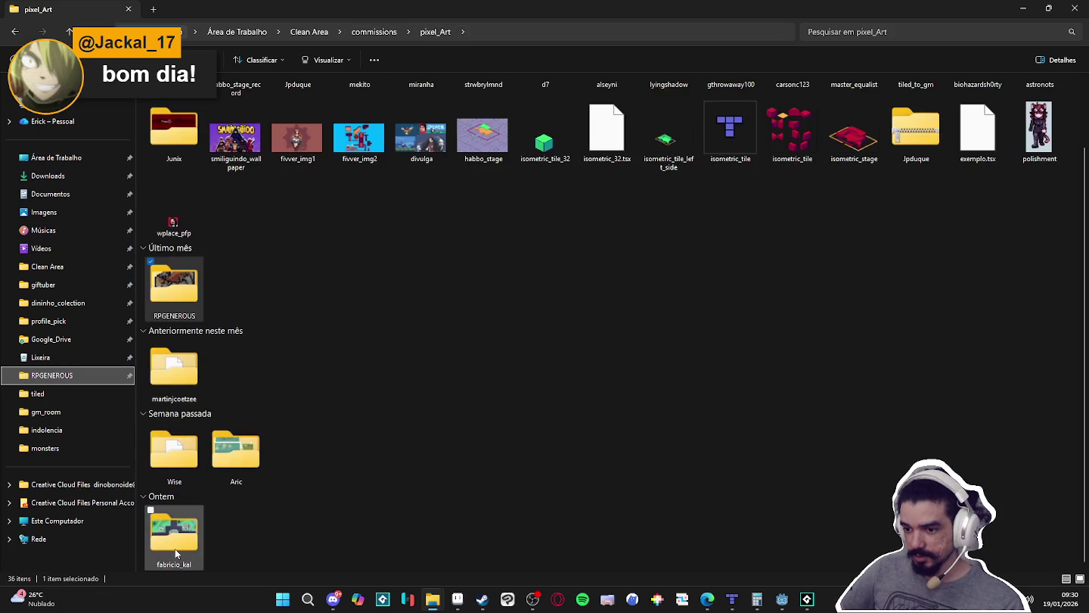
double_click(175, 542)
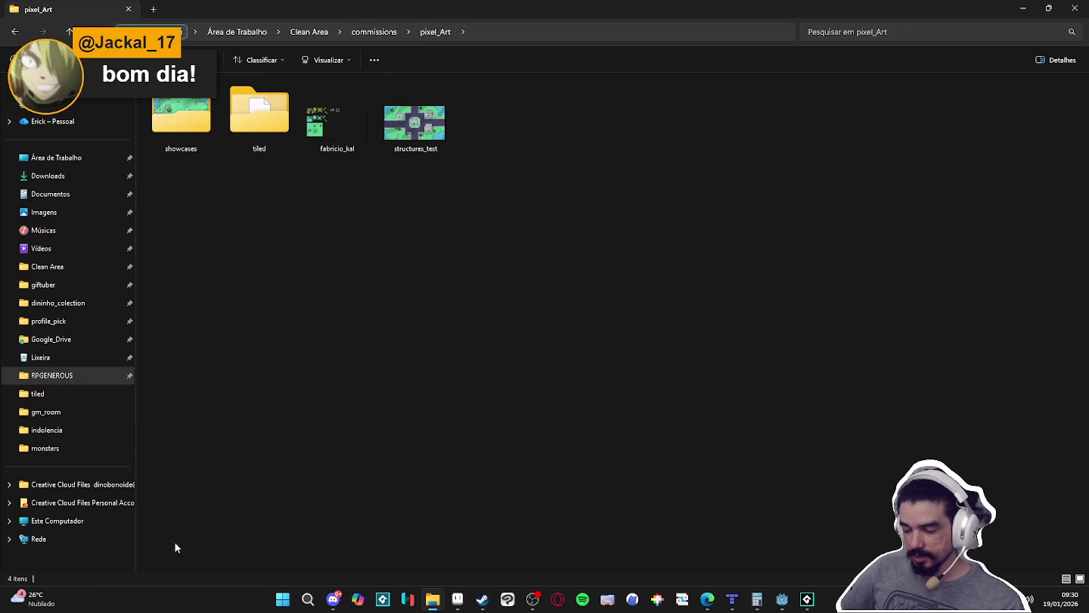
double_click(414, 123)
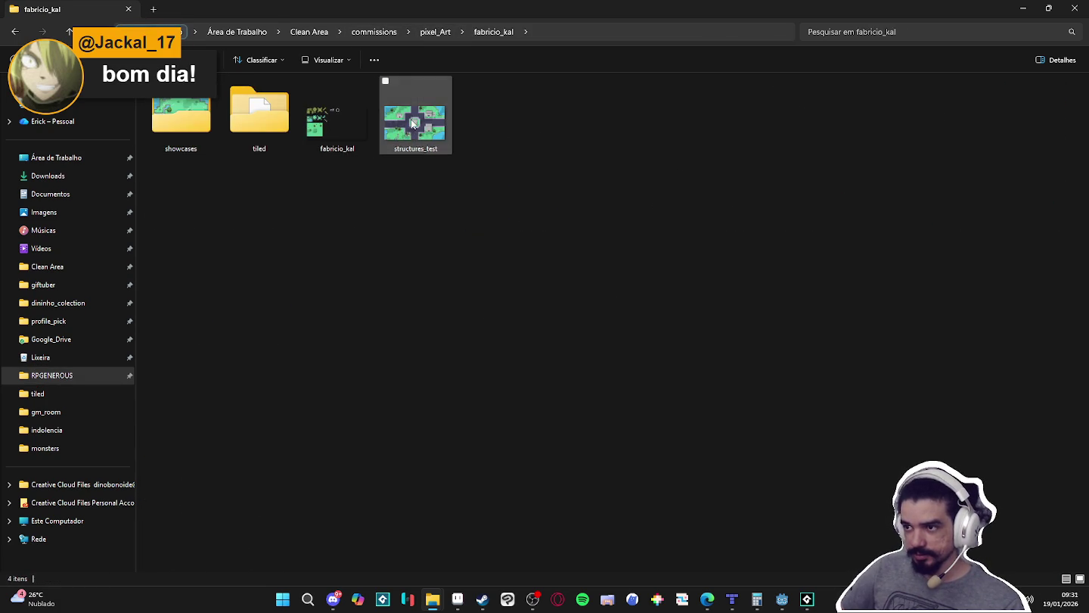
- Enlarge the canvas area and pan around the structures_test town map
scroll(620, 267, up, 1)
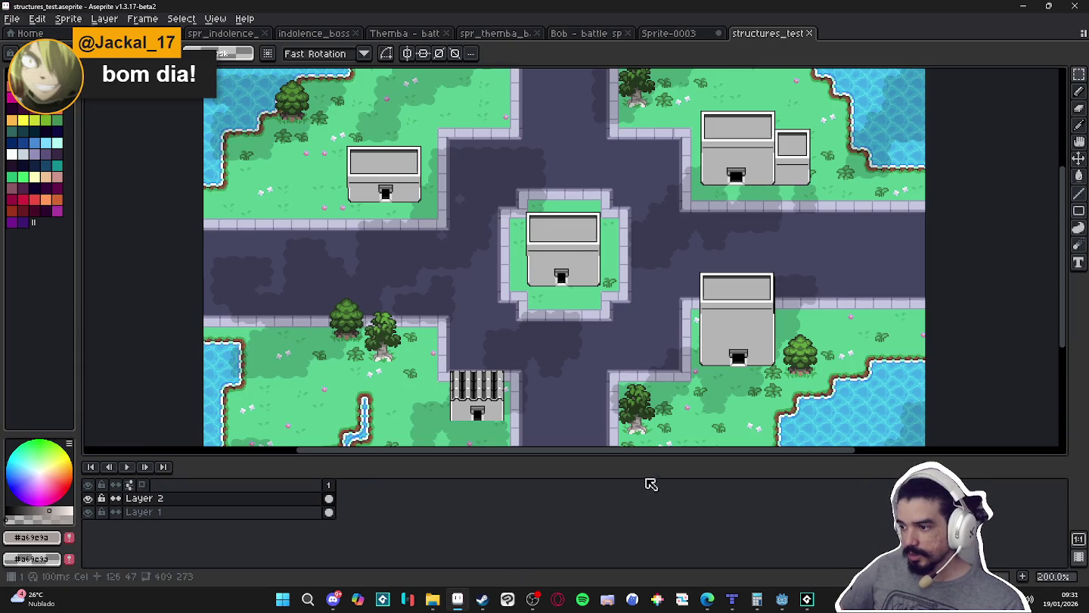
drag(629, 455, 630, 584)
mouse_move(661, 359)
mouse_down()
mouse_move(652, 417)
mouse_move(652, 404)
mouse_up()
drag(902, 359, 901, 323)
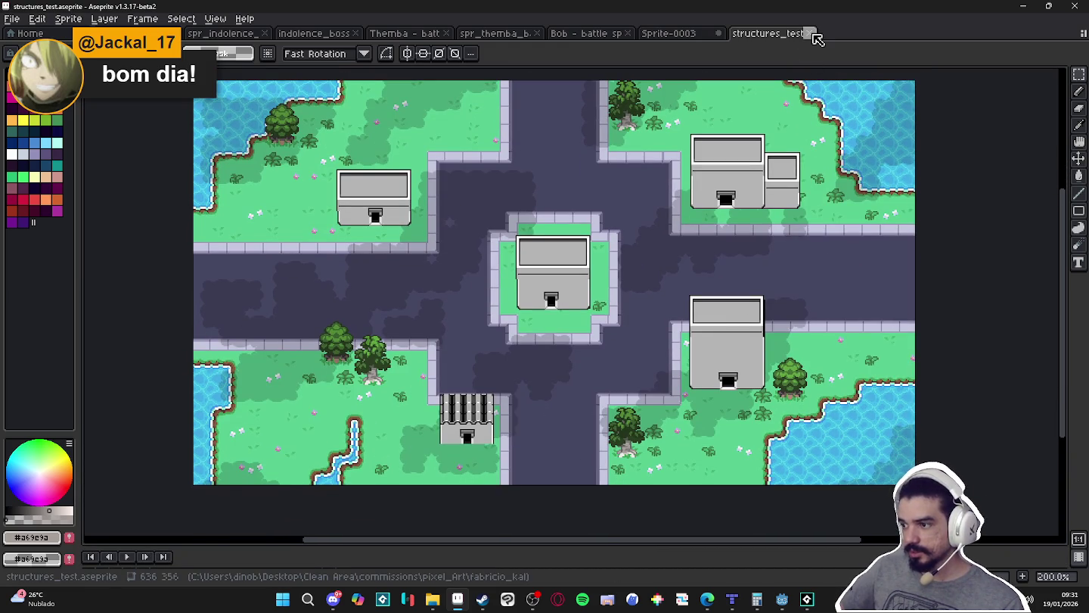
click(732, 599)
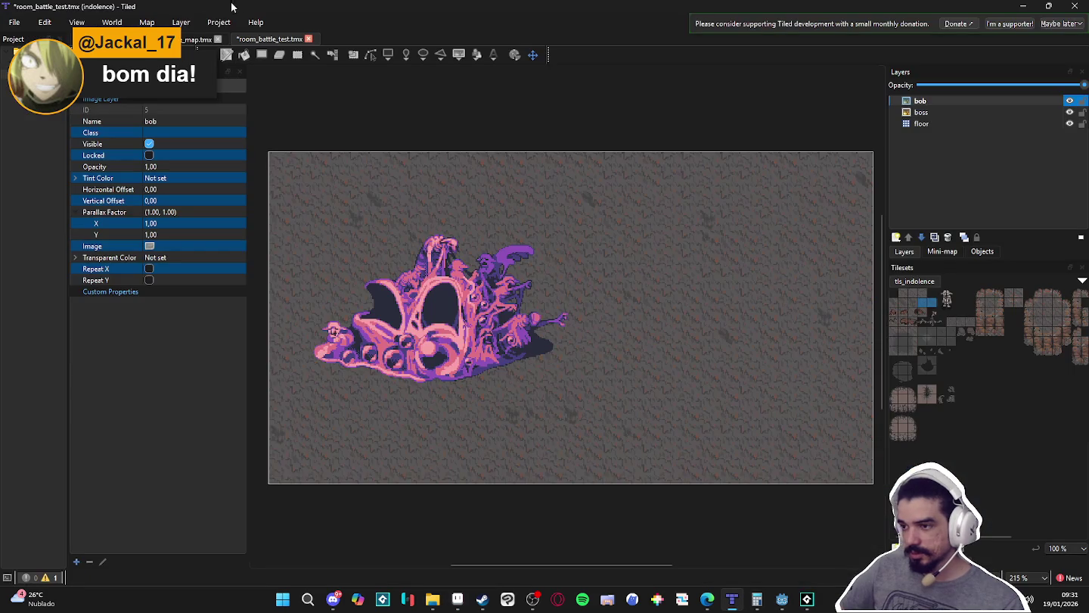
click(195, 41)
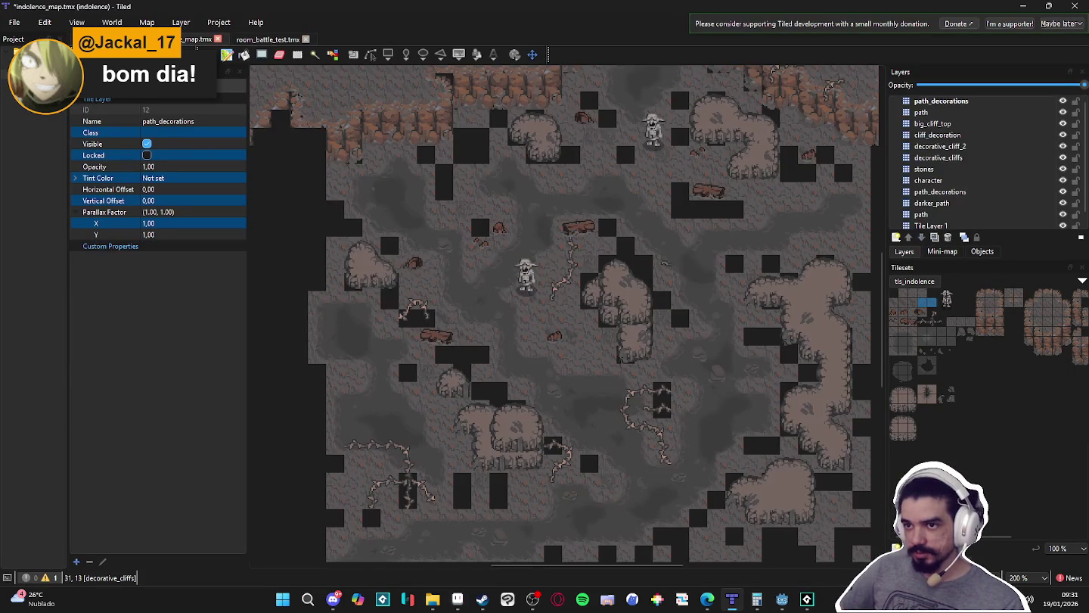
click(113, 39)
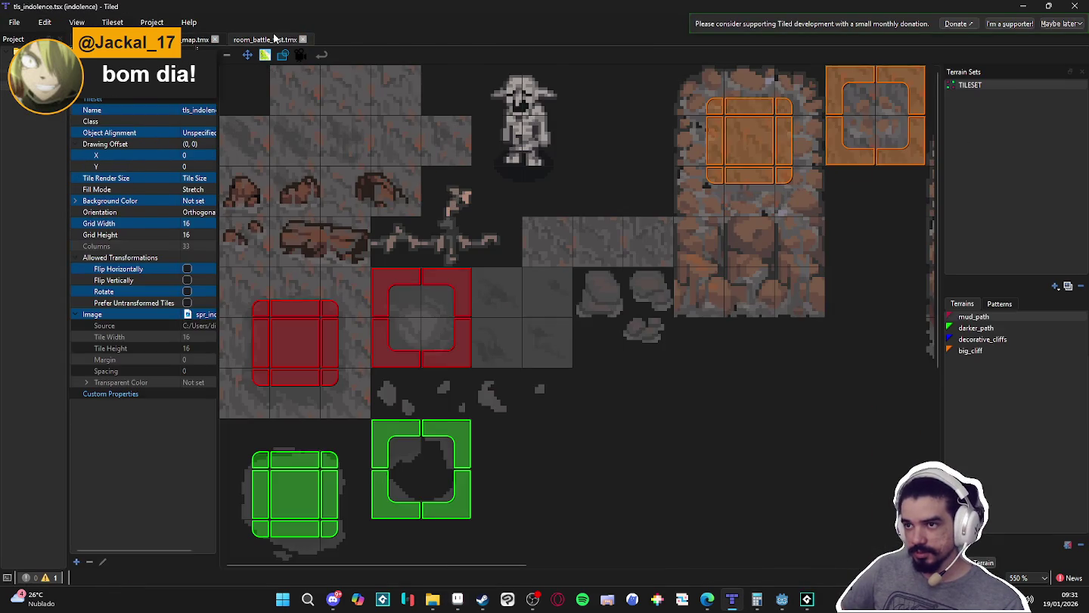
click(263, 37)
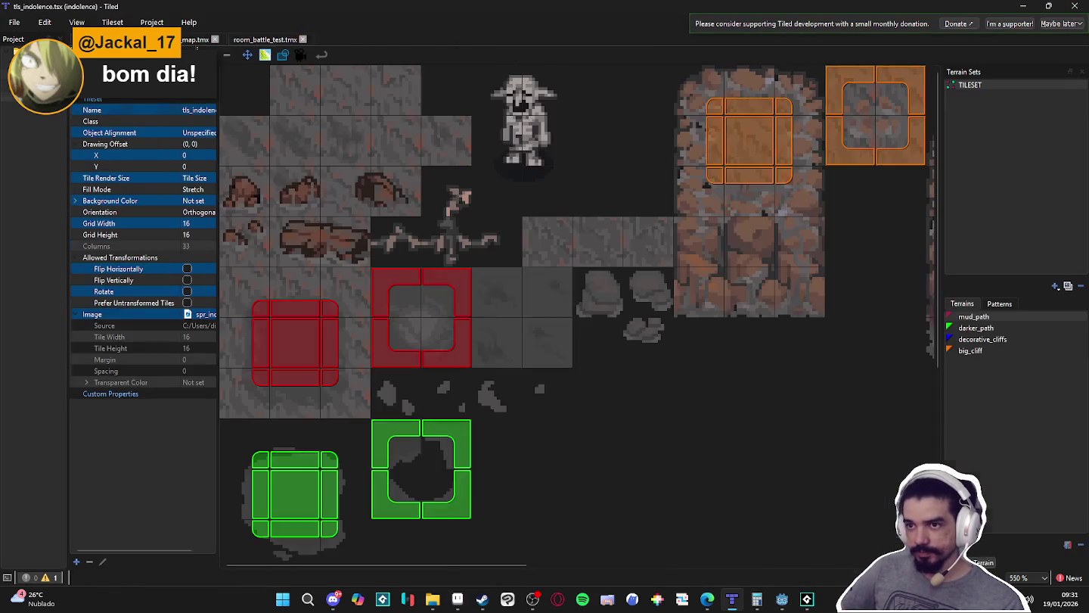
click(113, 38)
click(260, 39)
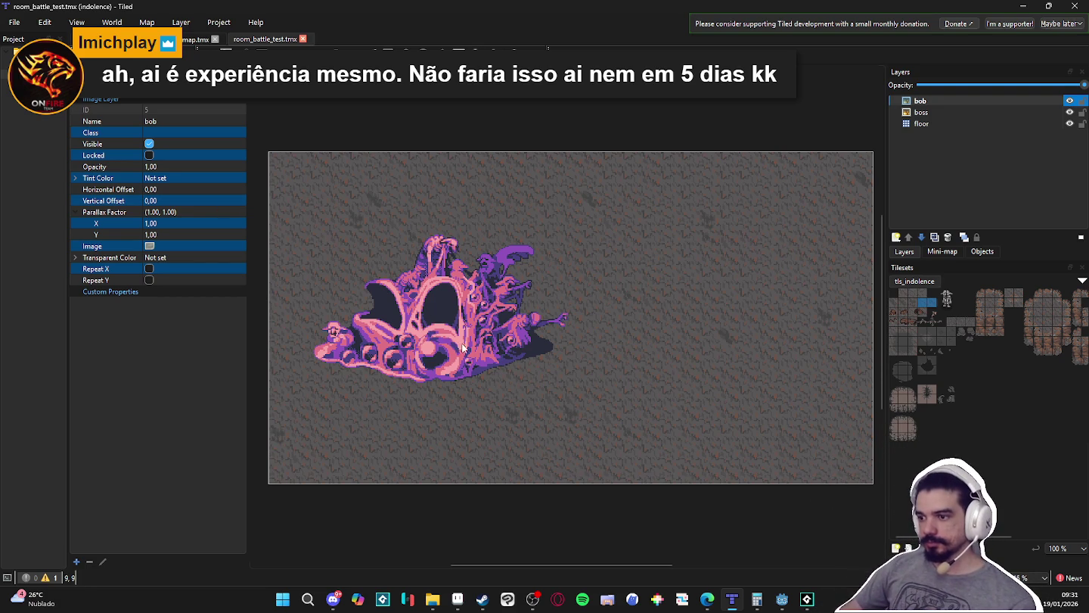
- Bring up the indolencia Explorer window and check its tiled folder
click(434, 602)
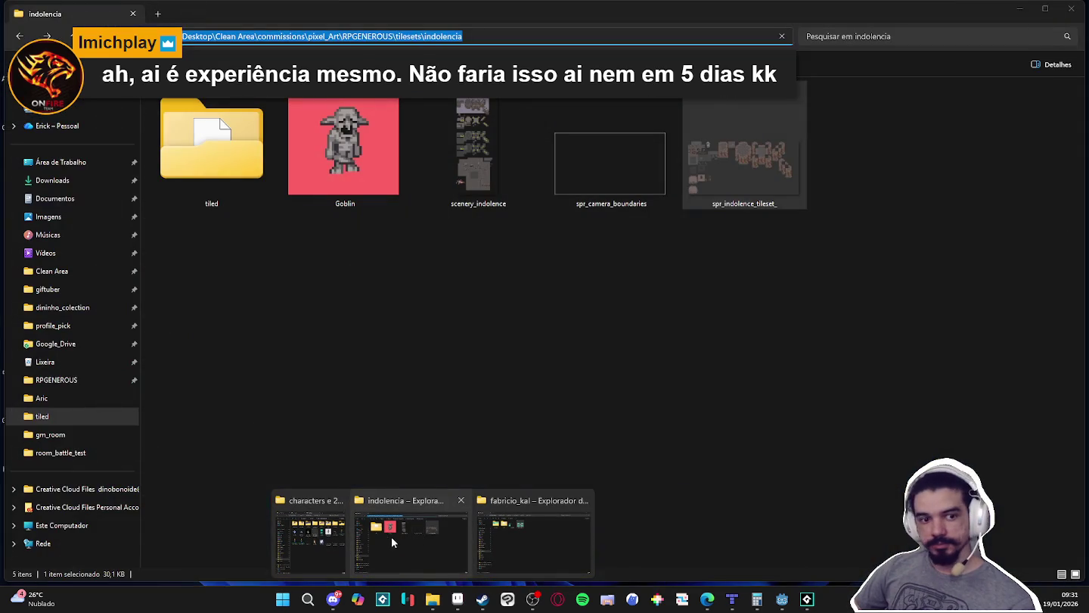
click(392, 536)
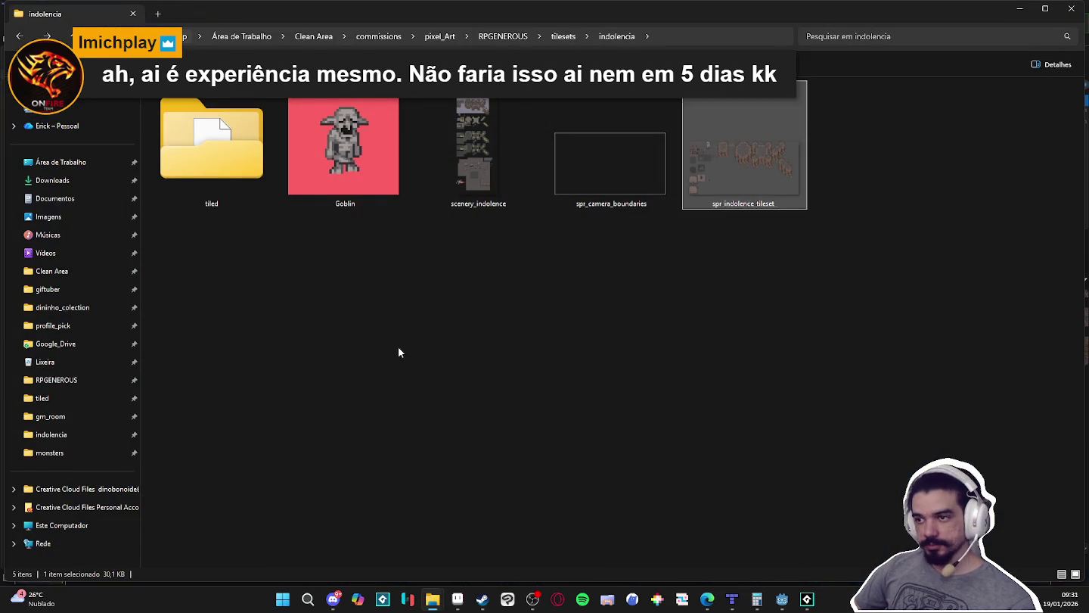
click(400, 353)
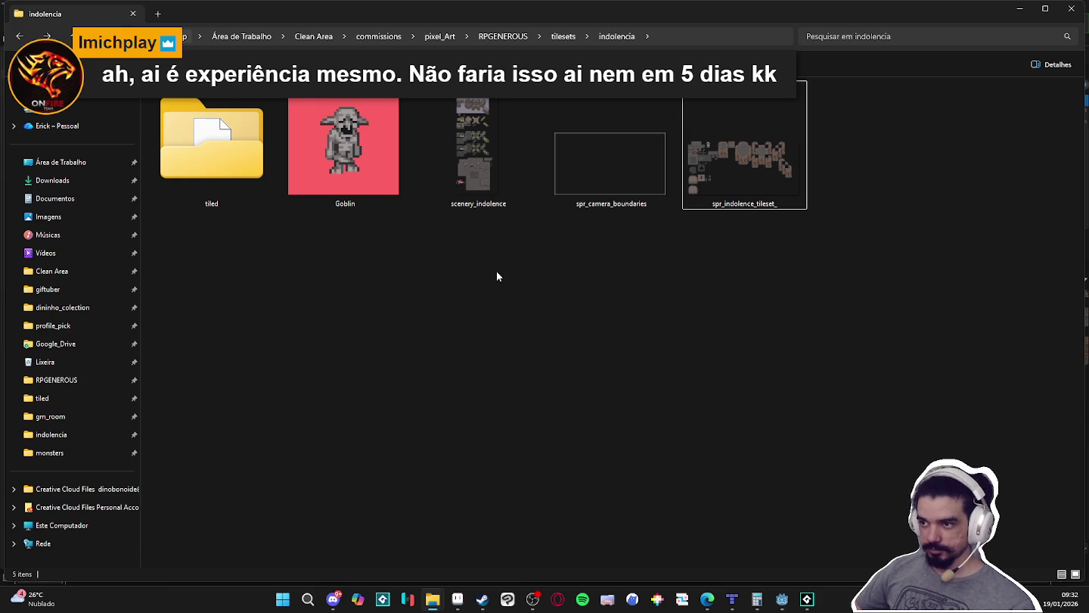
click(248, 173)
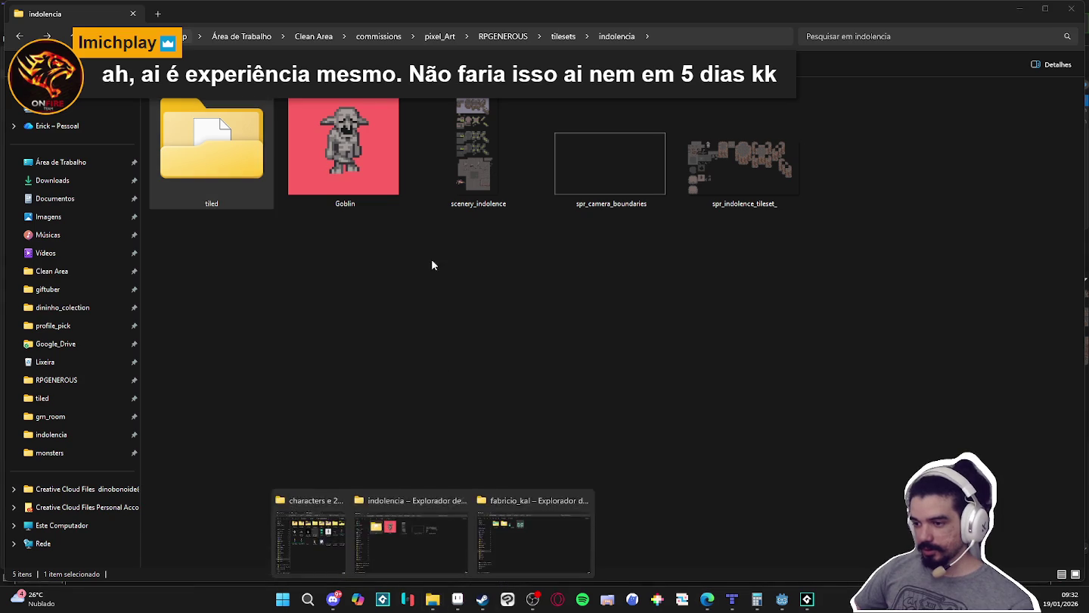
click(396, 249)
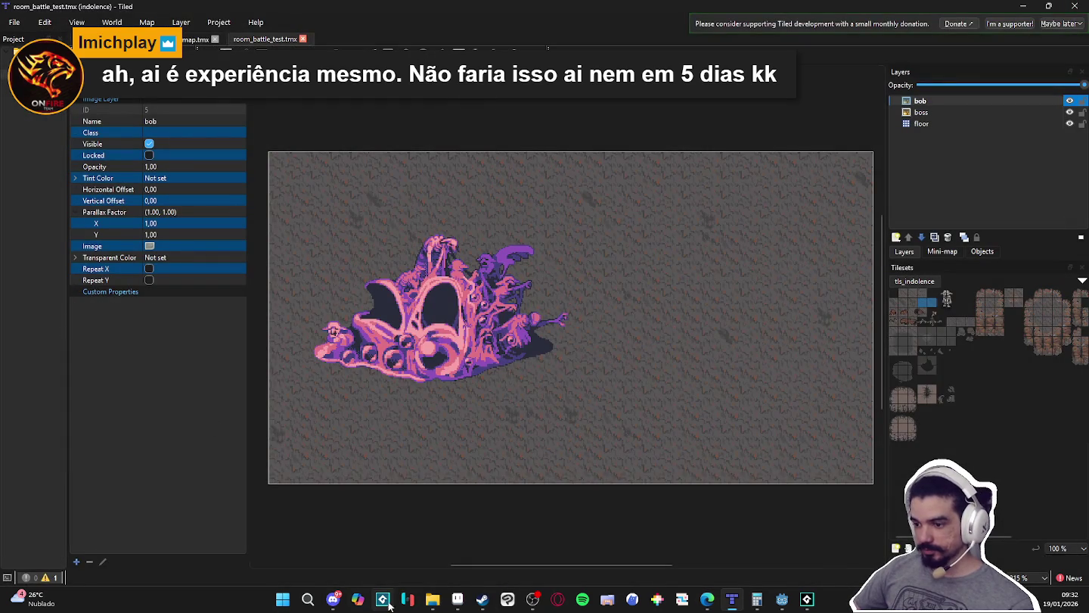
mouse_move(432, 599)
click(482, 561)
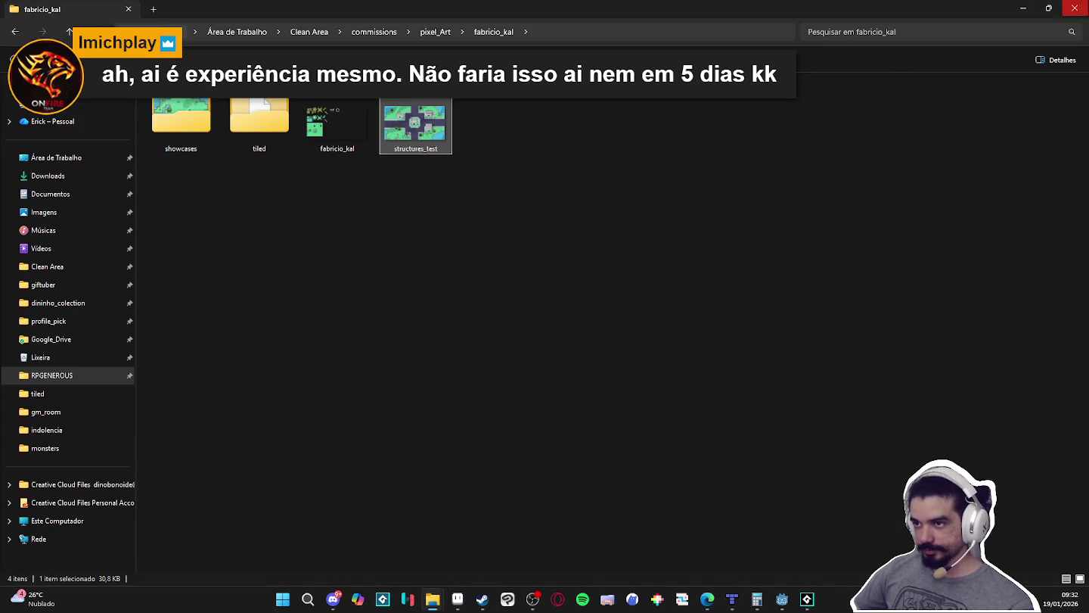
click(432, 599)
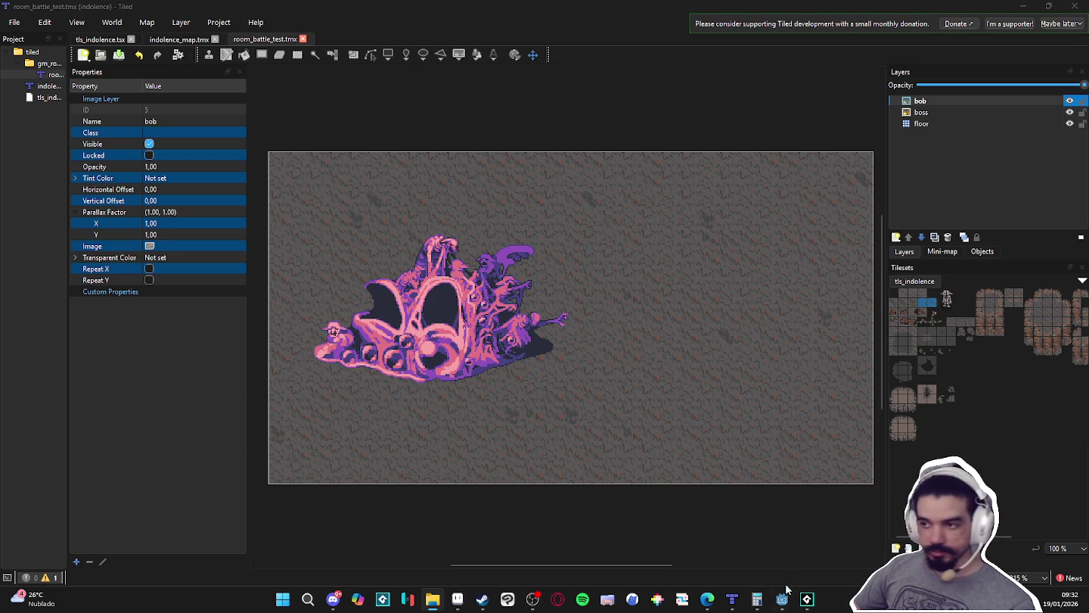
- In Aseprite, close structures_test, open Yara's battle sheet and marquee-select her first frame
click(460, 602)
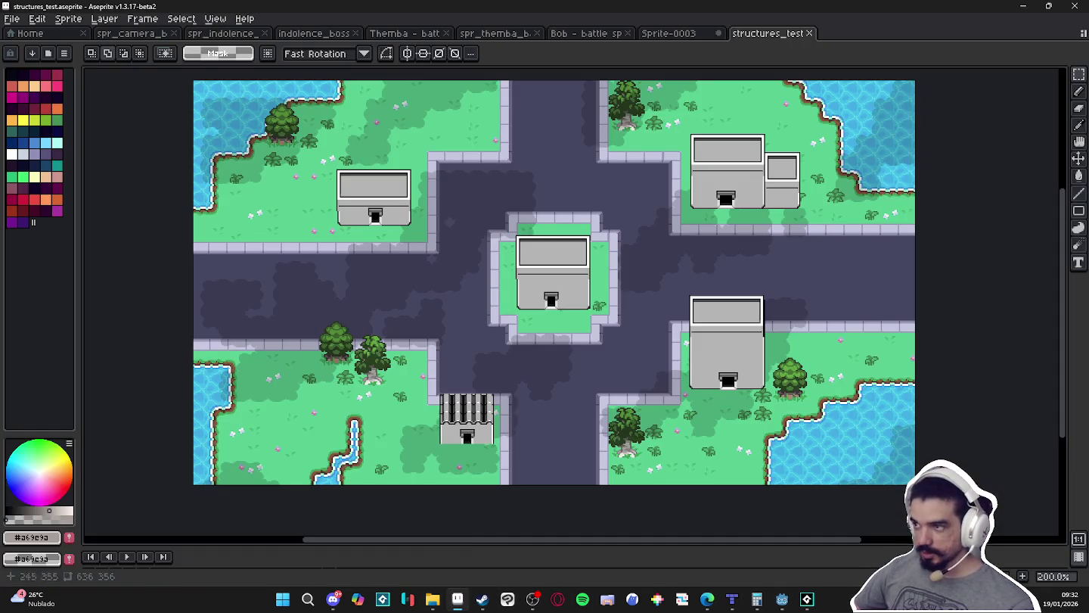
click(816, 35)
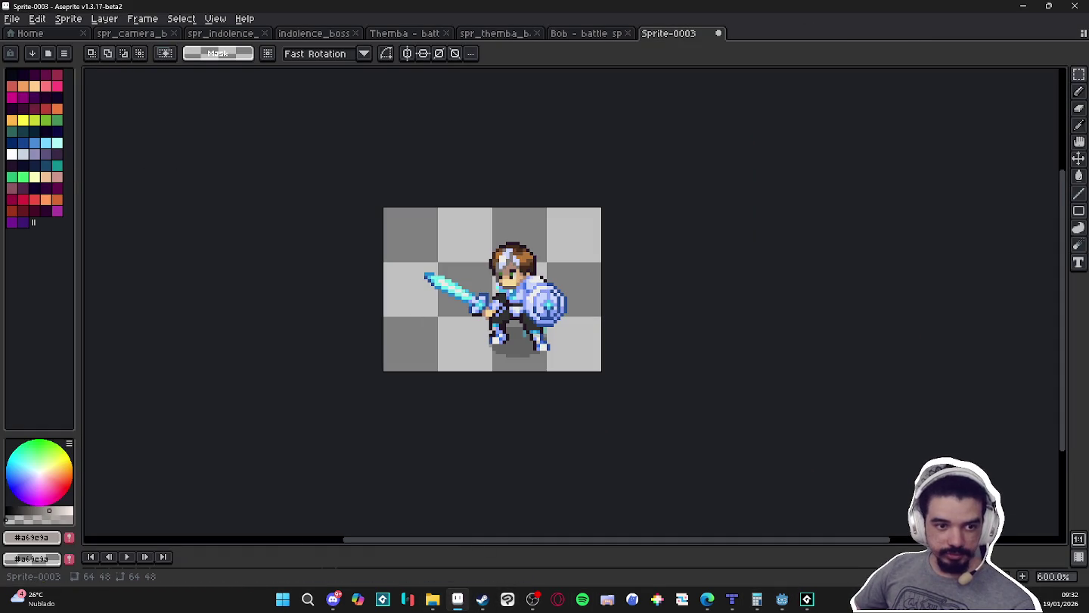
drag(790, 159, 794, 55)
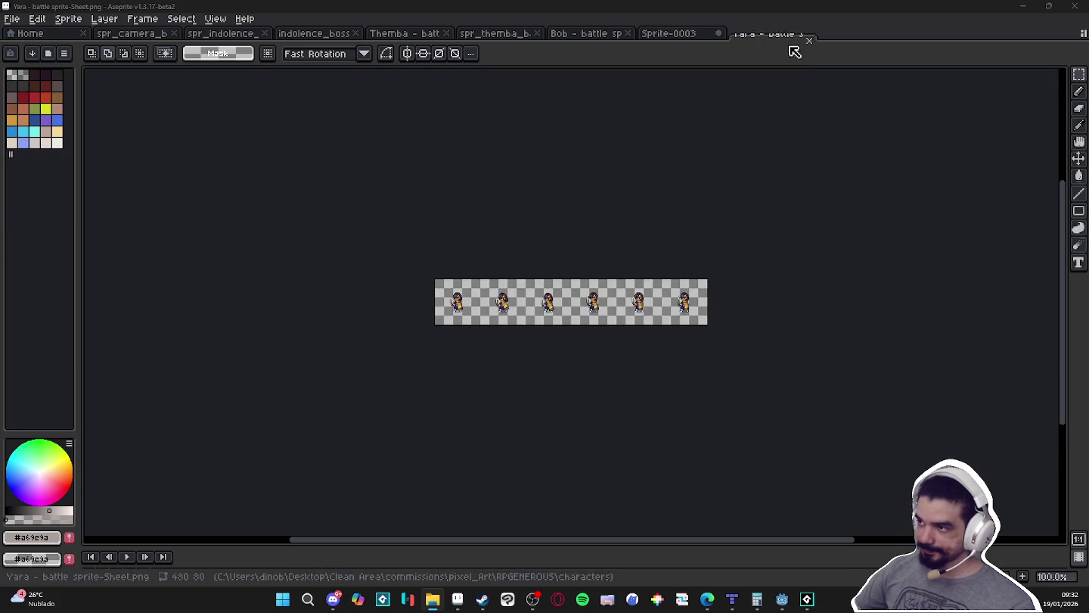
drag(320, 306, 419, 329)
key(v)
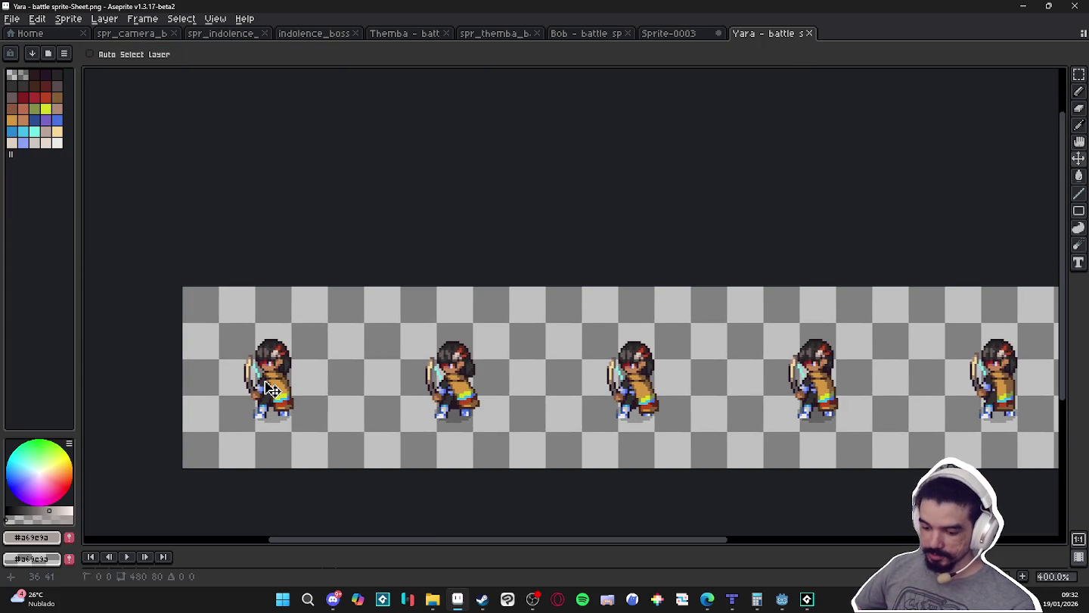
key(m)
drag(218, 322, 330, 434)
- Paste Yara's first frame into a new 48x48 sprite
click(11, 18)
click(23, 31)
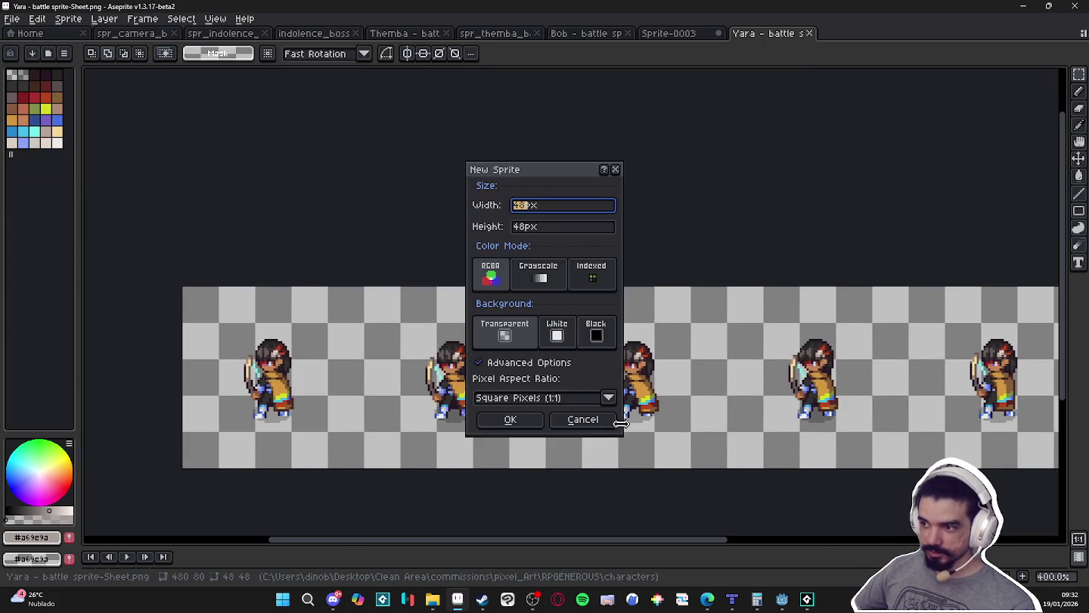
click(510, 419)
key(ctrl+v)
scroll(651, 294, up, 4)
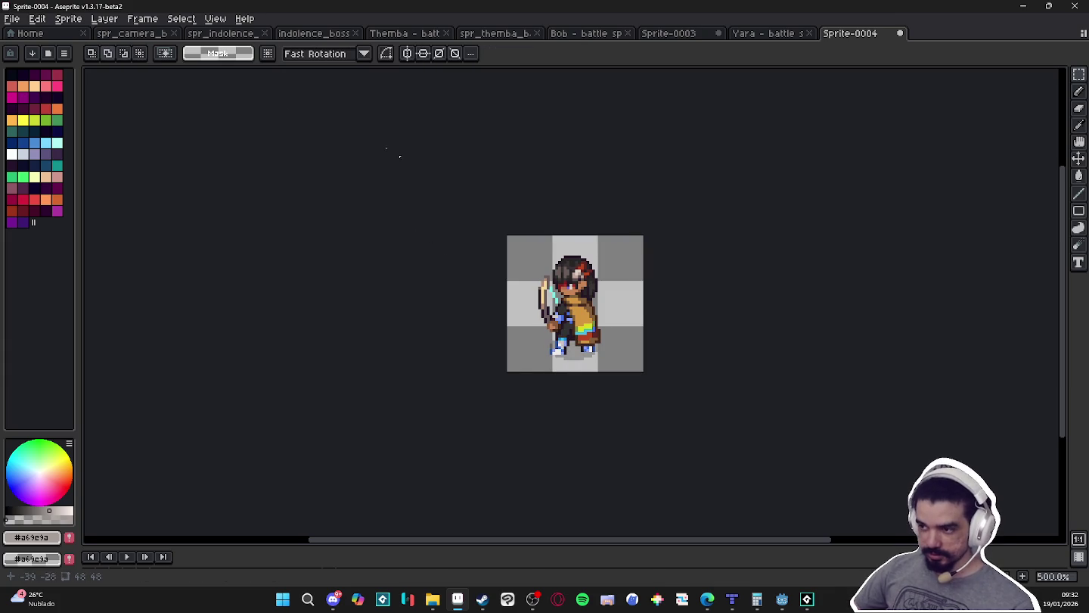
- Save the new sprite as spr_yara_battle.png in battle_poses
click(12, 18)
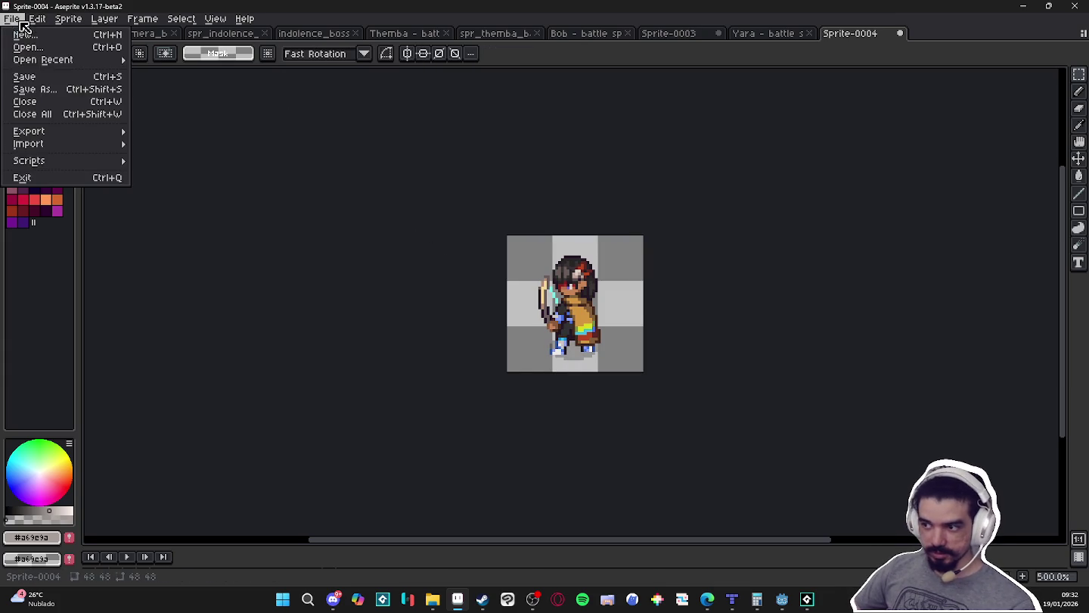
click(84, 92)
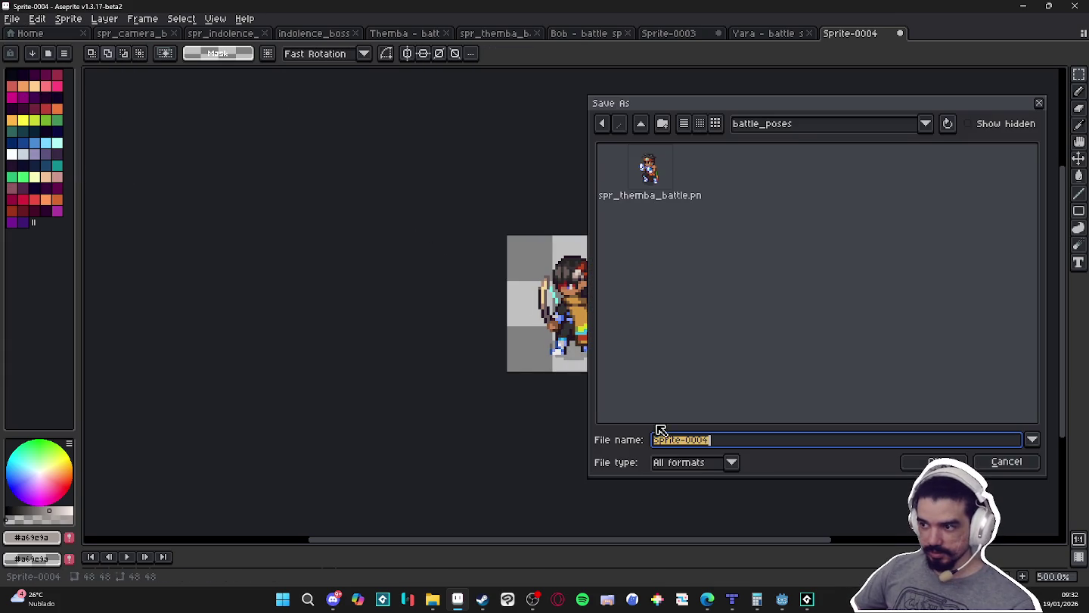
click(706, 469)
click(689, 398)
click(663, 196)
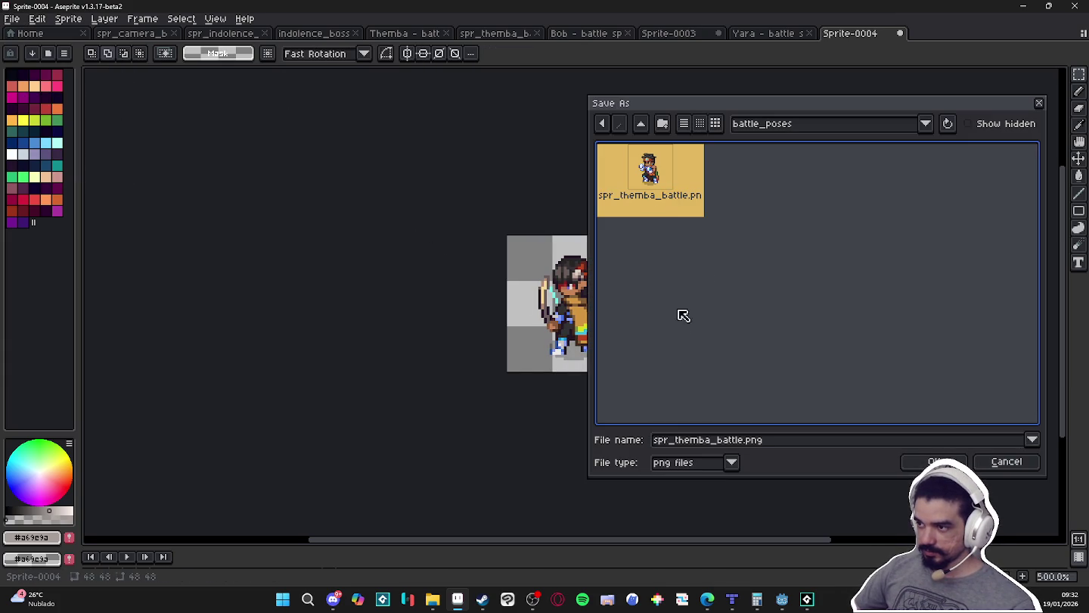
double_click(700, 439)
text(yara)
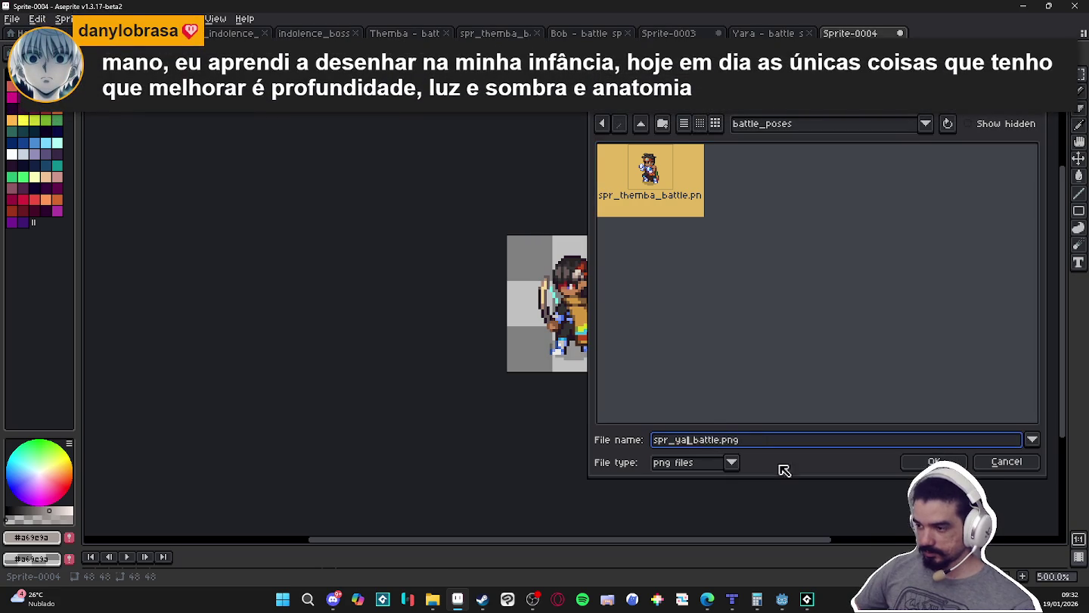
key(Return)
- Save the unsaved Bob sprite as spr_bob_battle.png, then open Zhezinho's battle sheet
click(776, 33)
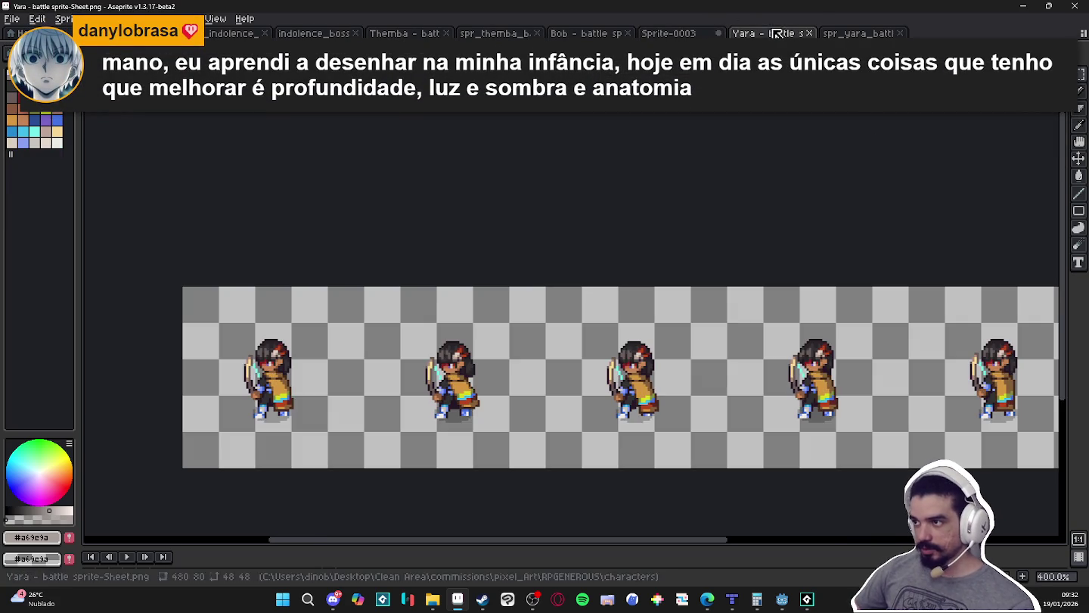
click(668, 34)
key(ctrl+shift+s)
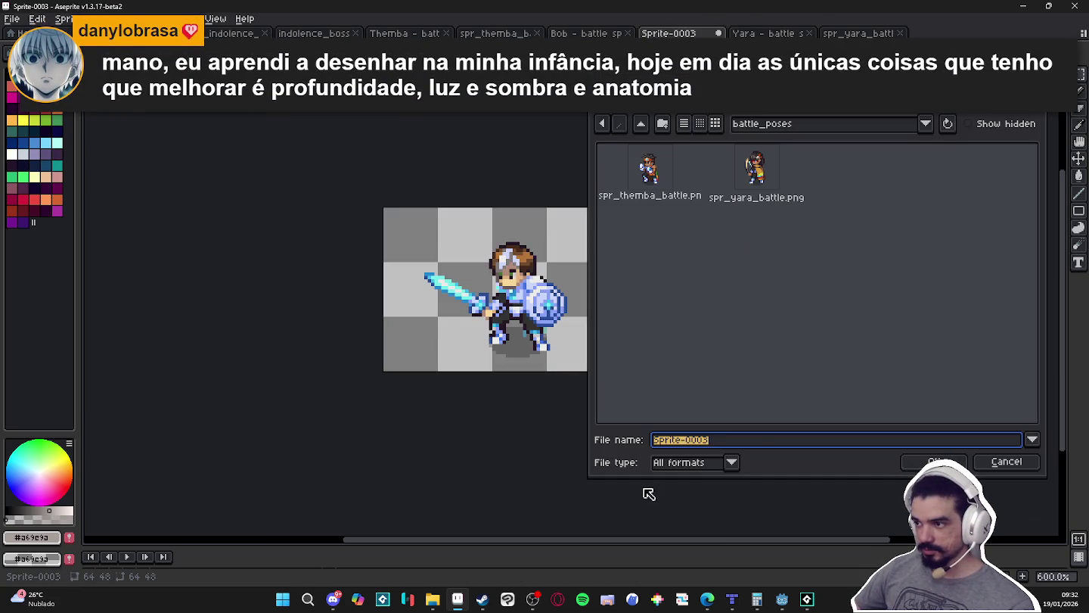
click(655, 193)
double_click(697, 440)
text(b_battle.png)
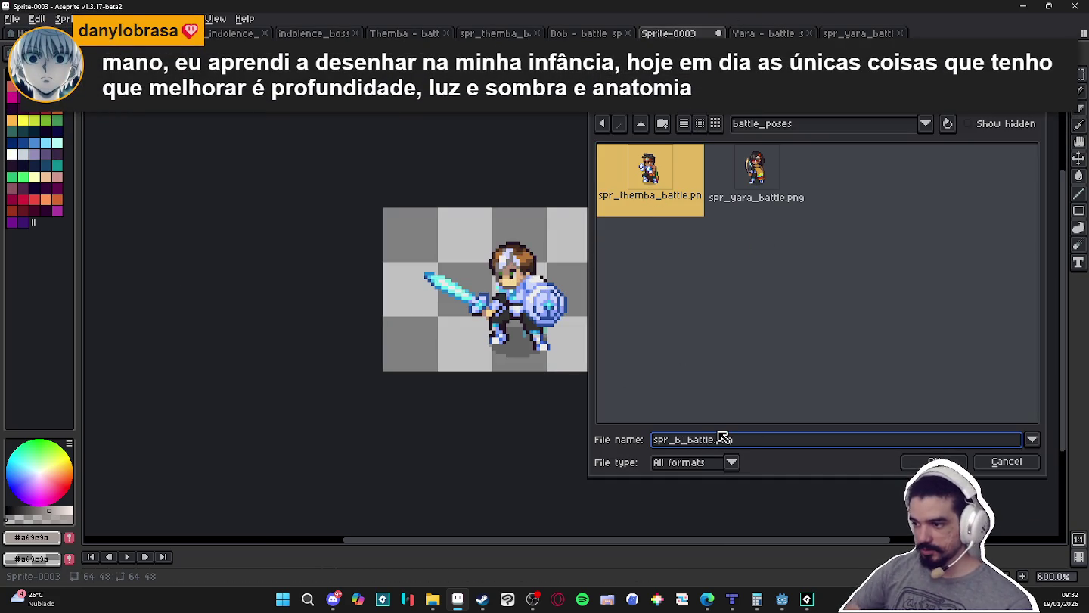
text(ob)
key(Return)
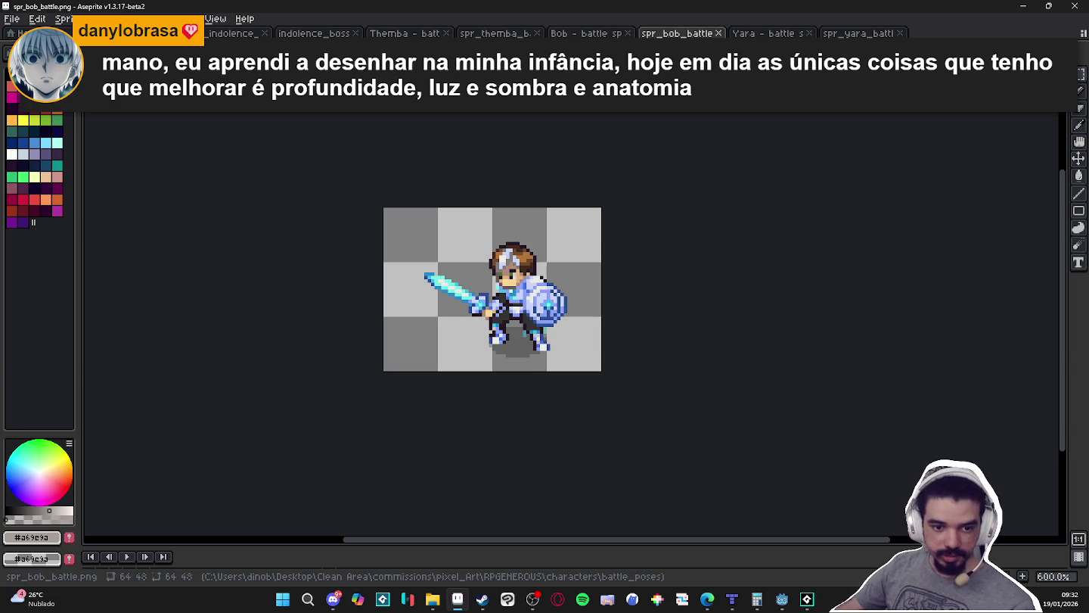
drag(1088, 174, 819, 181)
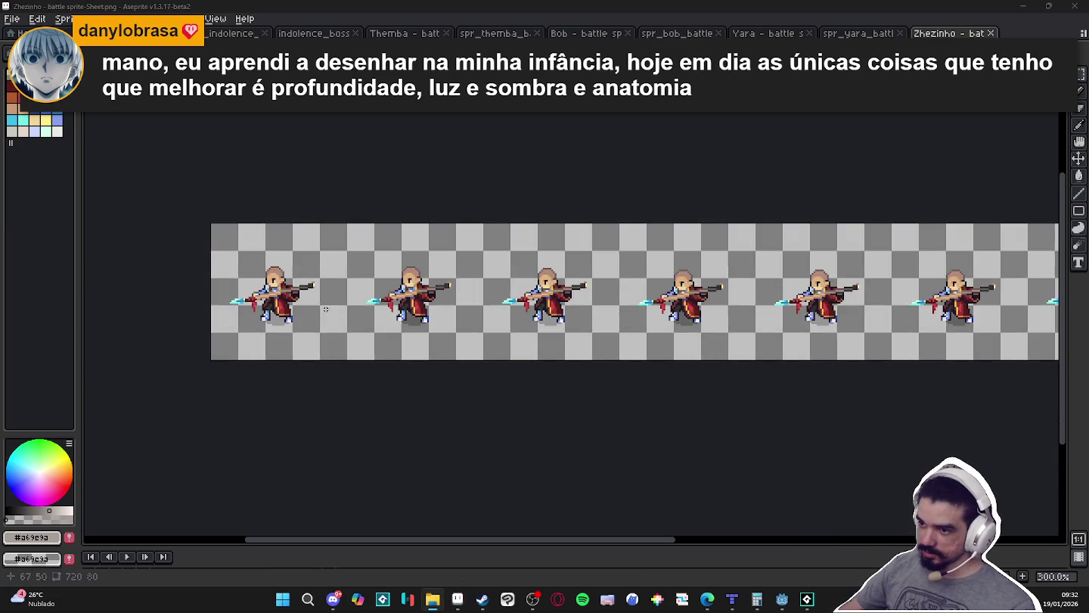
- Copy Zhezinho's first battle frame into a new 64x64 sprite
scroll(326, 309, up, 3)
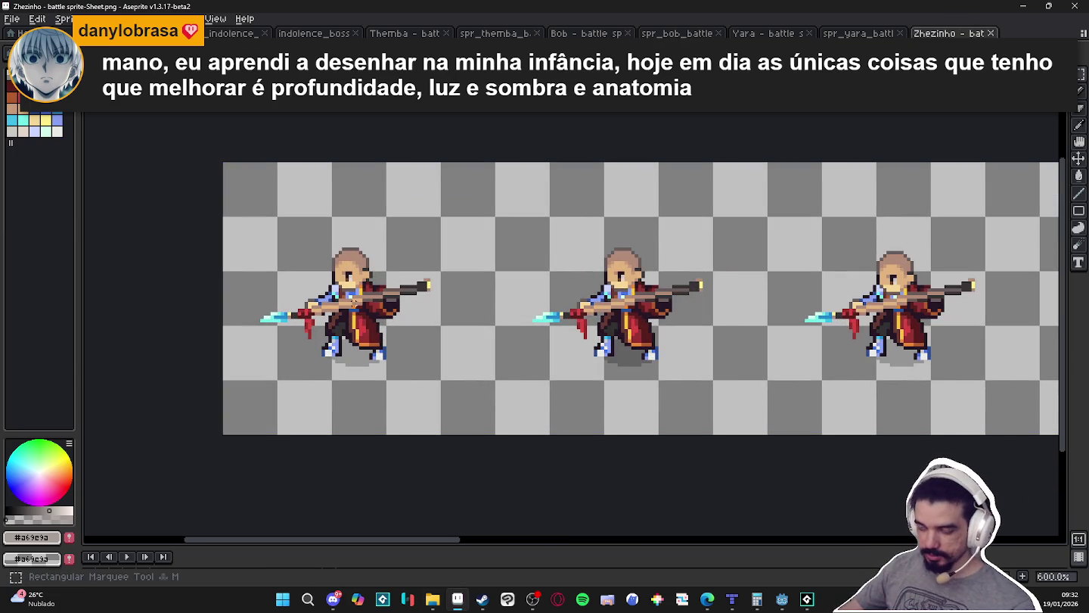
drag(246, 192, 410, 302)
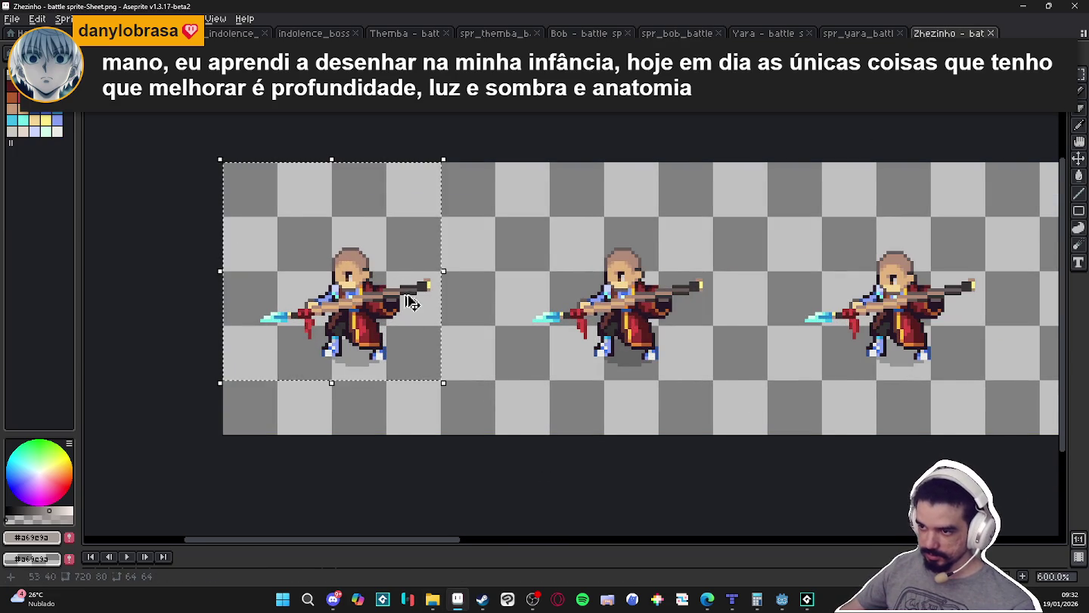
key(ctrl+d)
click(11, 18)
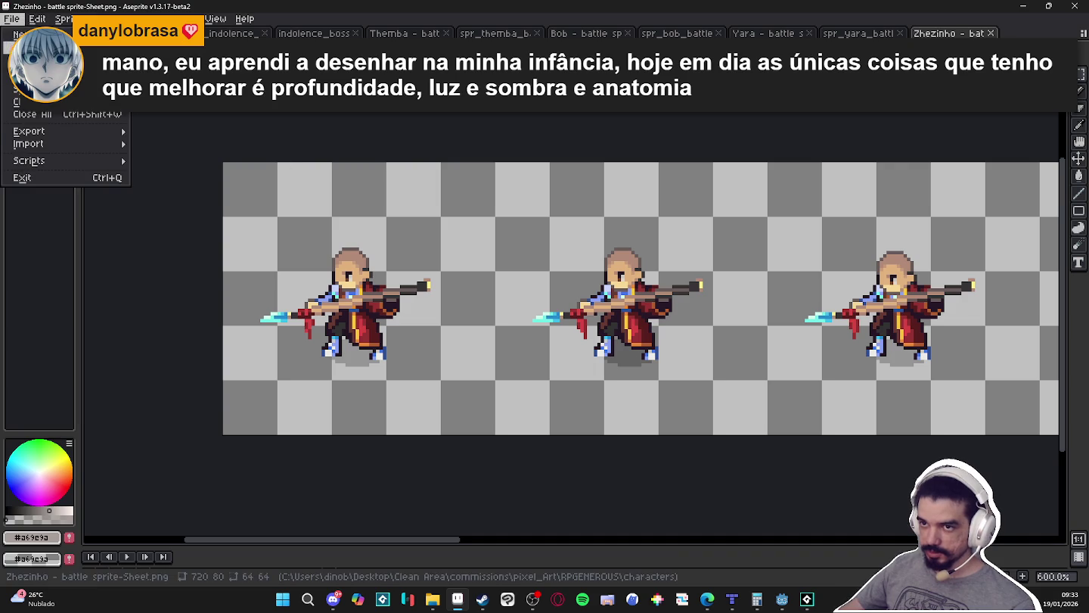
click(21, 34)
click(508, 424)
key(ctrl+v)
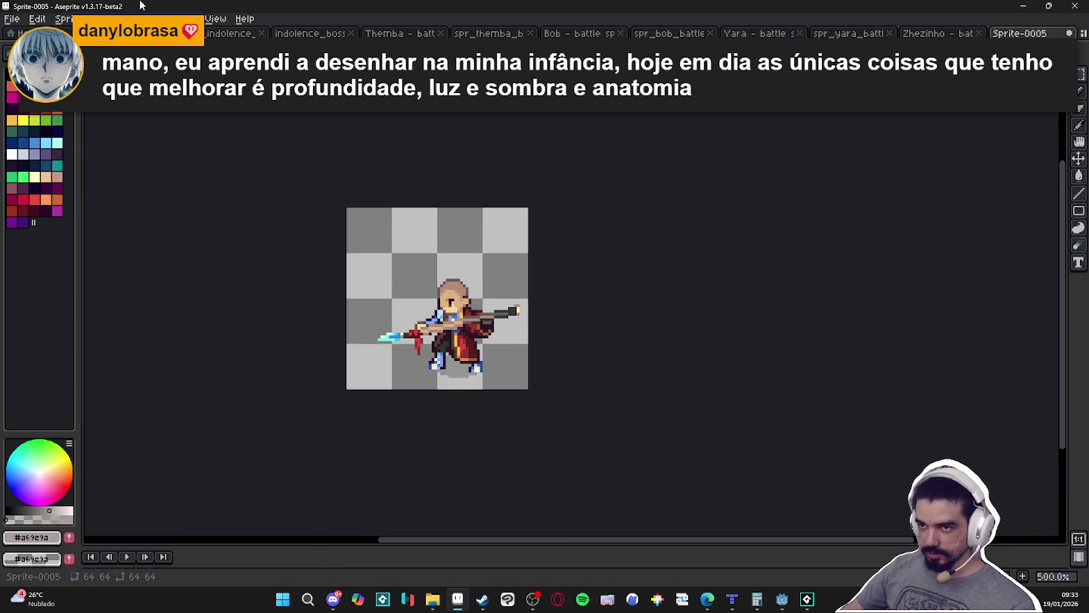
- Trim the canvas to the character and save it as spr_zeh_battle.png
click(66, 18)
click(117, 133)
key(ctrl+s)
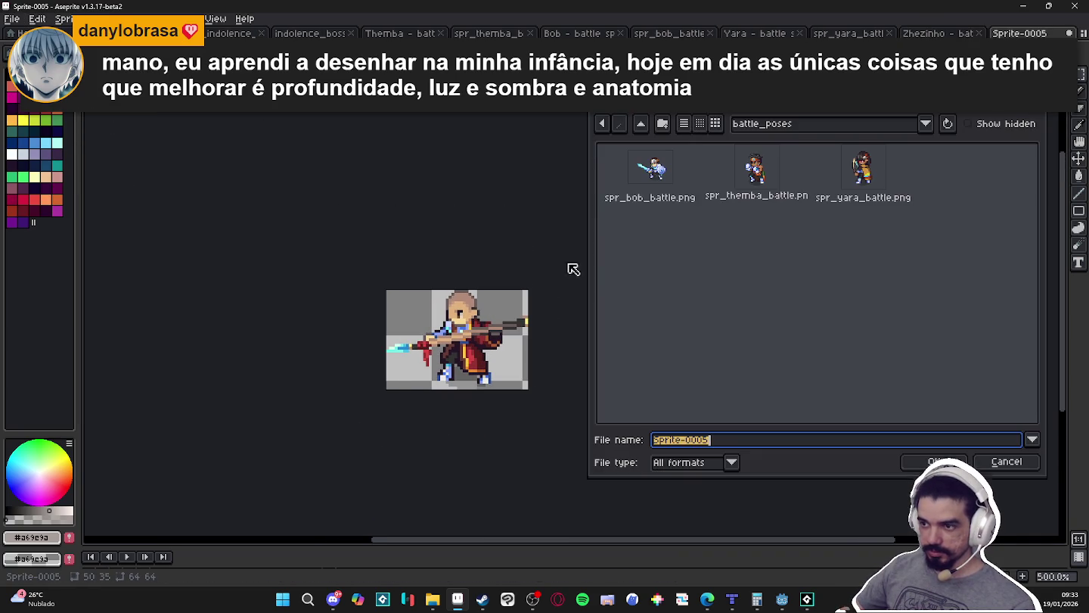
click(662, 155)
double_click(715, 440)
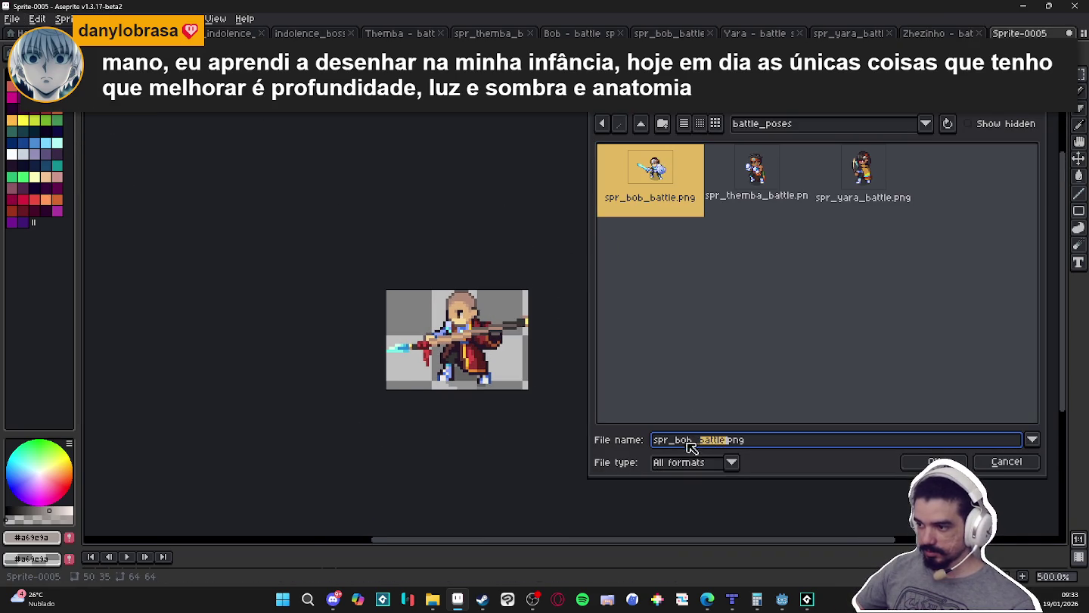
double_click(684, 440)
text(zeh)
key(Return)
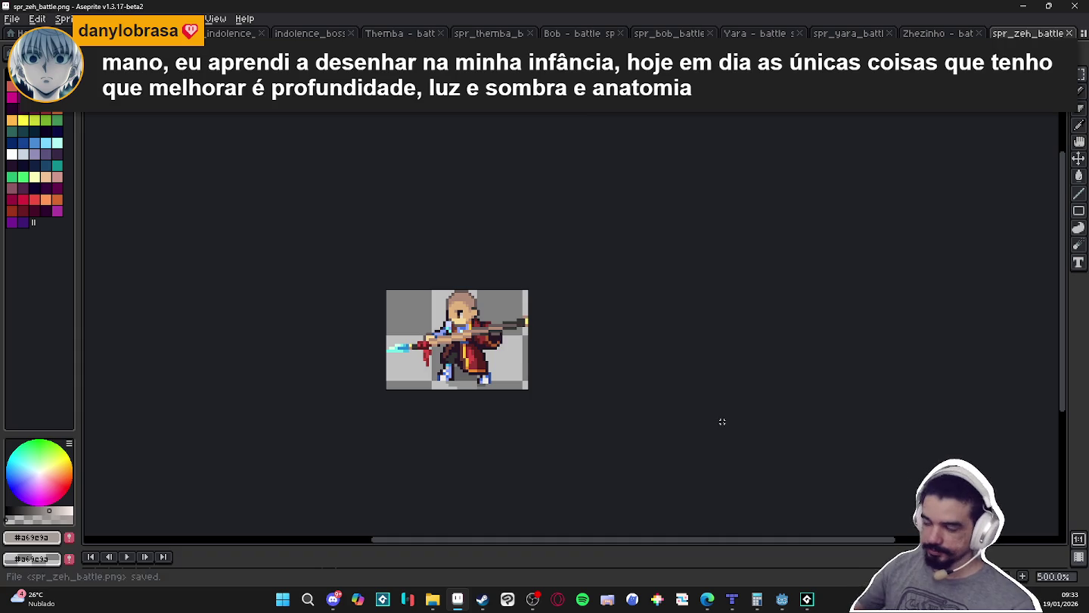
- Close all eight character sheet and battle sprite tabs and return to Tiled
click(1070, 33)
click(981, 34)
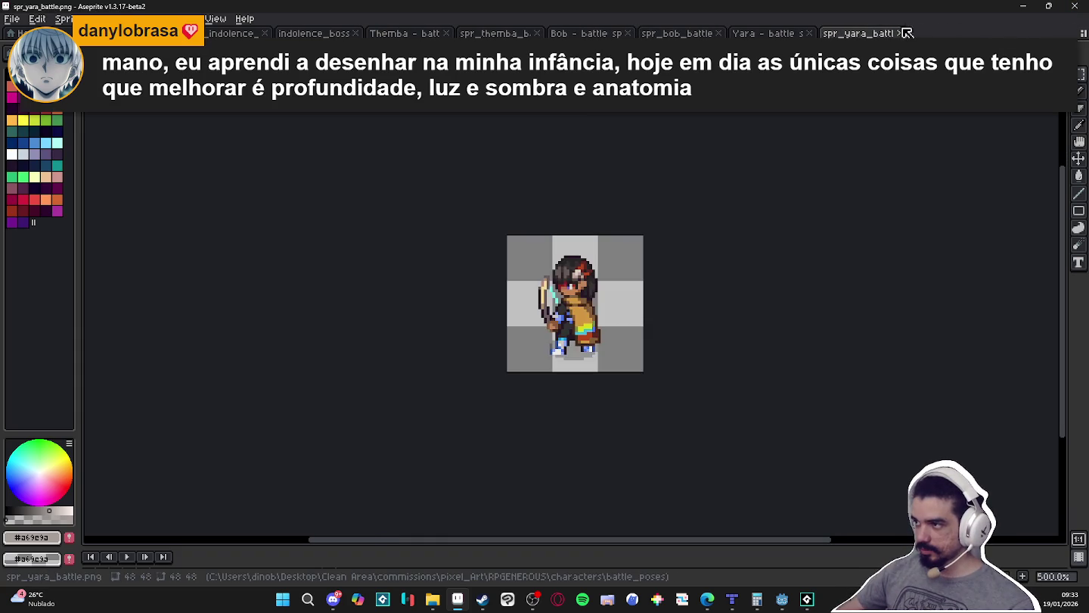
click(903, 33)
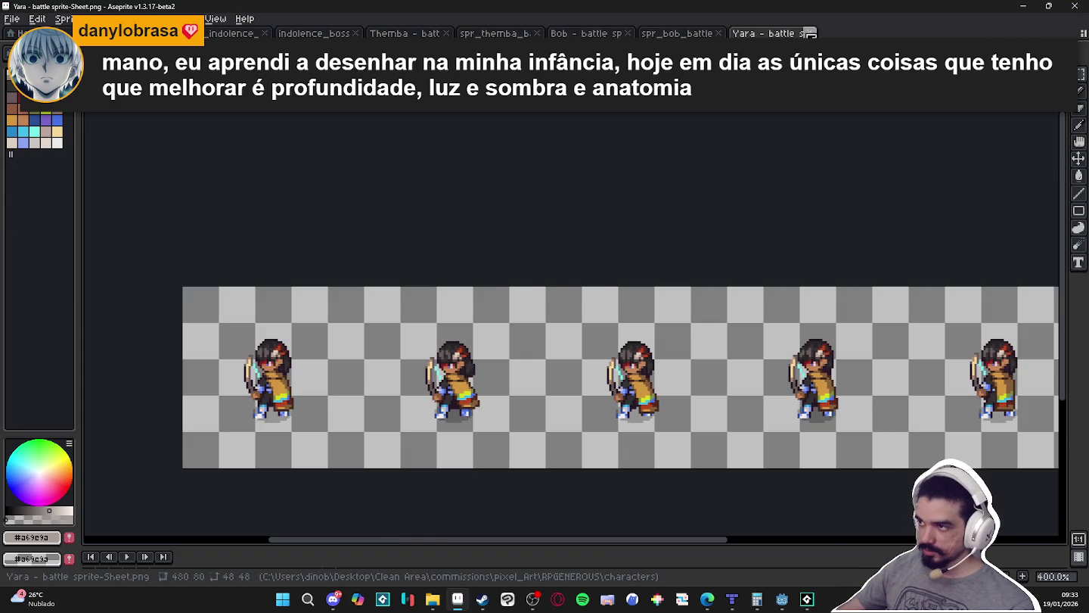
click(810, 33)
click(720, 33)
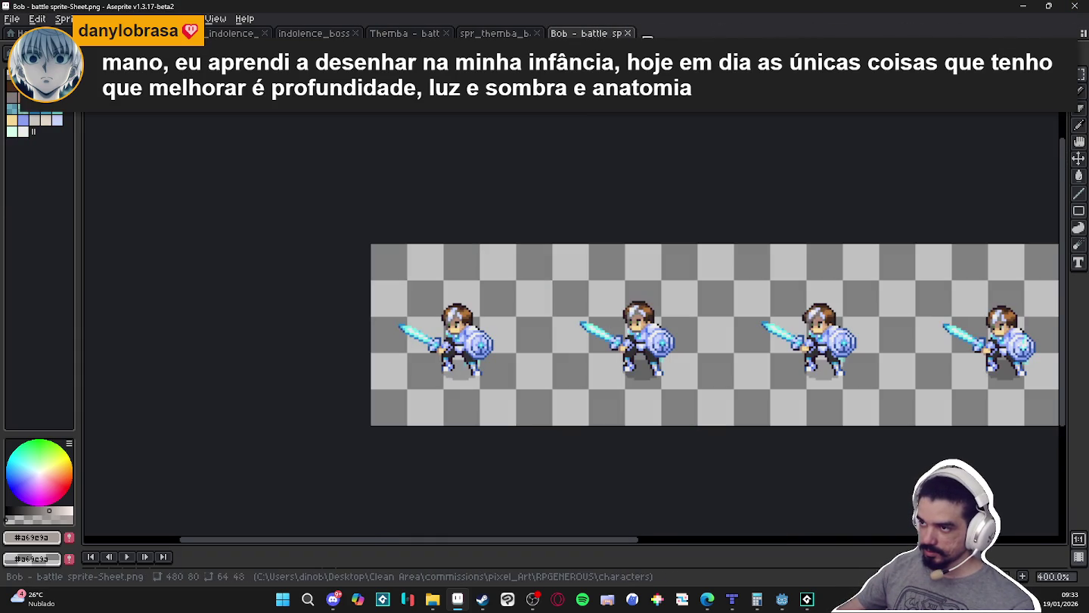
click(627, 33)
click(538, 33)
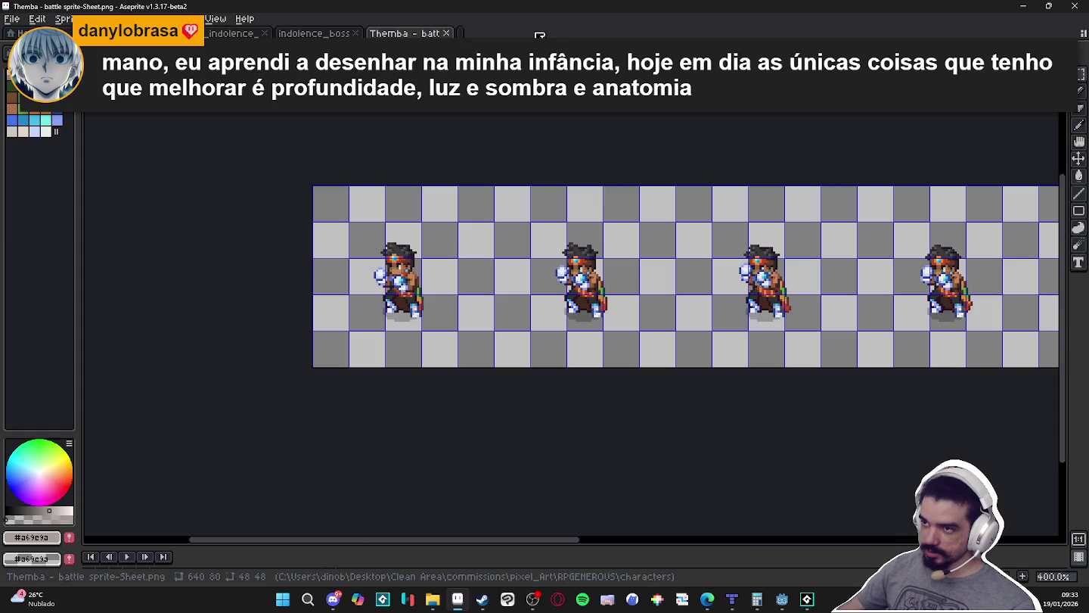
click(446, 34)
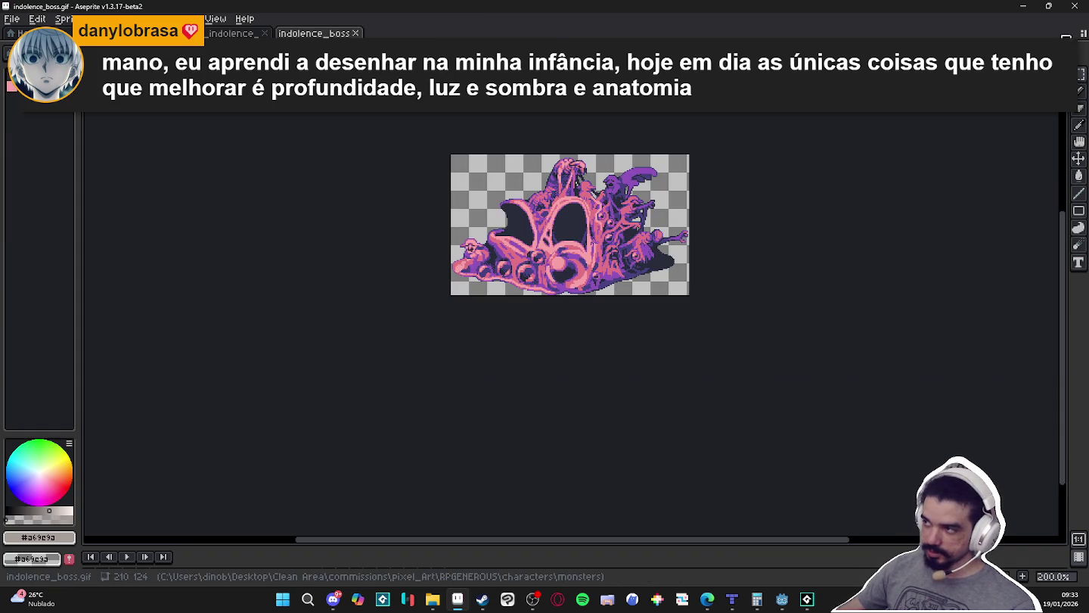
click(1024, 6)
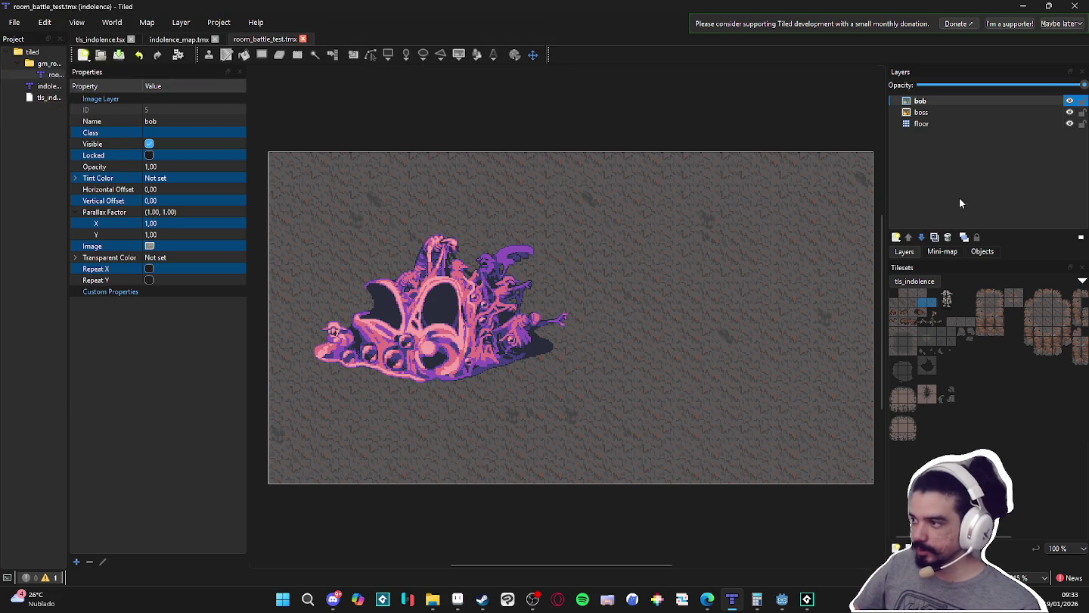
- Select the floor layer in the Layers panel
click(994, 124)
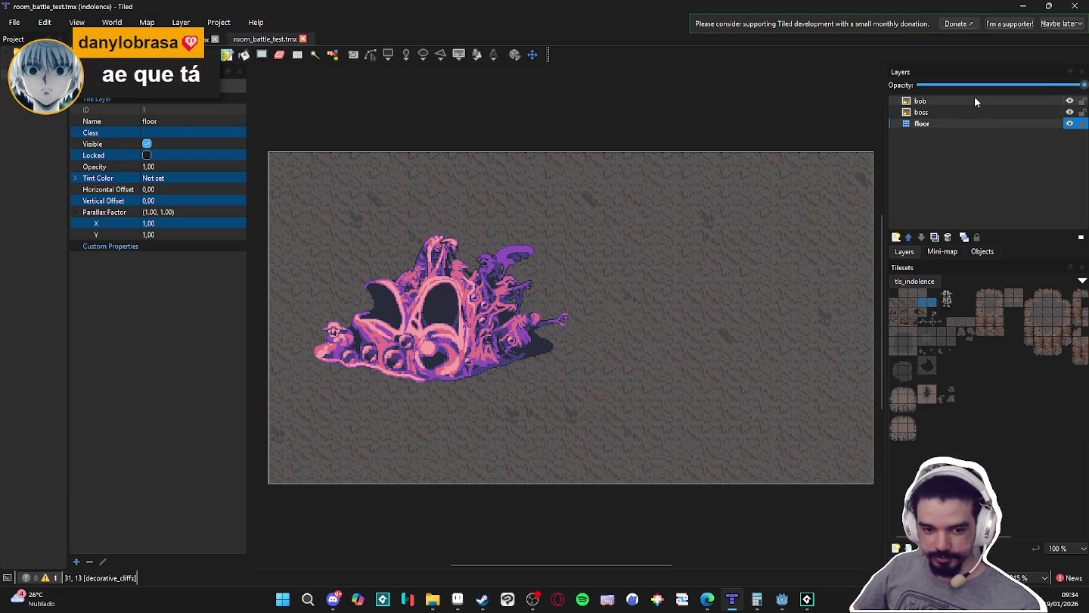
- Add three image layers named yara, themba and zeh
click(895, 236)
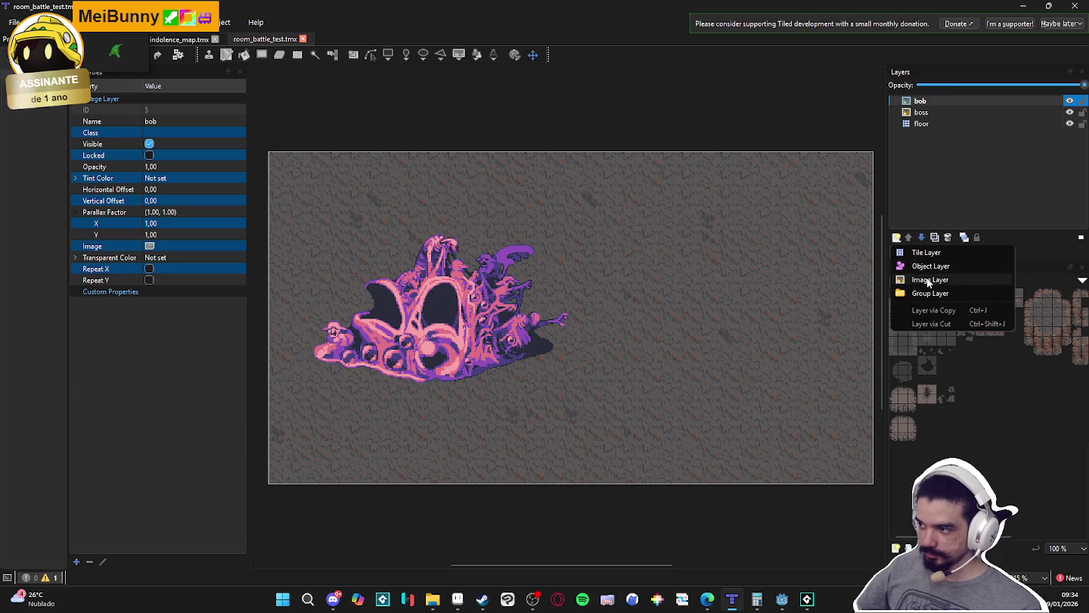
click(922, 279)
text(yara)
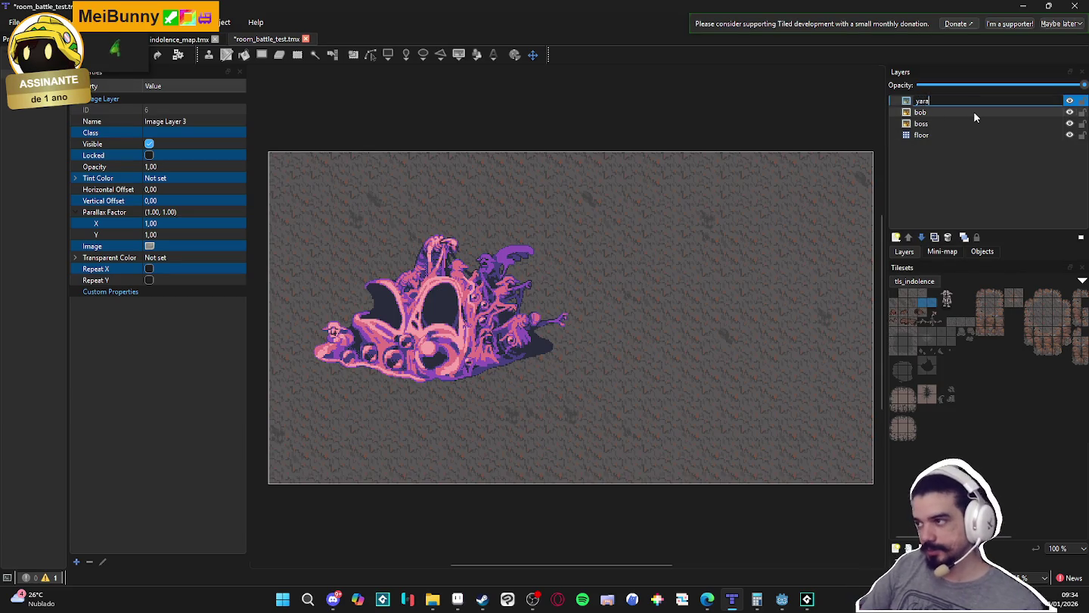
key(Return)
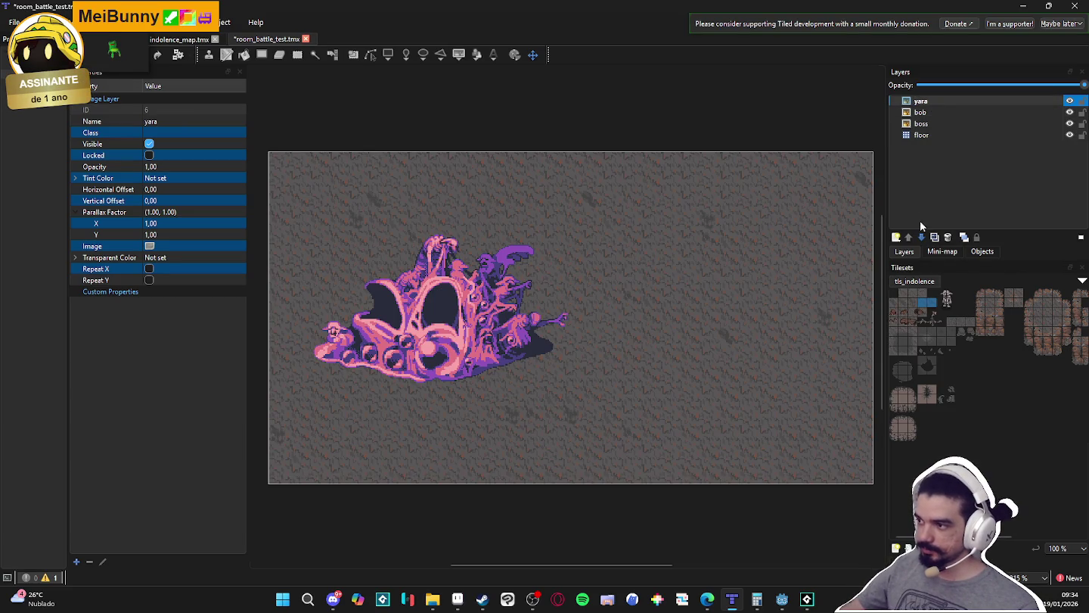
click(895, 237)
click(935, 282)
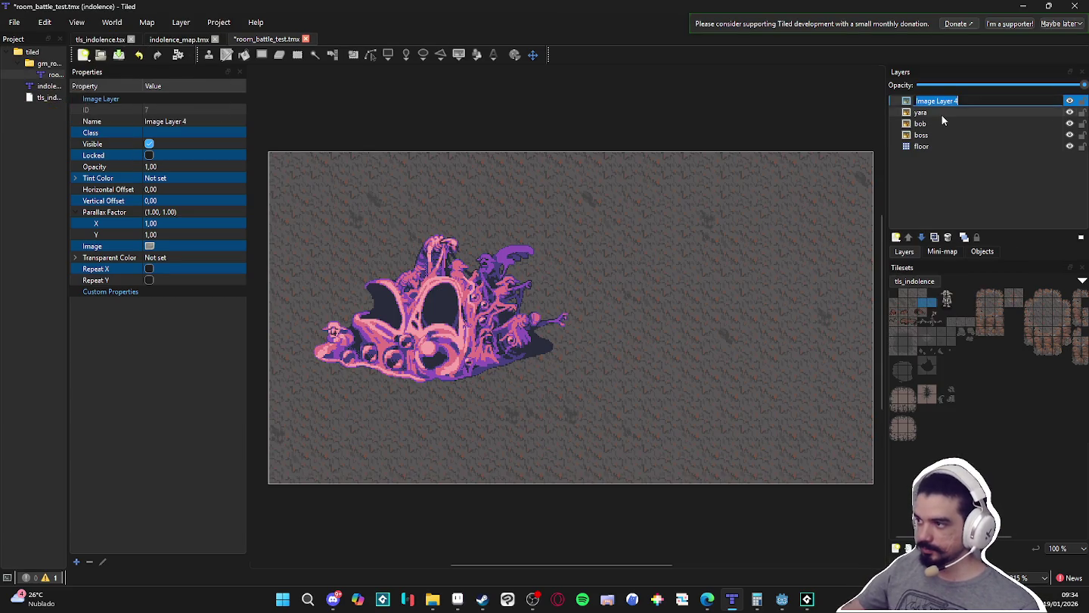
text(themba)
key(Return)
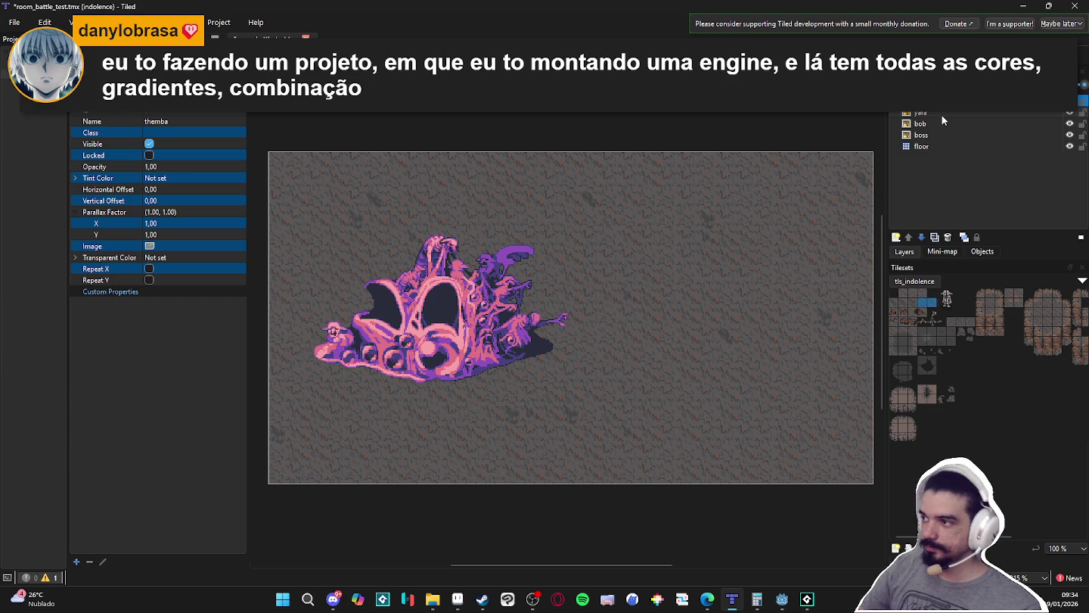
click(895, 236)
click(932, 279)
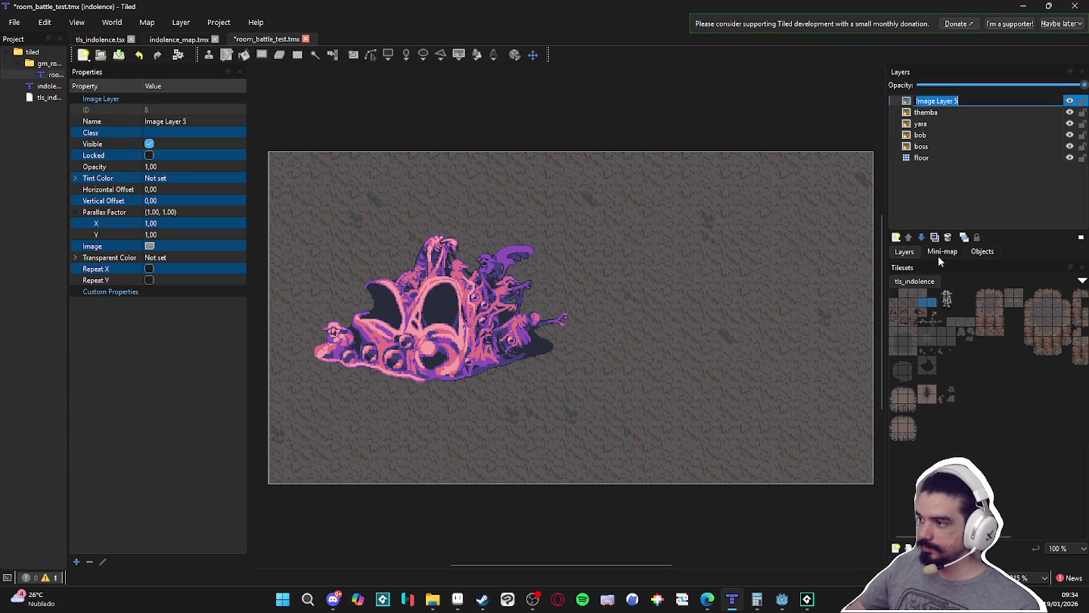
text(zeh)
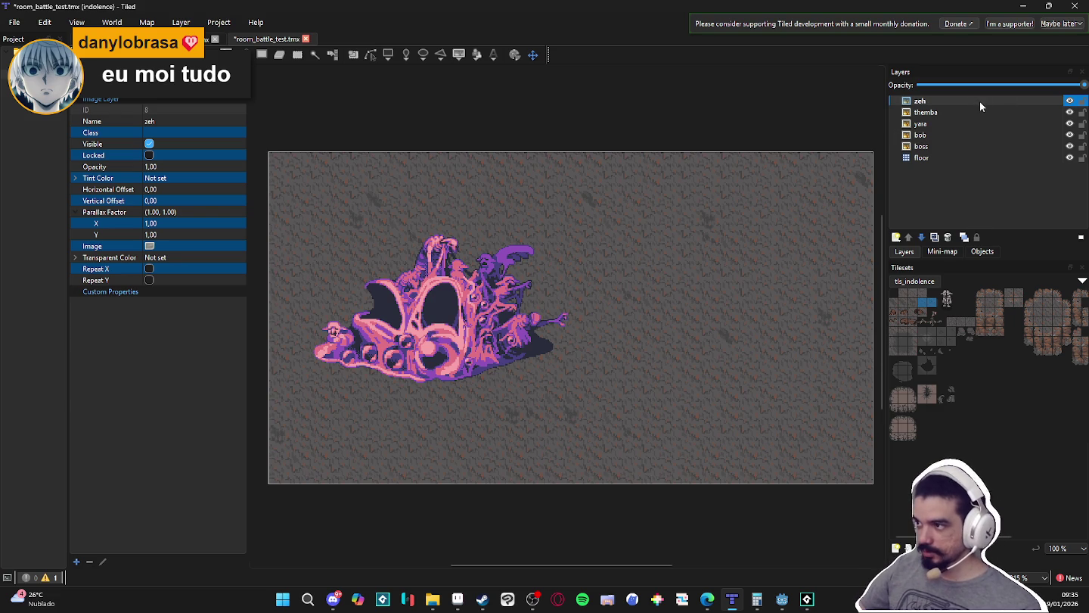
shift+click(962, 125)
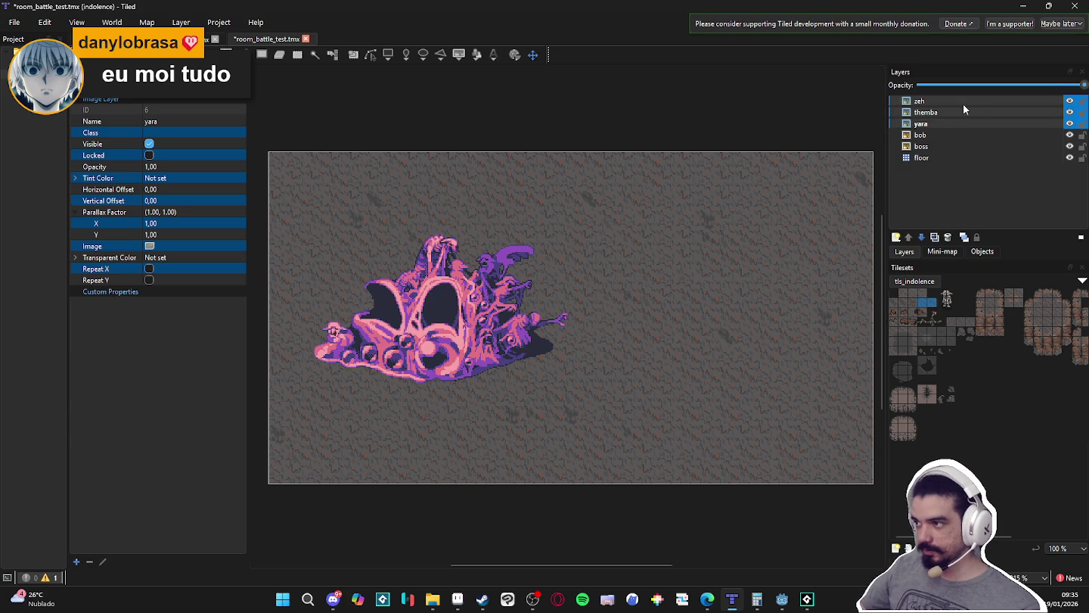
shift+click(939, 140)
click(937, 101)
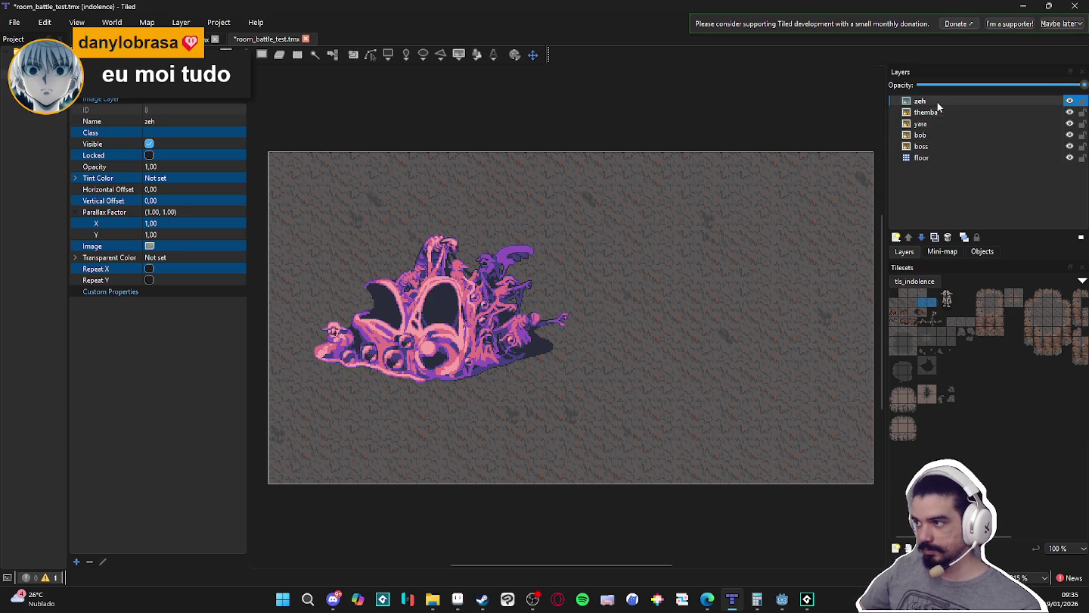
shift+click(929, 135)
click(928, 135)
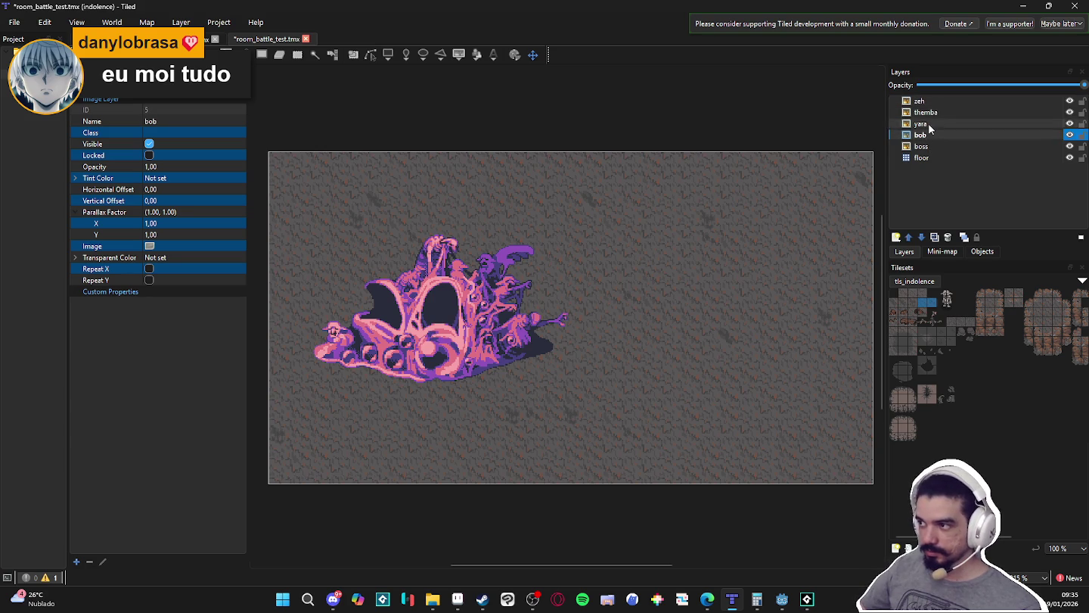
shift+click(930, 101)
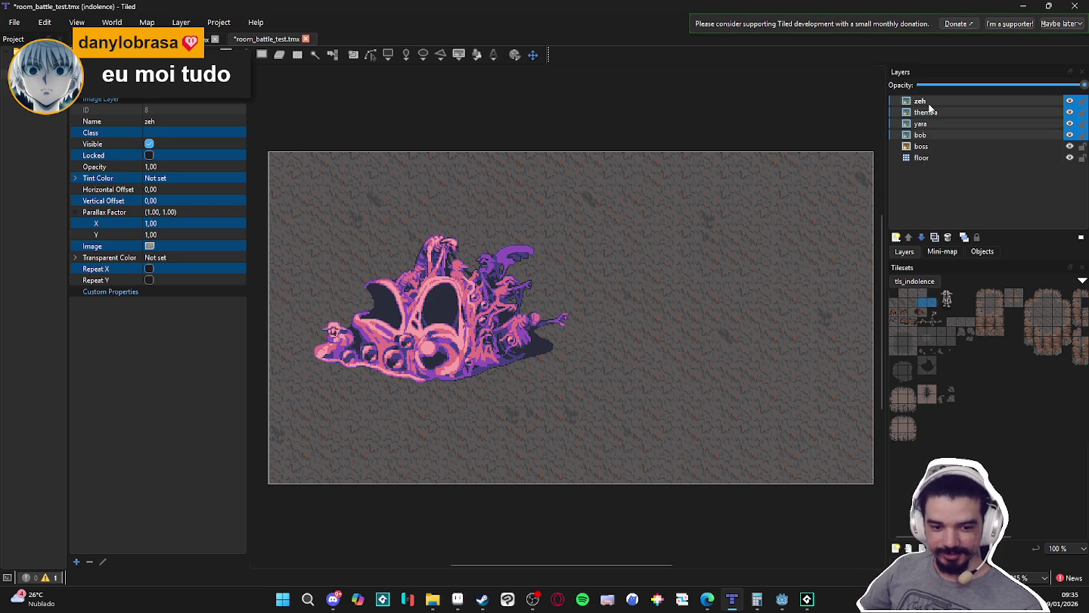
click(920, 136)
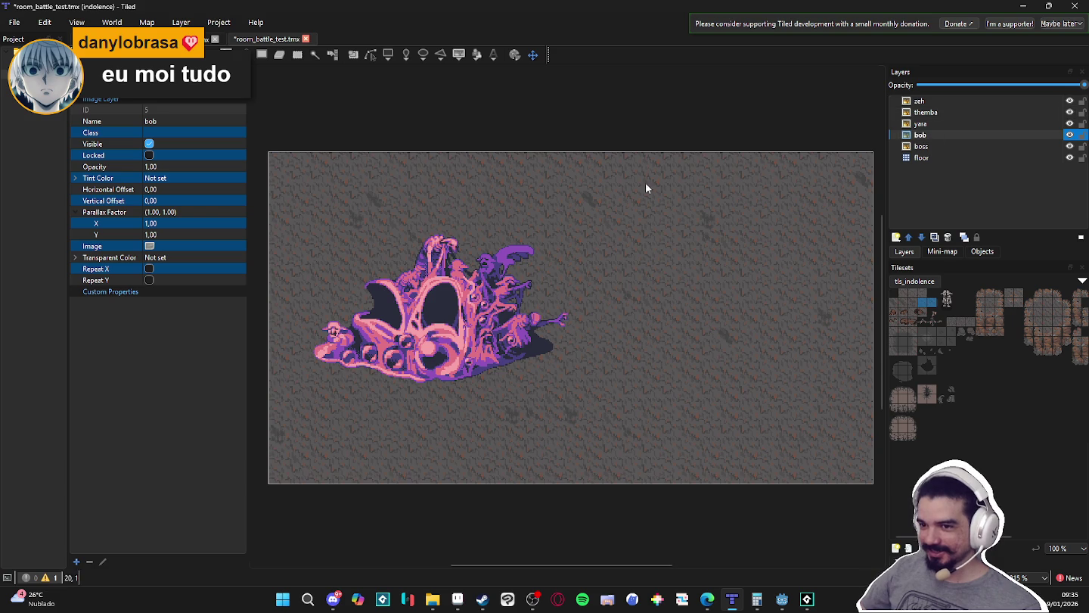
click(166, 246)
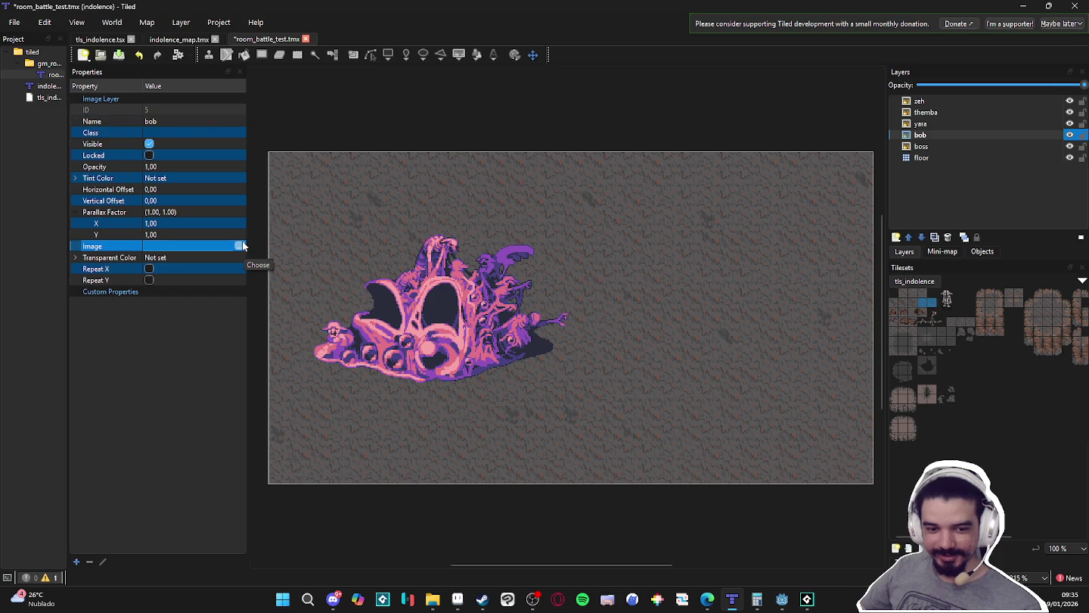
- Load battle_poses/spr_bob_battle.png into the bob layer and move the knight right of the boss
click(241, 245)
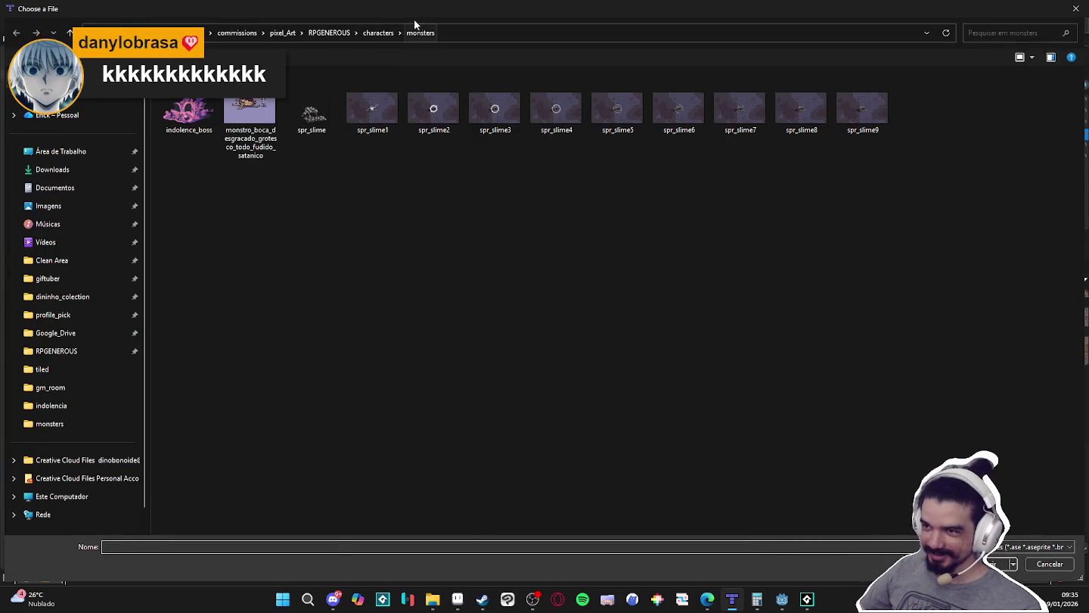
click(385, 31)
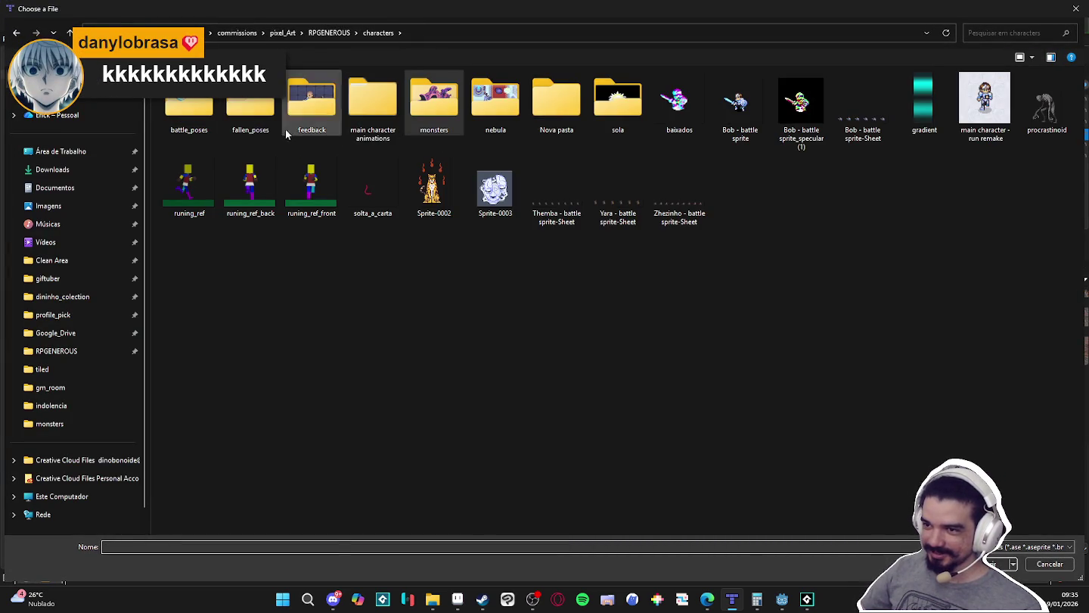
double_click(189, 105)
double_click(189, 110)
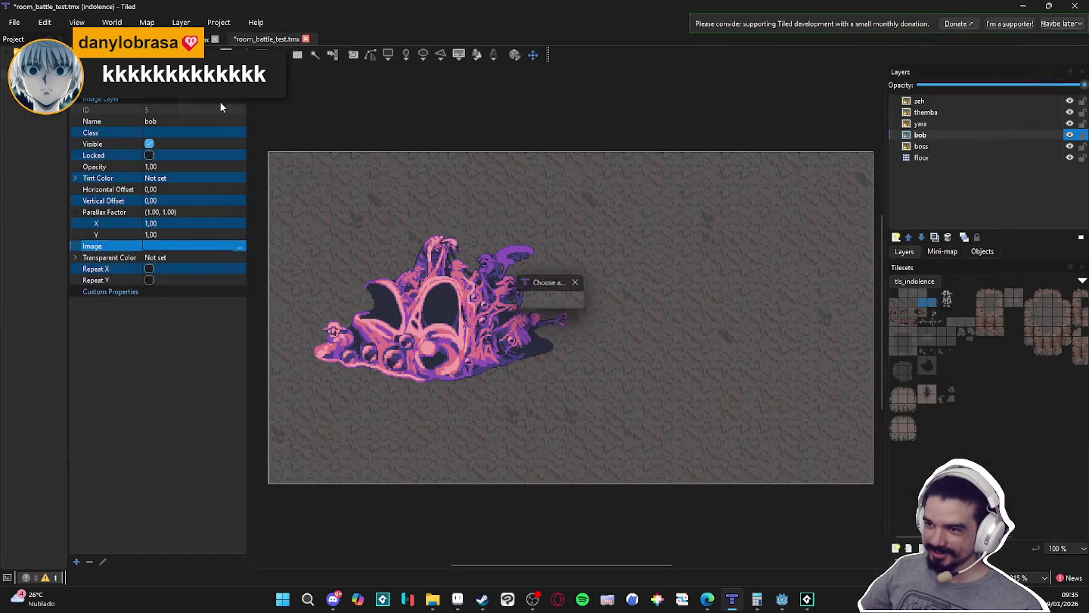
mouse_move(332, 185)
mouse_down()
mouse_move(797, 372)
mouse_move(799, 391)
mouse_move(756, 364)
mouse_move(760, 376)
mouse_move(713, 377)
mouse_move(708, 235)
mouse_move(710, 250)
mouse_up()
- Move the bob layer above yara and nudge the knight's and yara layer's offsets
click(928, 134)
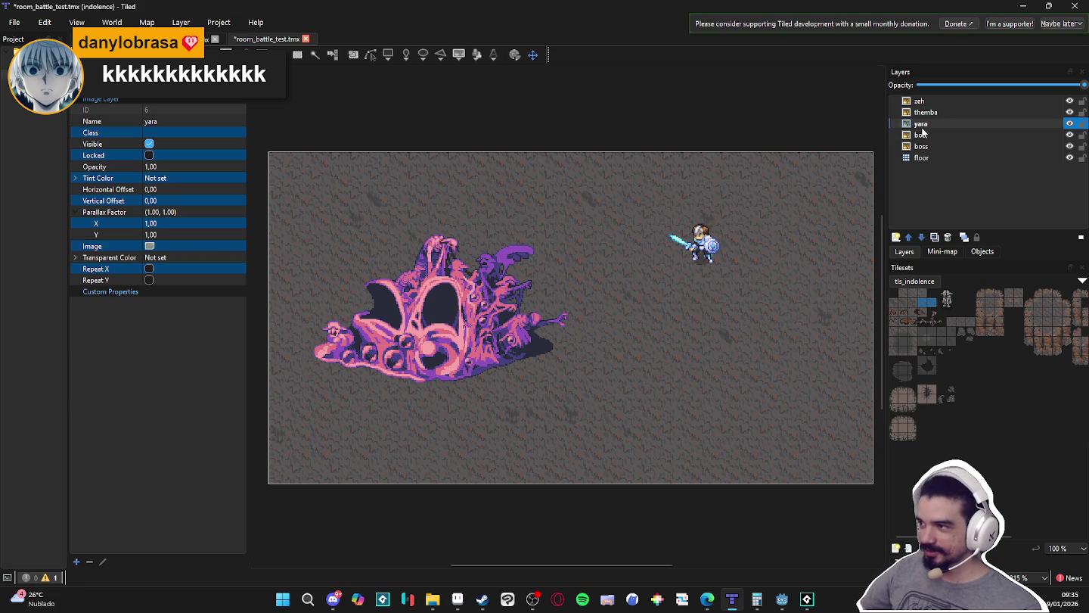
drag(940, 134, 933, 123)
click(934, 134)
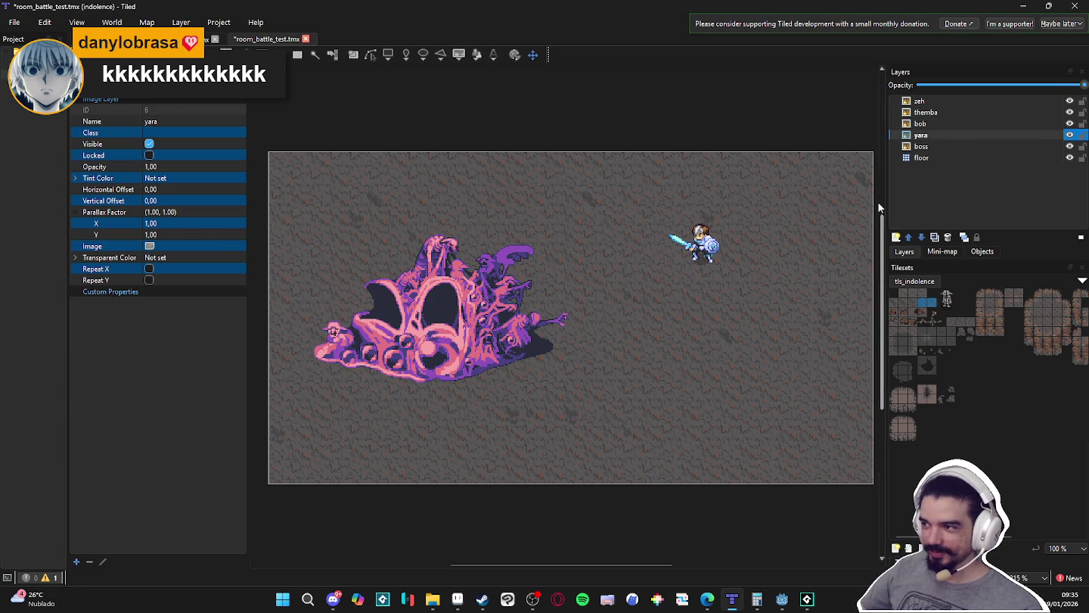
click(936, 147)
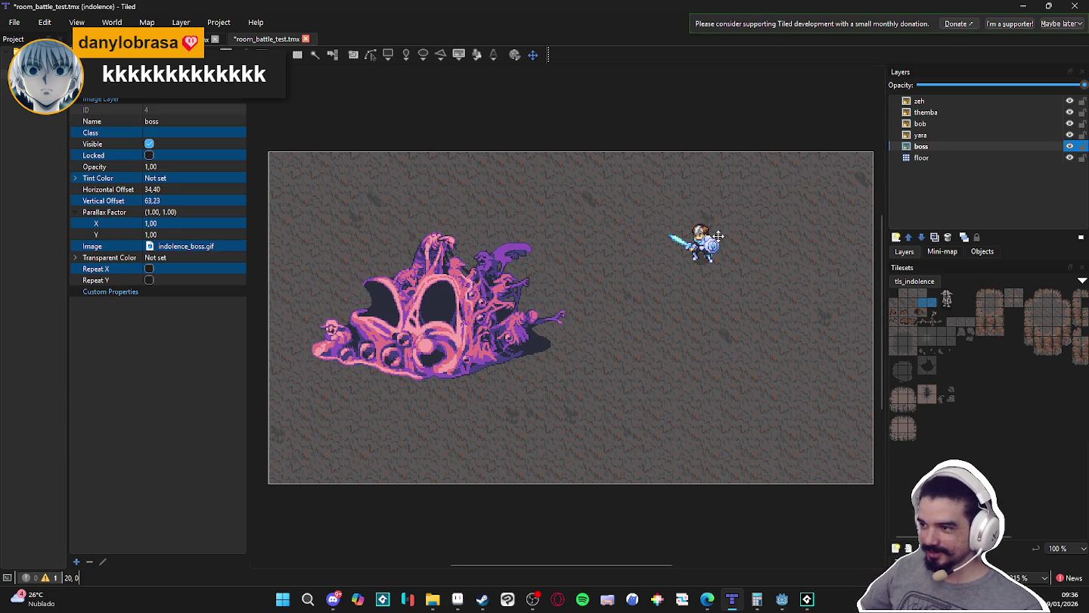
click(976, 134)
drag(738, 249, 708, 249)
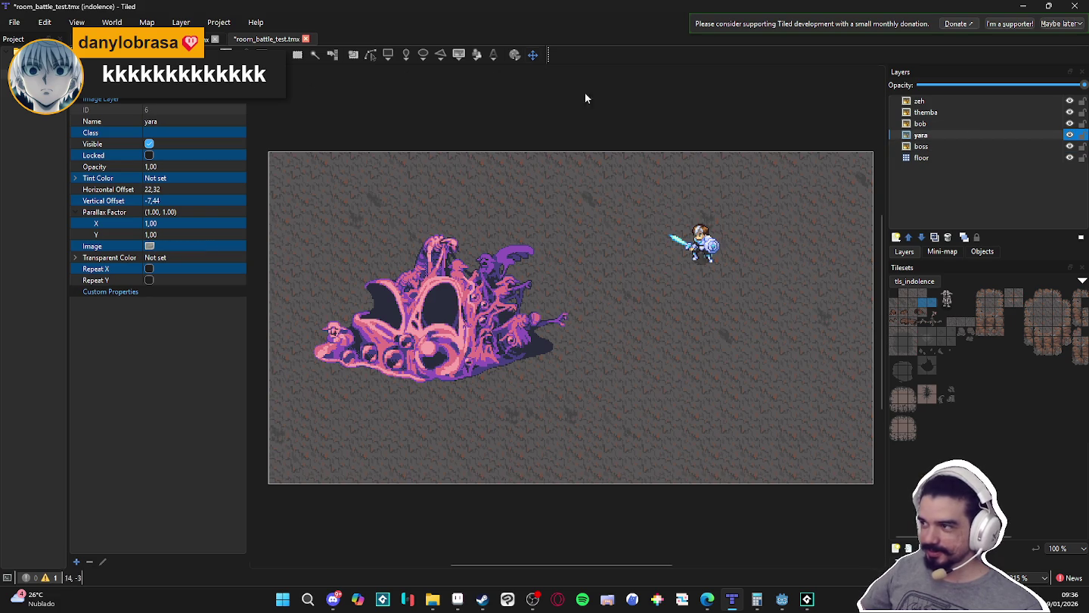
click(967, 123)
mouse_move(762, 264)
mouse_down()
mouse_move(742, 249)
mouse_move(751, 260)
mouse_up()
- Set yara's image to spr_yara_battle.png below the knight and move yara above bob
click(176, 248)
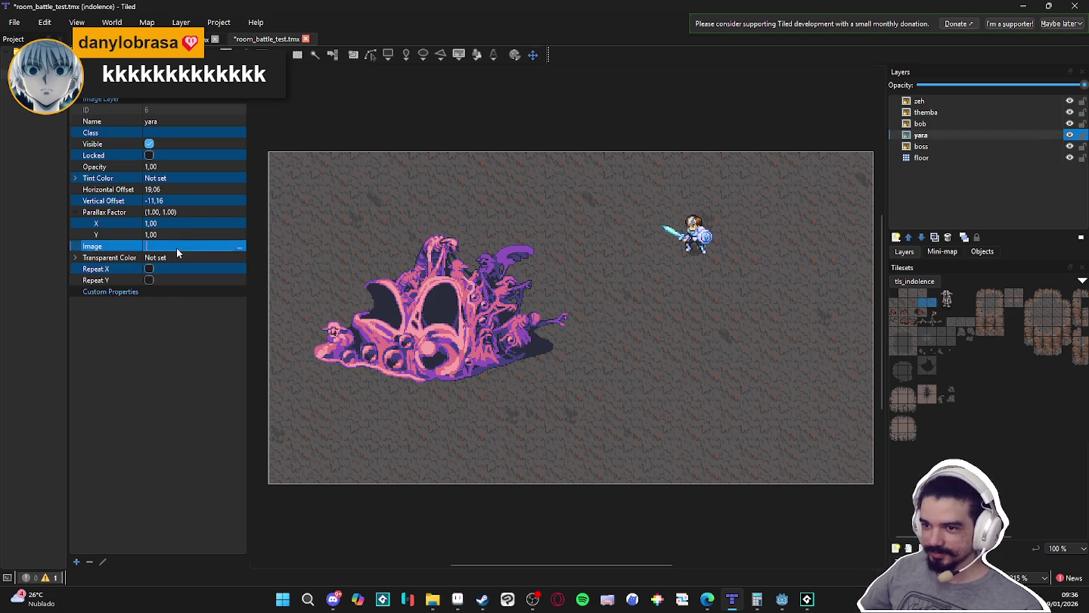
click(238, 247)
click(260, 134)
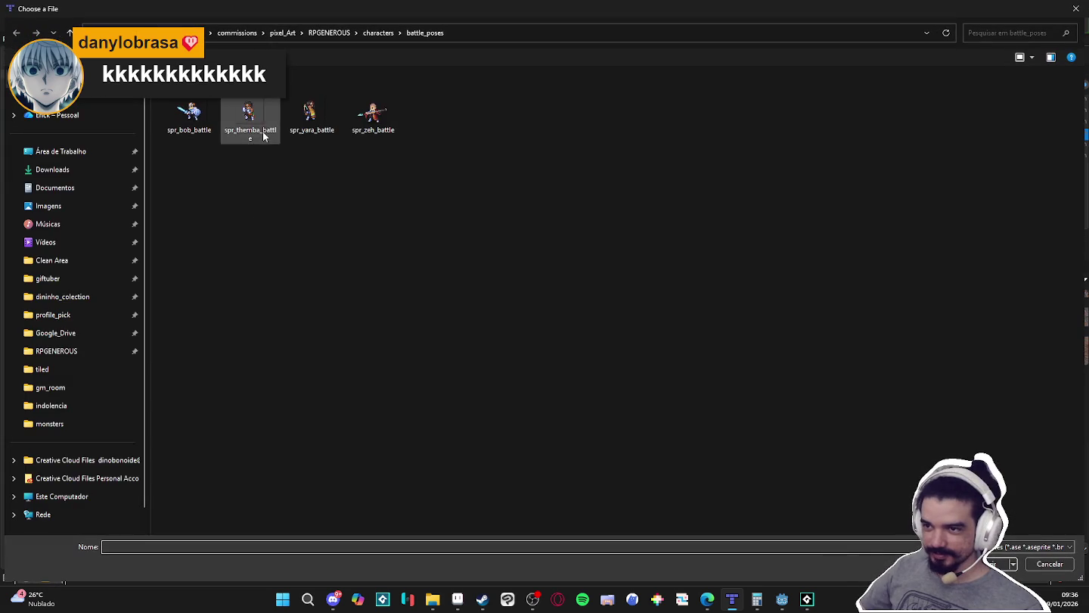
double_click(310, 115)
mouse_move(502, 257)
mouse_down()
mouse_move(839, 360)
mouse_move(898, 356)
mouse_up()
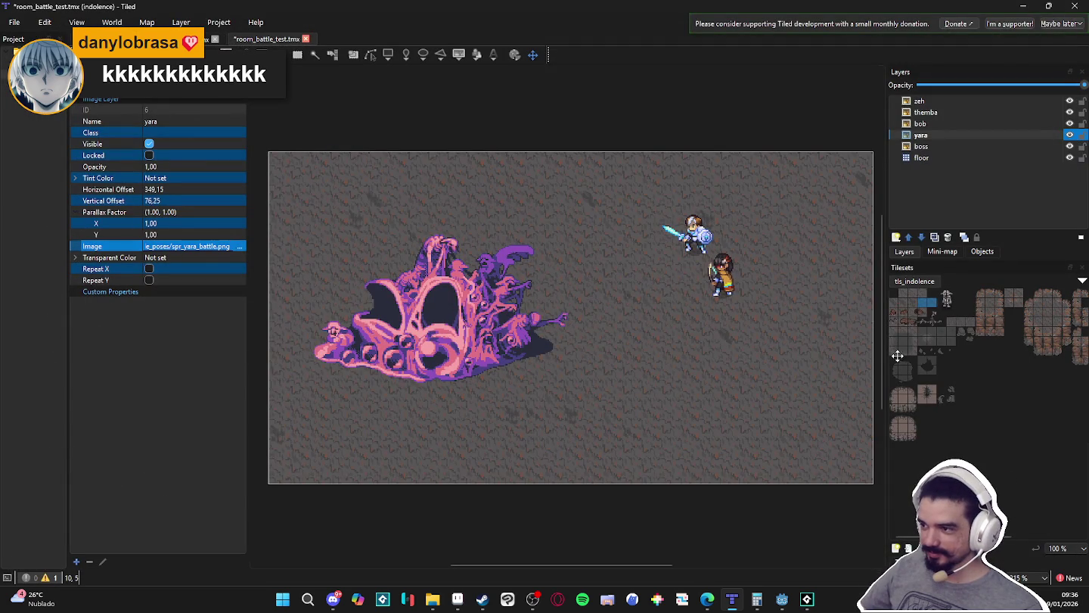
mouse_move(804, 357)
mouse_down()
mouse_move(802, 418)
mouse_move(798, 343)
mouse_move(804, 350)
mouse_move(787, 348)
mouse_move(798, 348)
mouse_up()
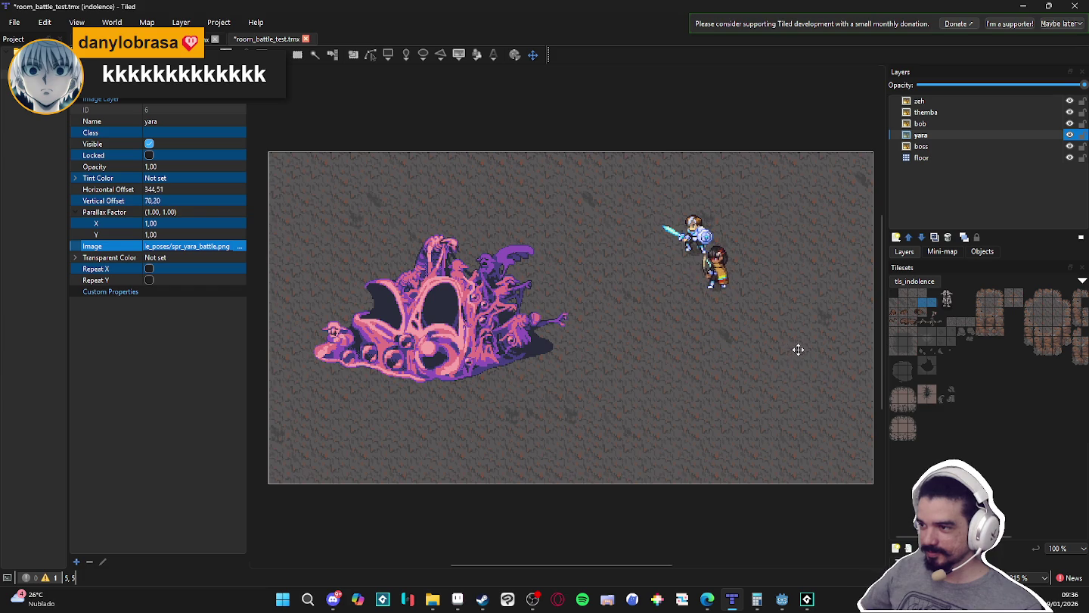
drag(925, 136, 938, 121)
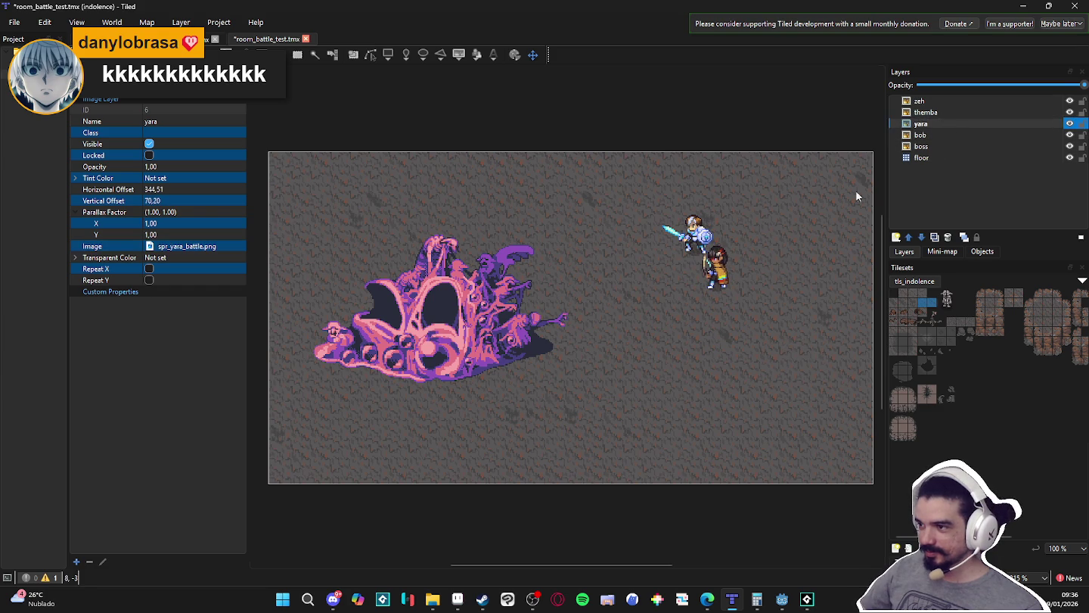
drag(723, 271, 729, 277)
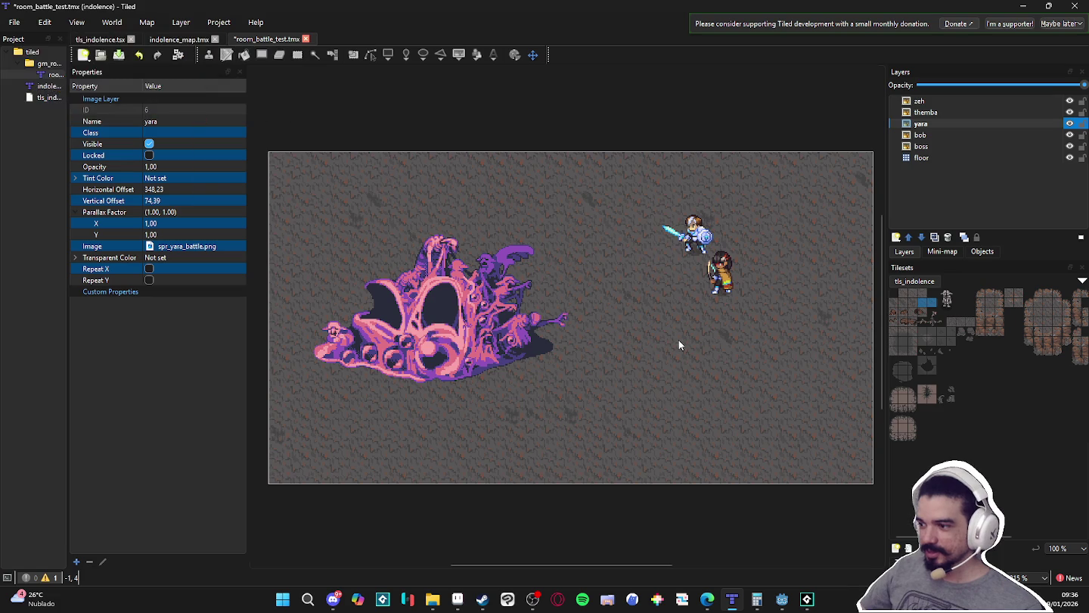
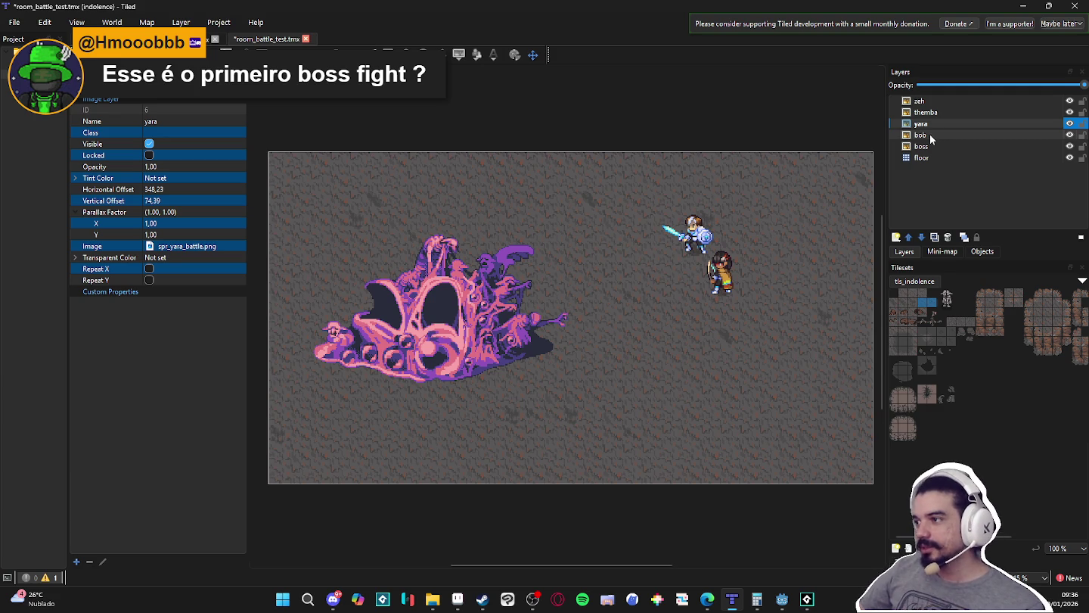
- Set themba's Image to spr_themba_battle.png and drag the sprite below the other heroes
click(923, 112)
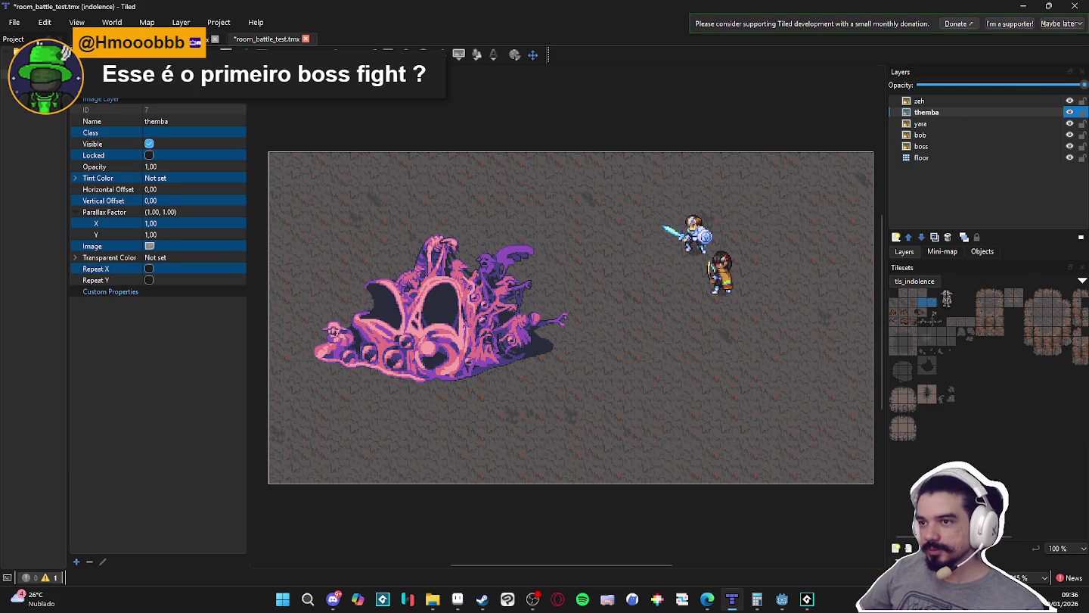
click(197, 245)
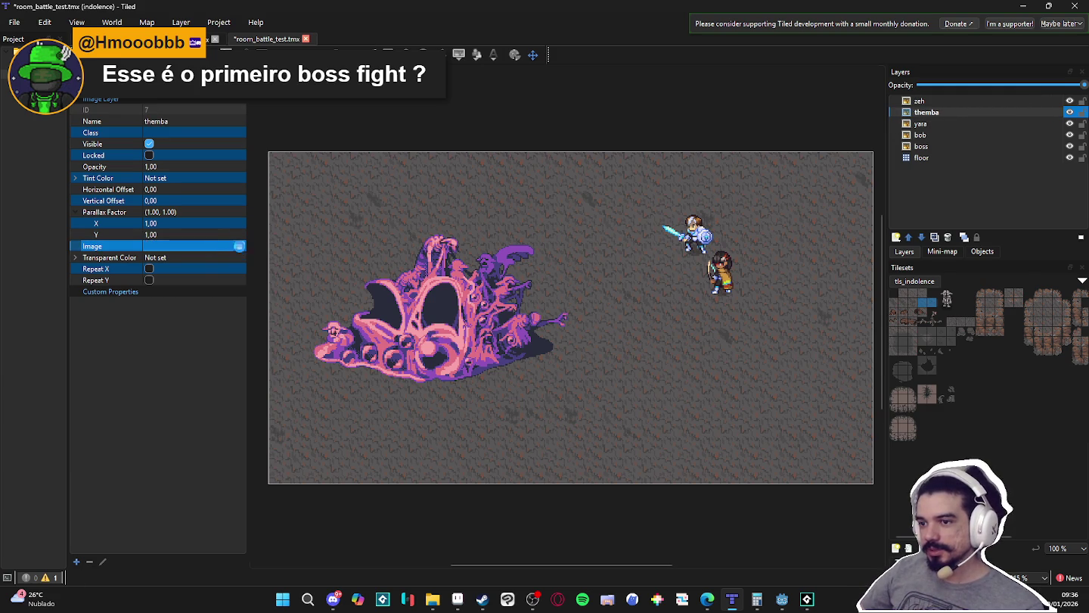
click(238, 248)
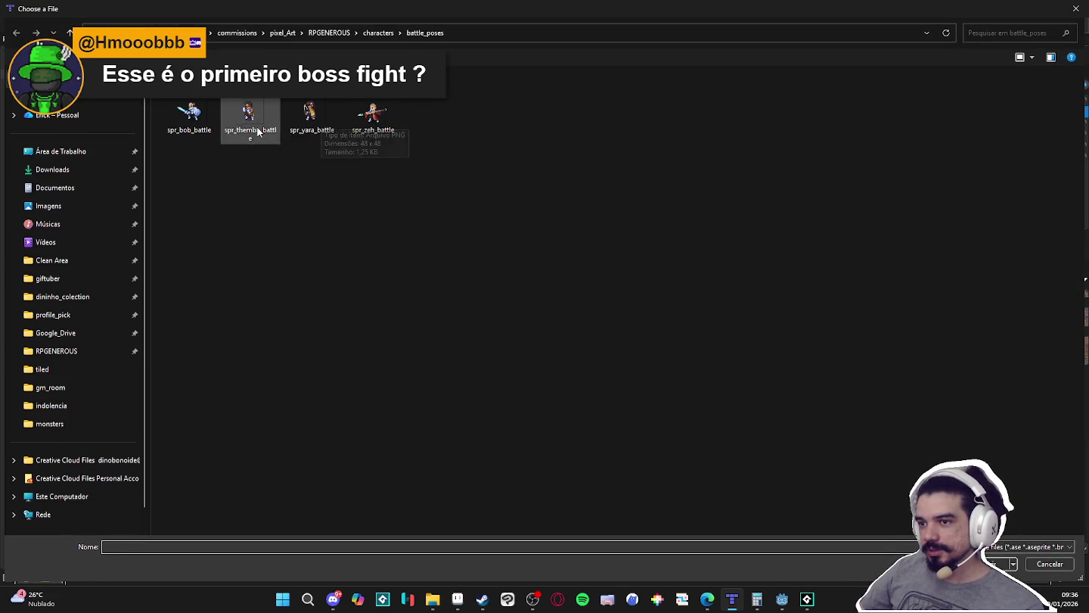
click(1050, 568)
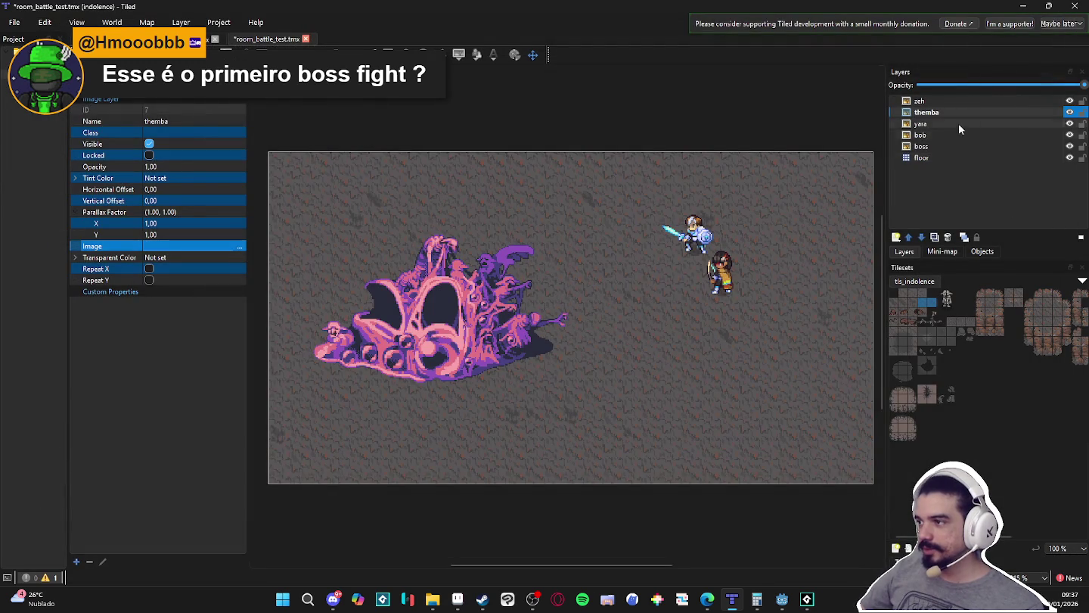
click(239, 248)
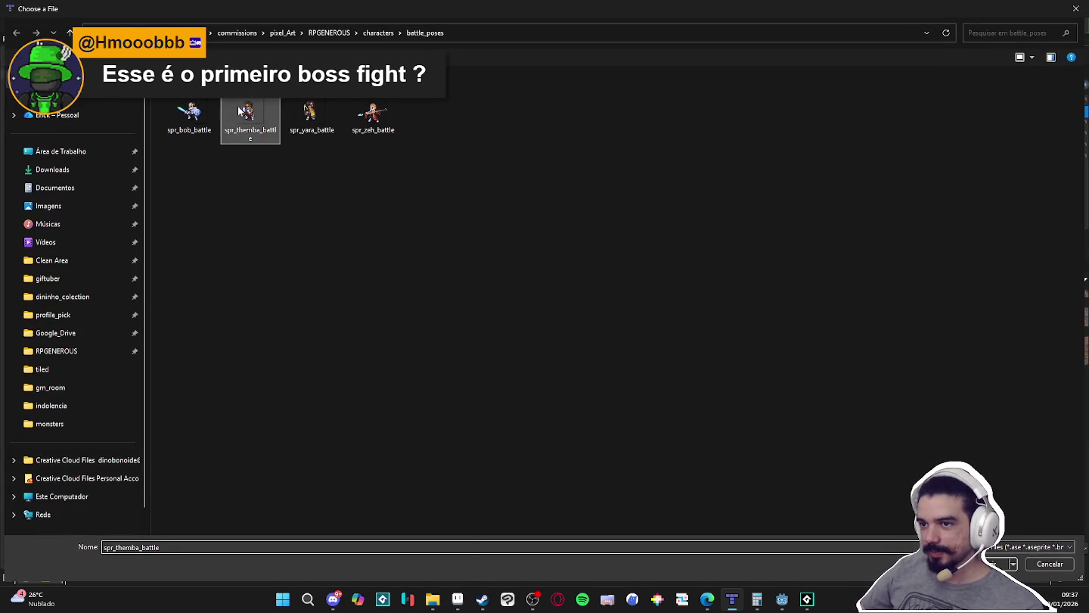
double_click(250, 114)
mouse_move(405, 217)
mouse_down()
mouse_move(877, 419)
mouse_move(851, 345)
mouse_move(839, 353)
mouse_move(853, 348)
mouse_up()
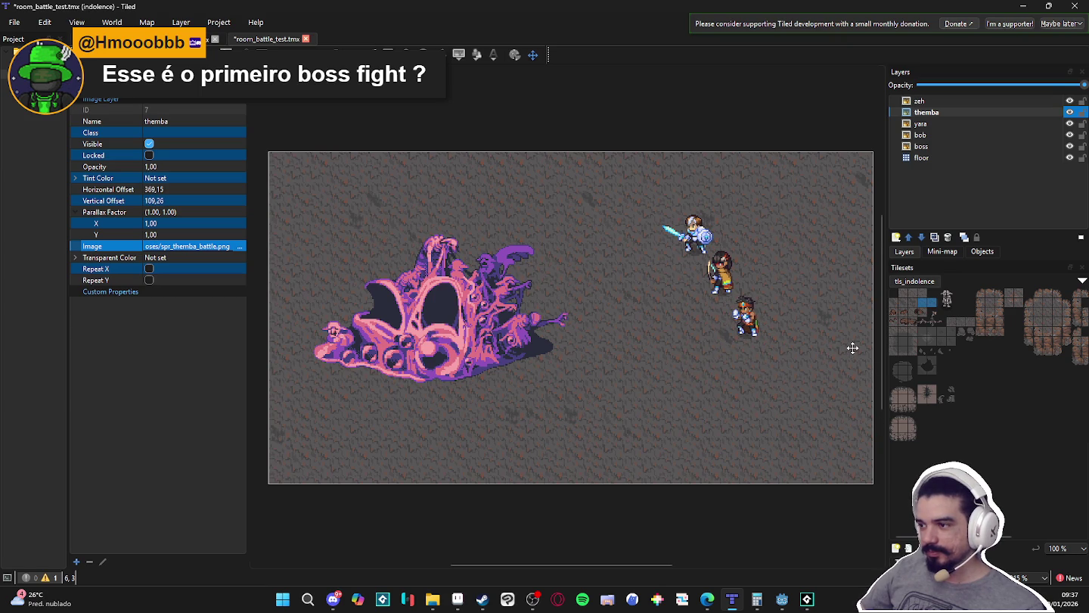
- Set zeh's Image to spr_zeh_battle.png, place it at the party's end, and select all four heroes
click(960, 101)
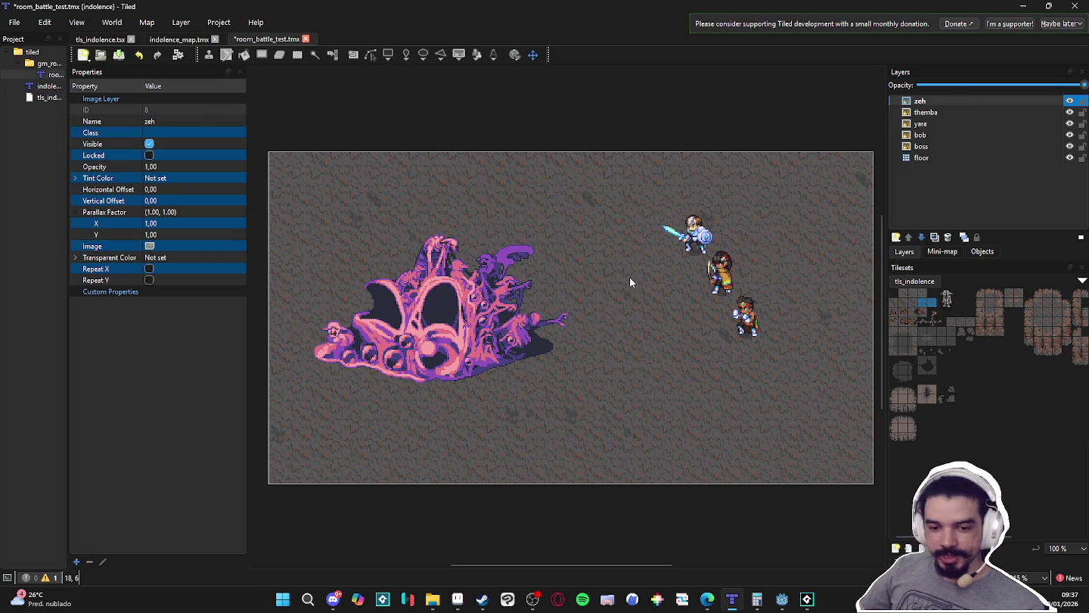
click(222, 246)
click(239, 246)
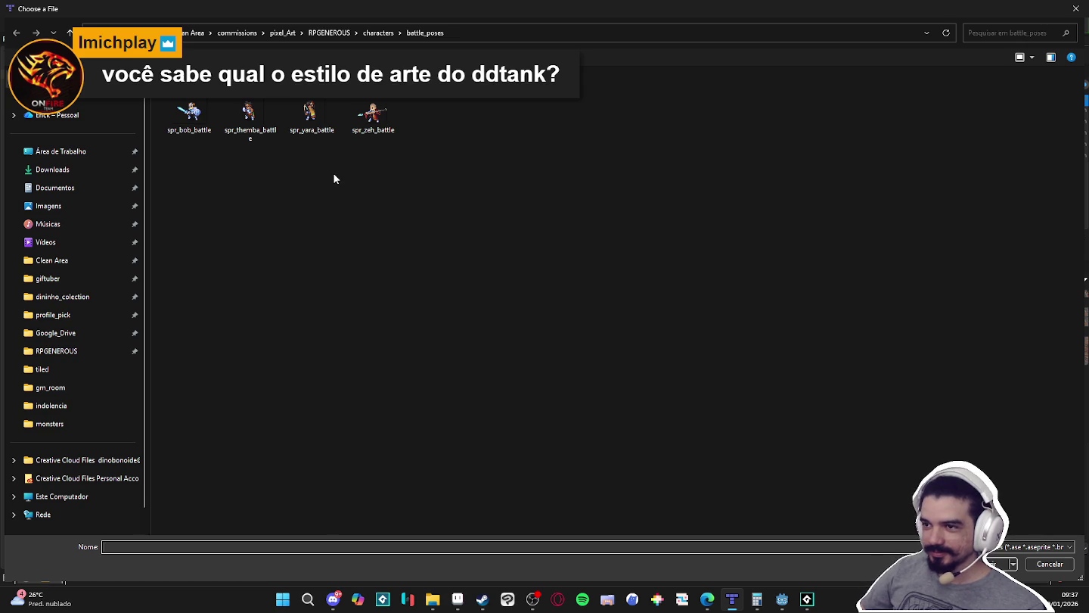
double_click(373, 113)
mouse_move(397, 258)
mouse_down()
mouse_move(810, 412)
mouse_move(803, 401)
mouse_up()
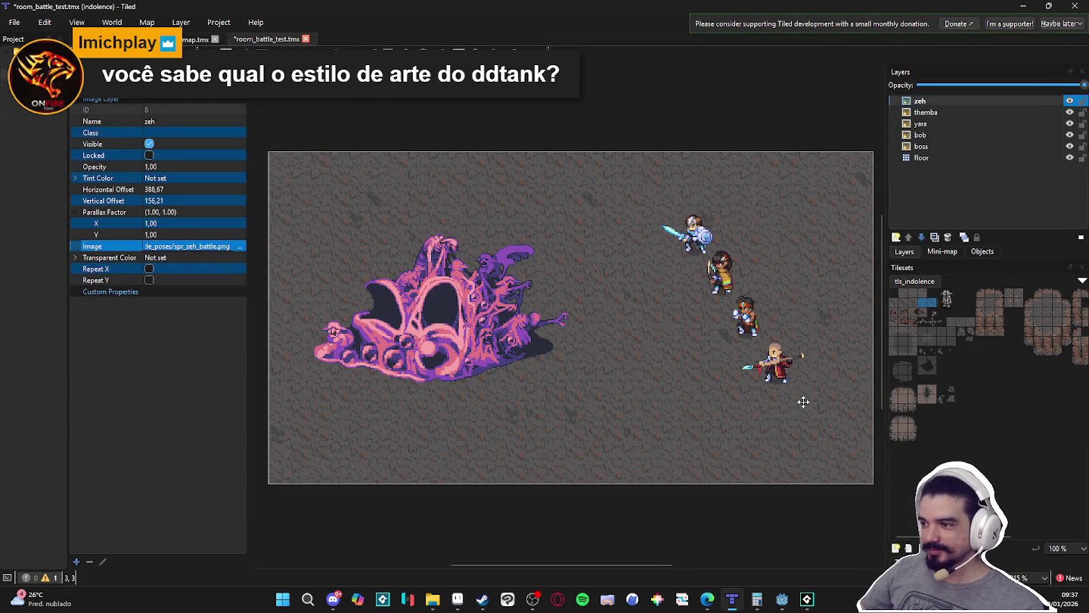
shift+click(936, 133)
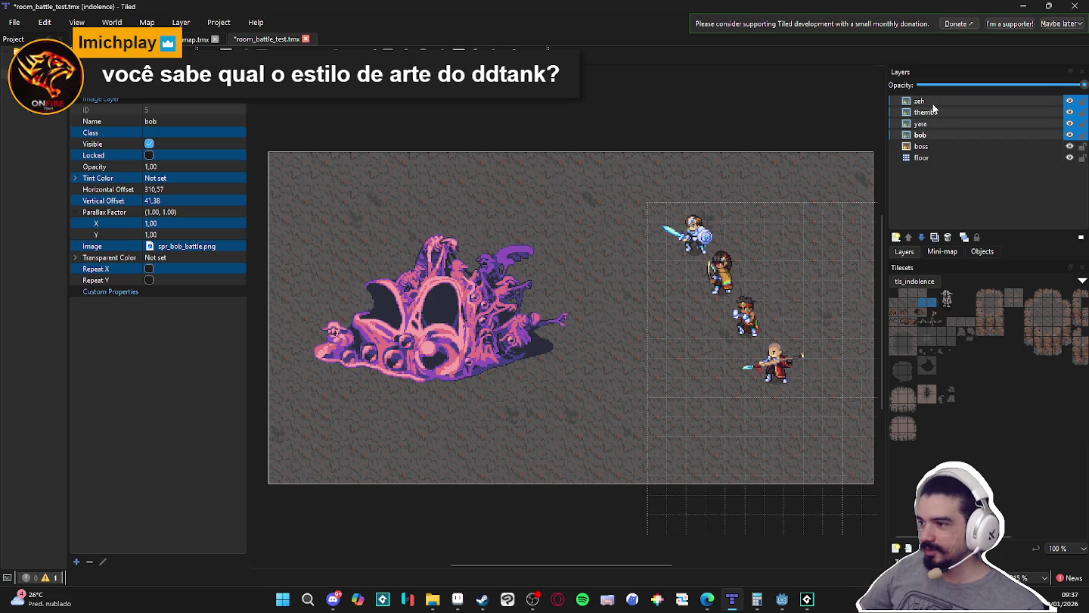
- Group the four hero layers and name the group players
right_click(921, 102)
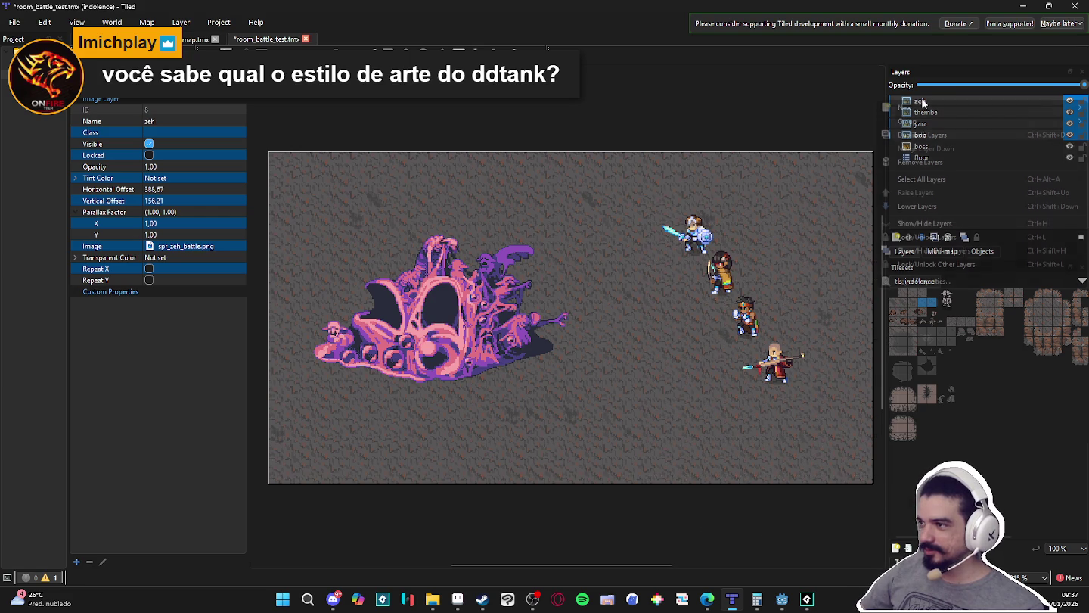
mouse_move(941, 121)
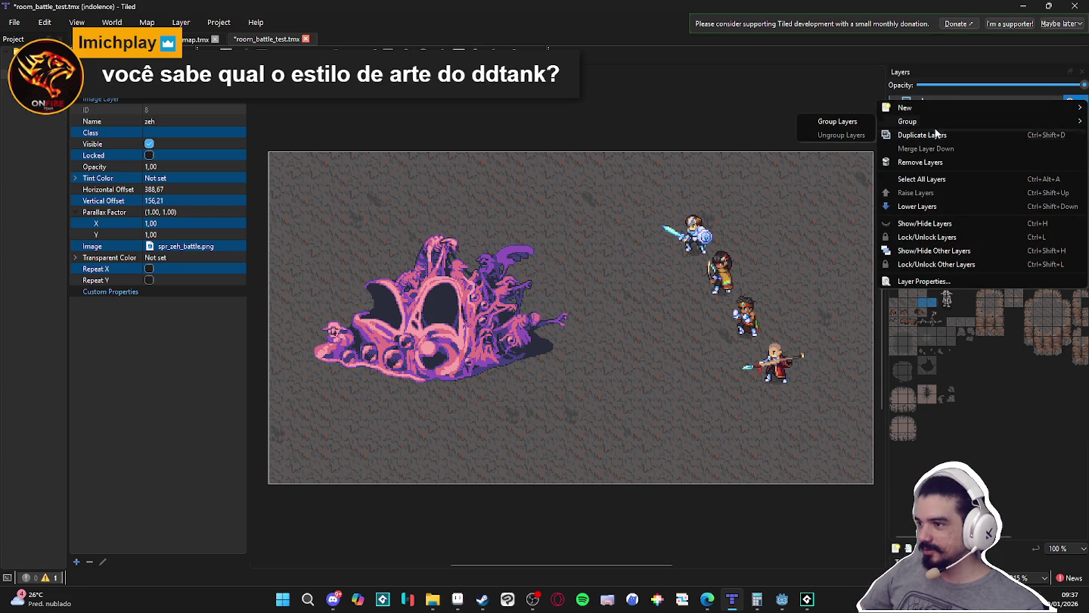
click(862, 122)
double_click(928, 100)
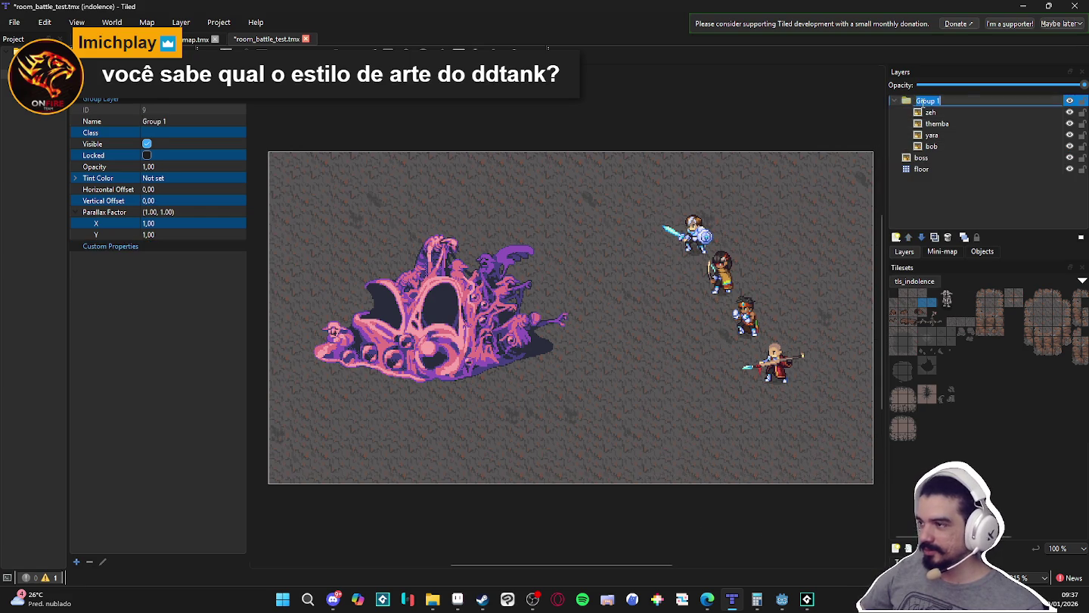
text(players)
key(Return)
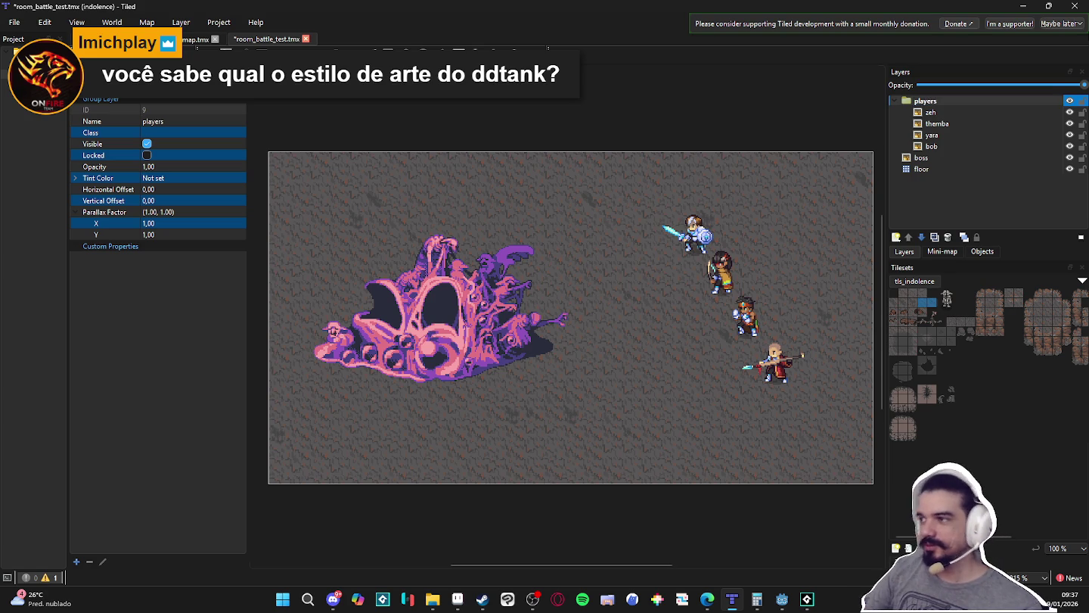
- Collapse players, shift the party down-right, and move the boss to offset 46.49, 79.04
click(929, 112)
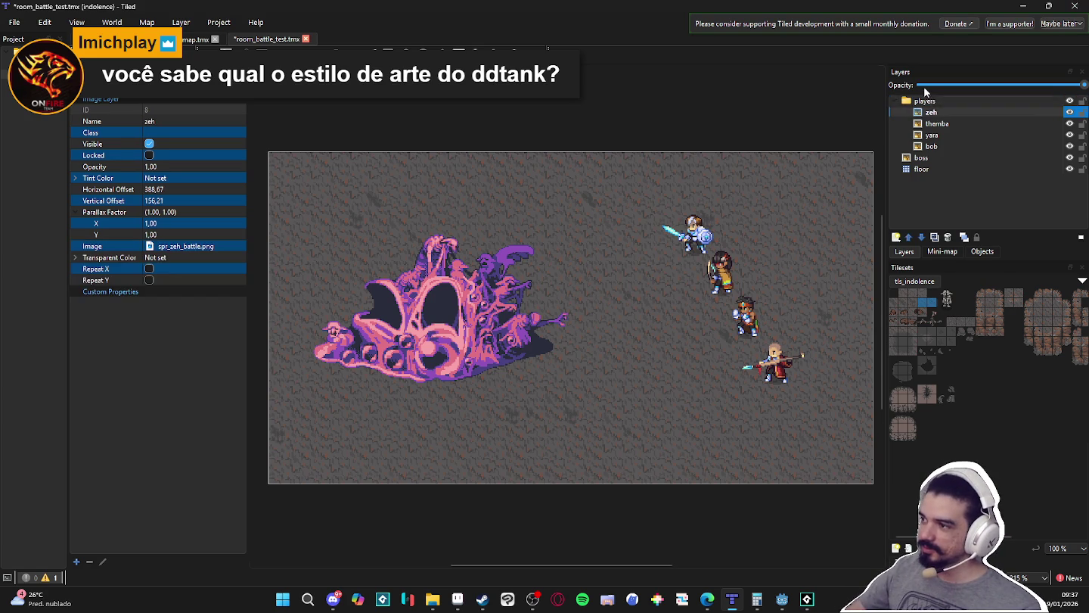
click(922, 100)
click(890, 99)
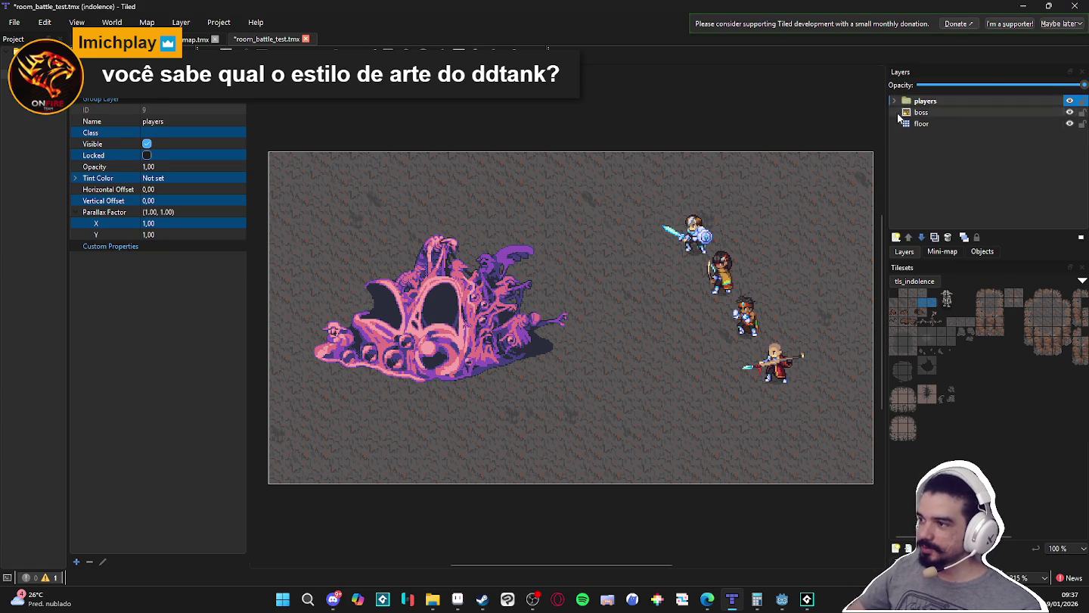
mouse_move(745, 285)
mouse_down()
mouse_move(745, 309)
mouse_move(753, 295)
mouse_move(775, 300)
mouse_move(719, 296)
mouse_move(721, 310)
mouse_up()
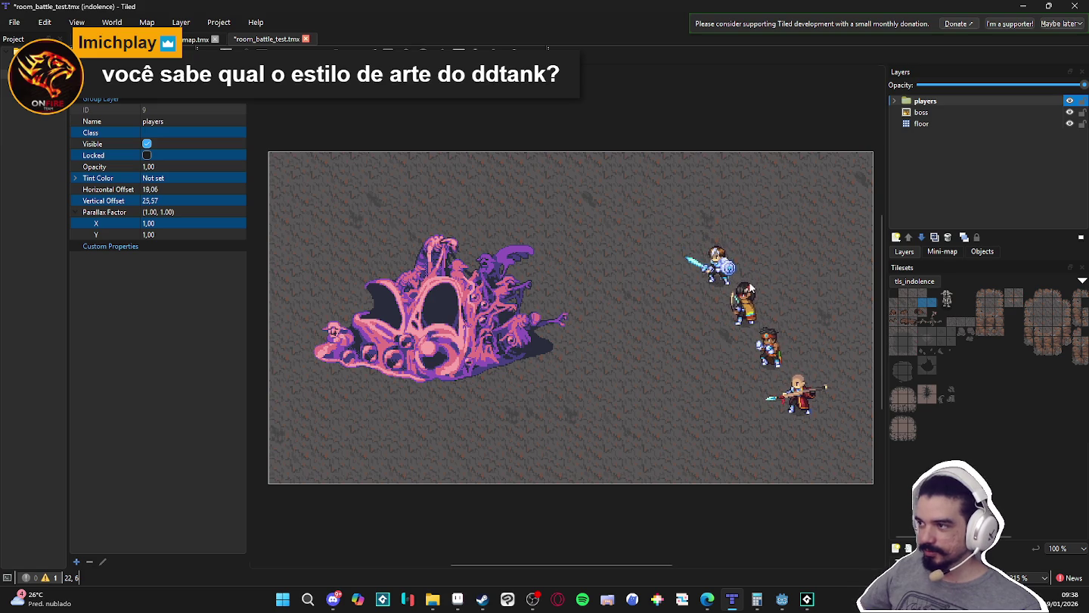
click(921, 113)
drag(412, 345, 423, 359)
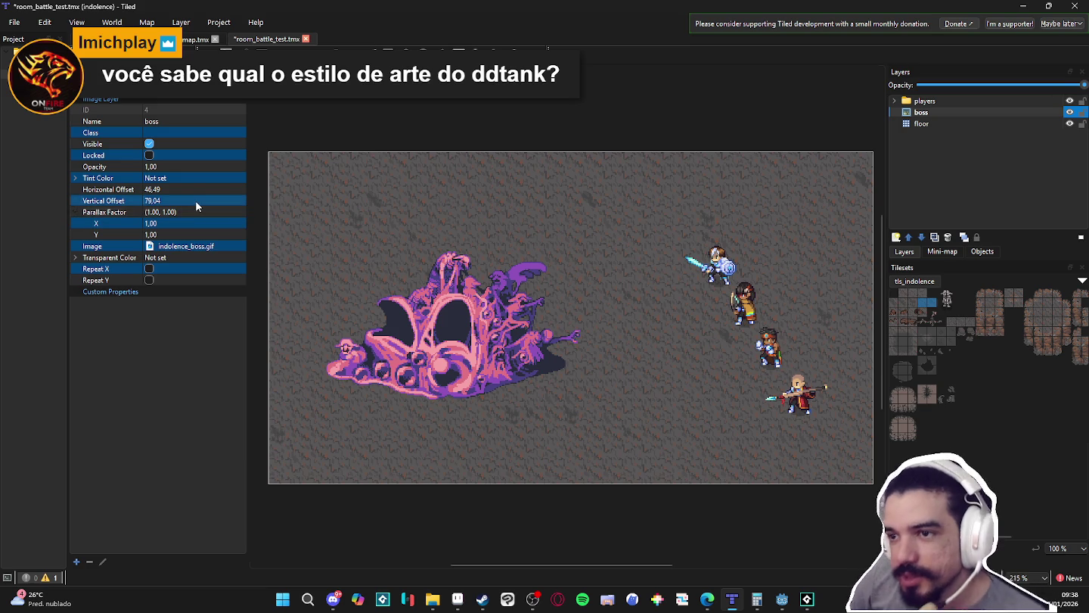
- Browse the boss layer's properties and the Layer and layer context menus without changing anything
click(90, 291)
click(75, 257)
click(76, 257)
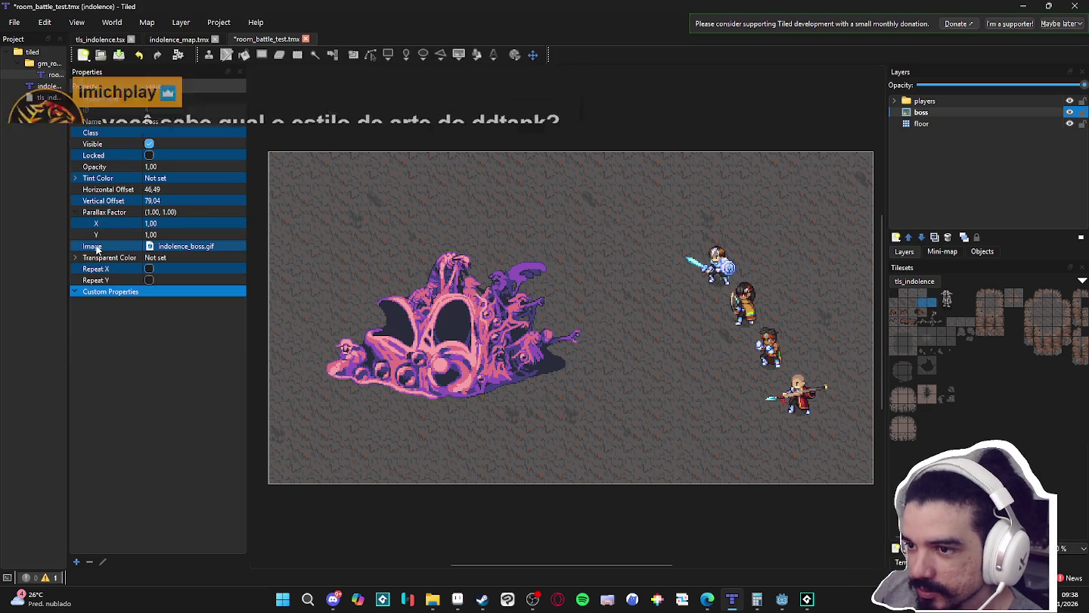
click(76, 212)
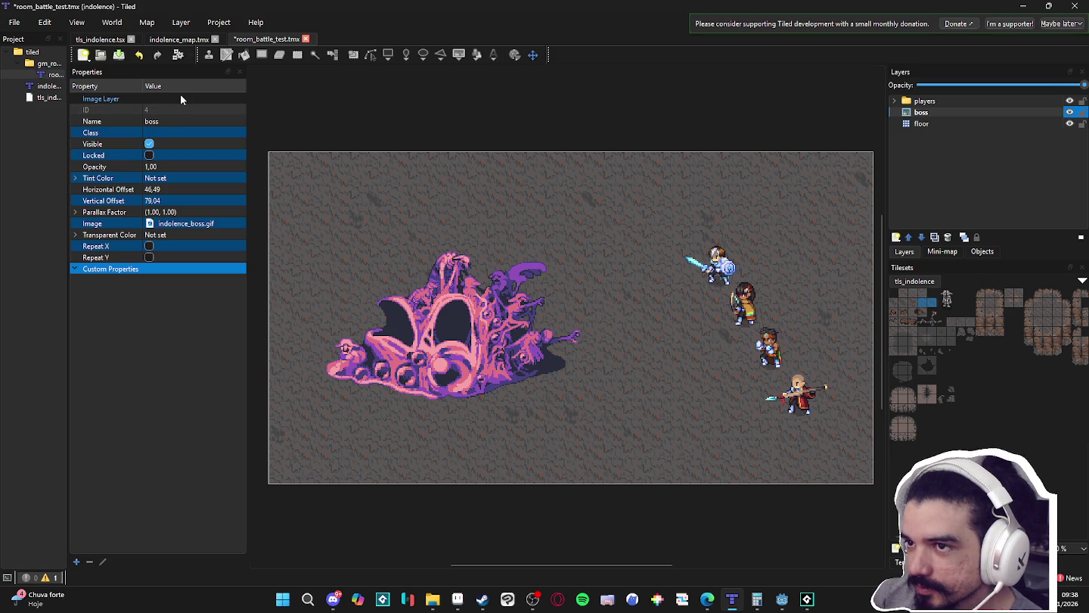
mouse_move(76, 25)
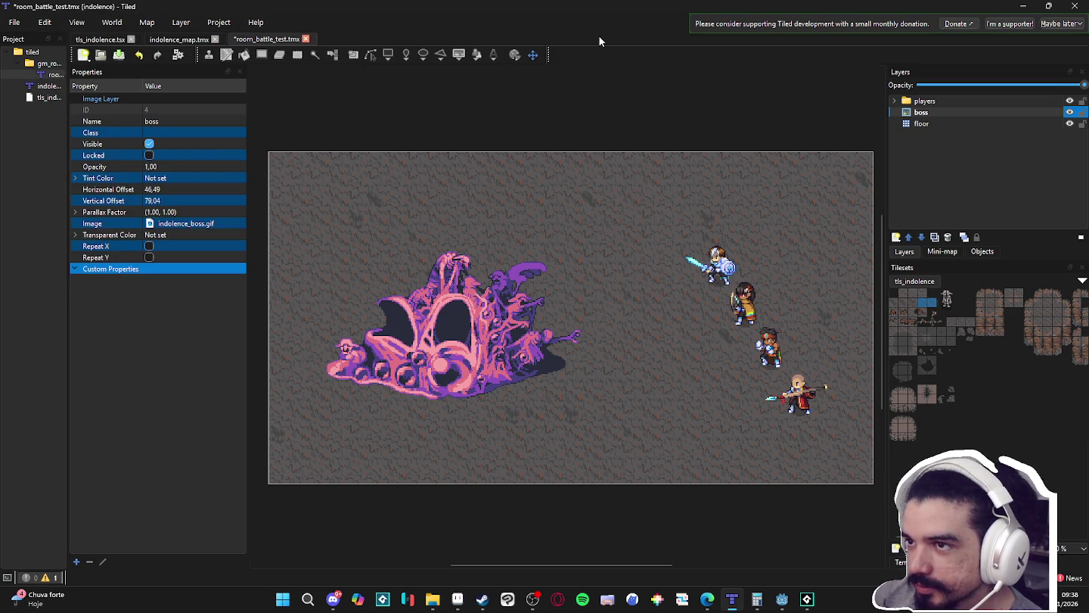
mouse_move(183, 26)
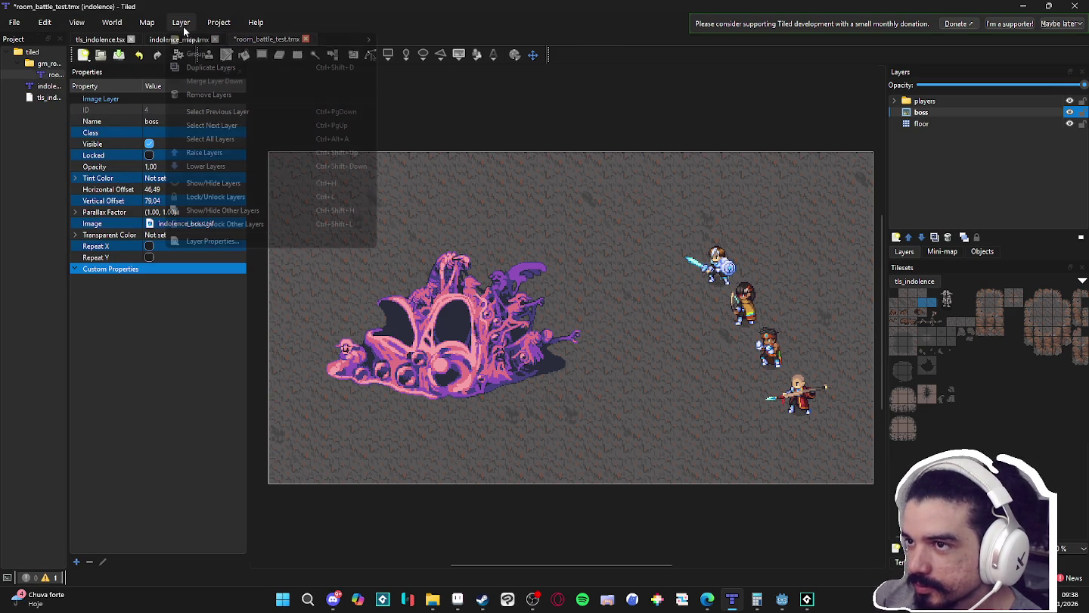
click(216, 240)
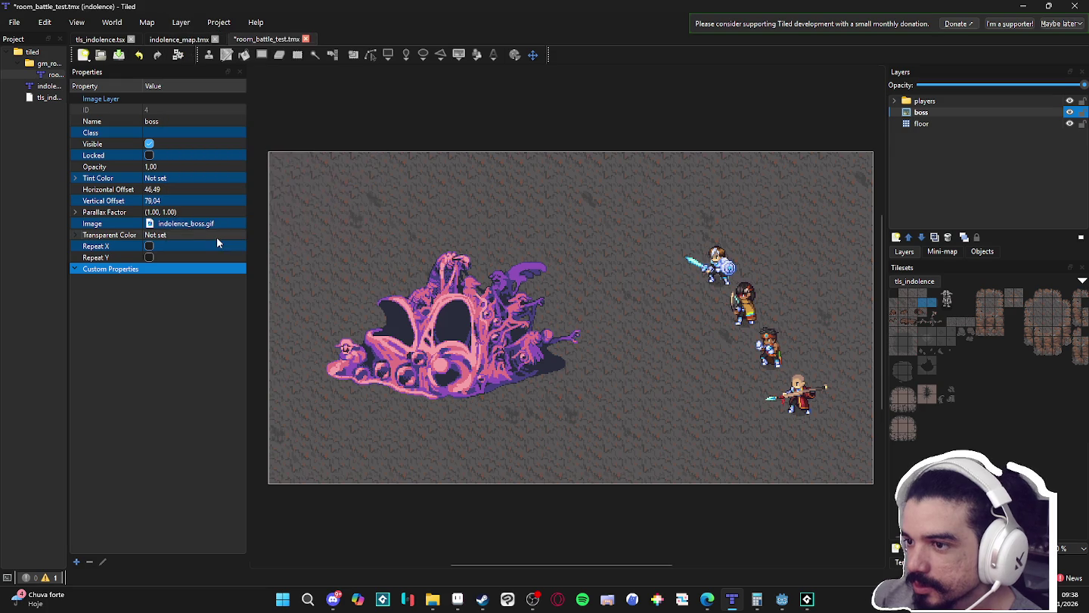
right_click(928, 111)
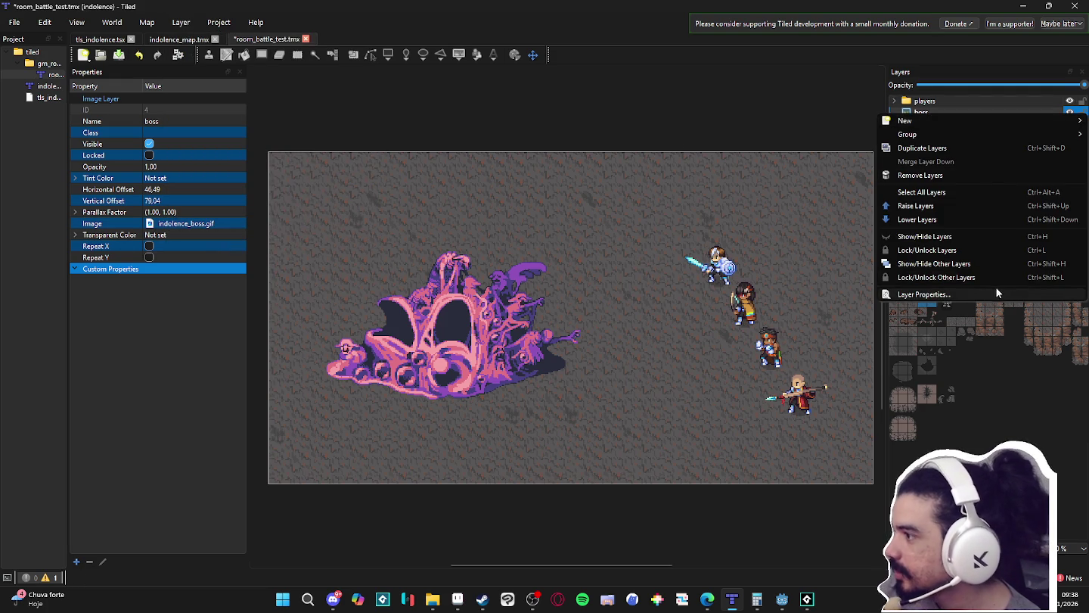
click(602, 137)
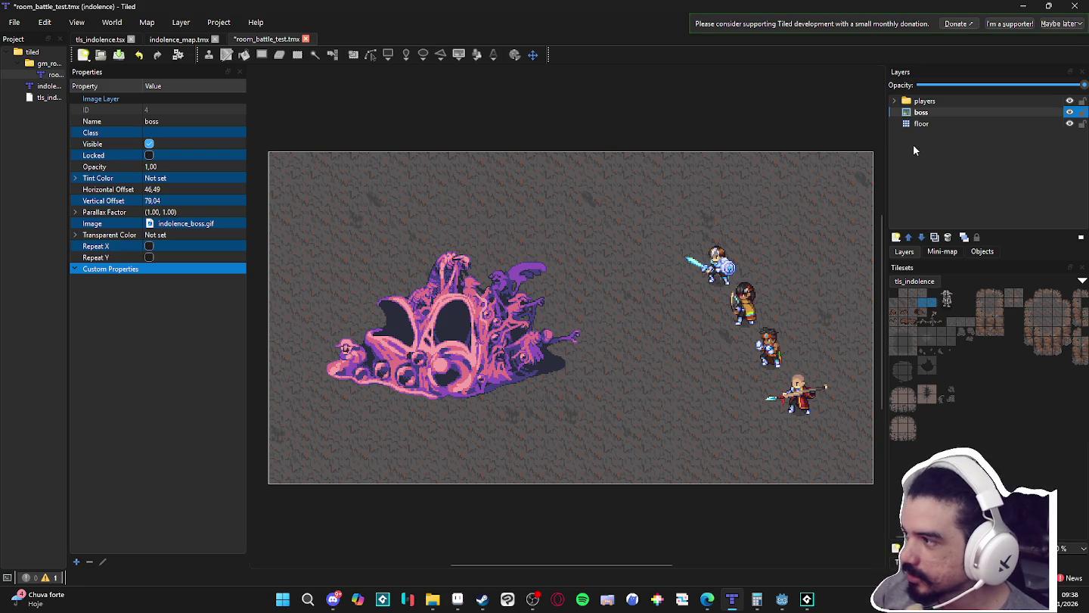
- Nudge the boss image slightly left to horizontal offset 45.56
click(933, 127)
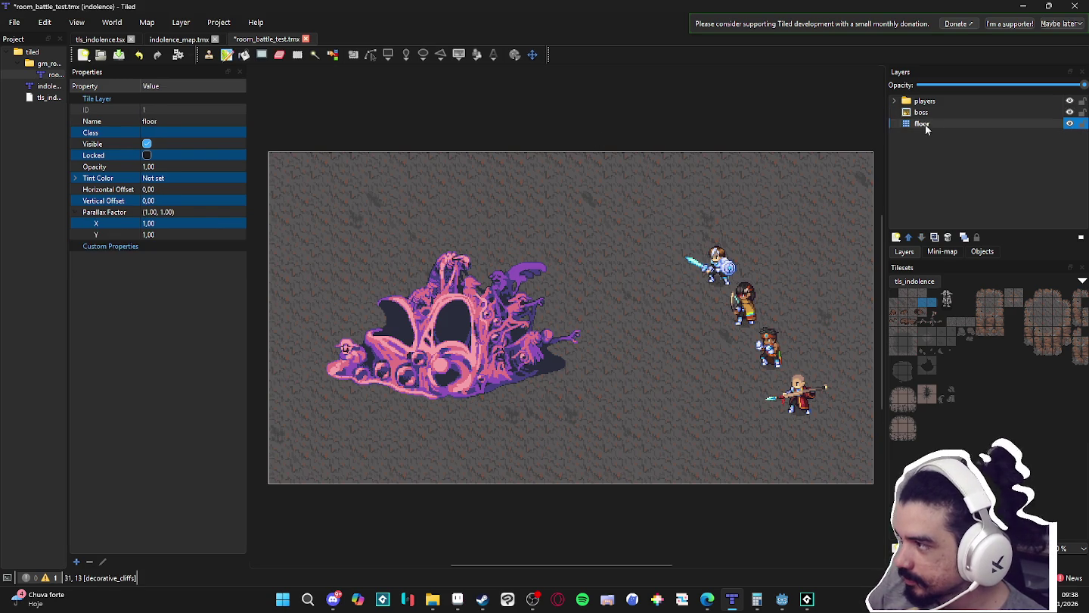
click(911, 112)
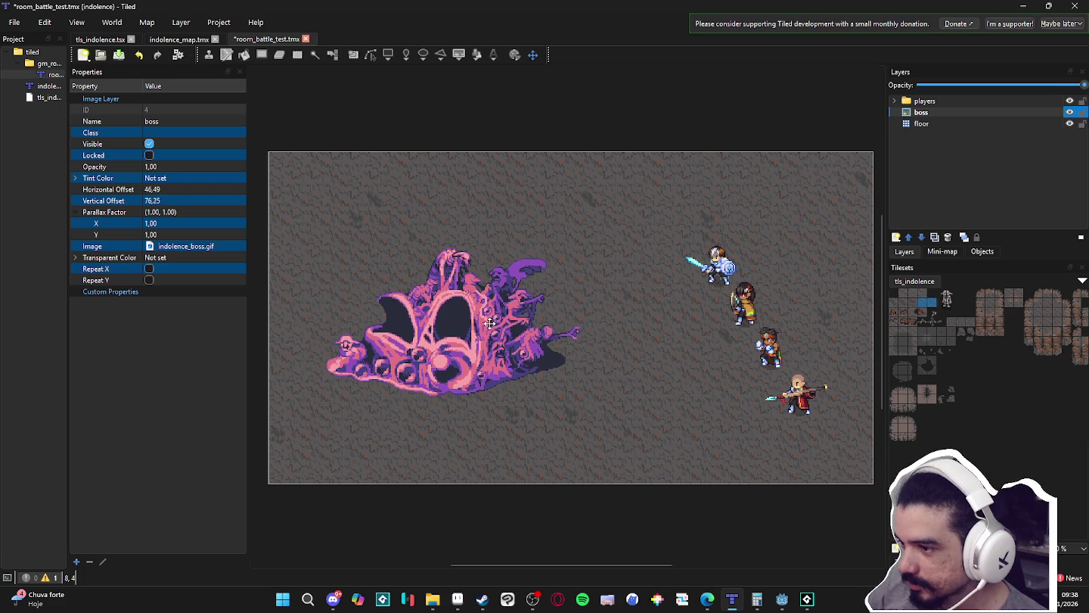
drag(489, 327, 488, 325)
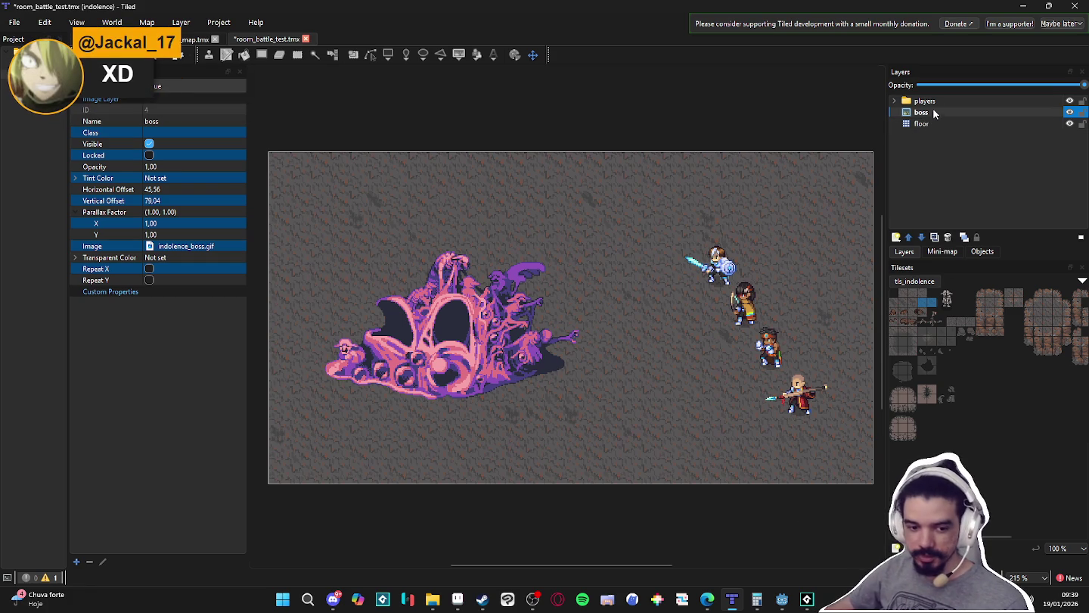
- Add a new tile layer named big_cliff above the boss layer
click(895, 237)
click(929, 256)
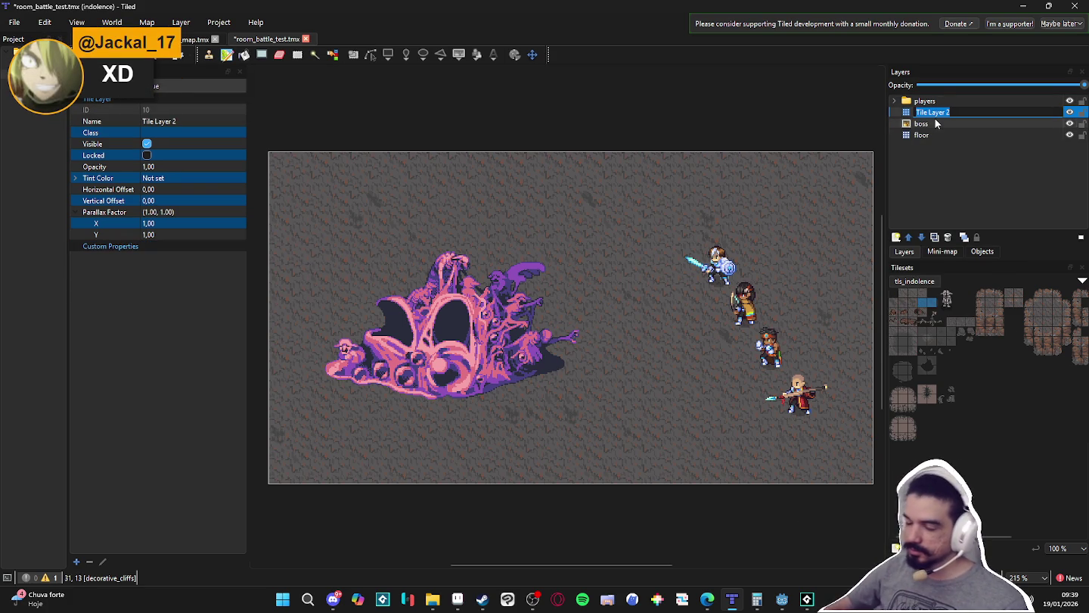
text(big_cliff)
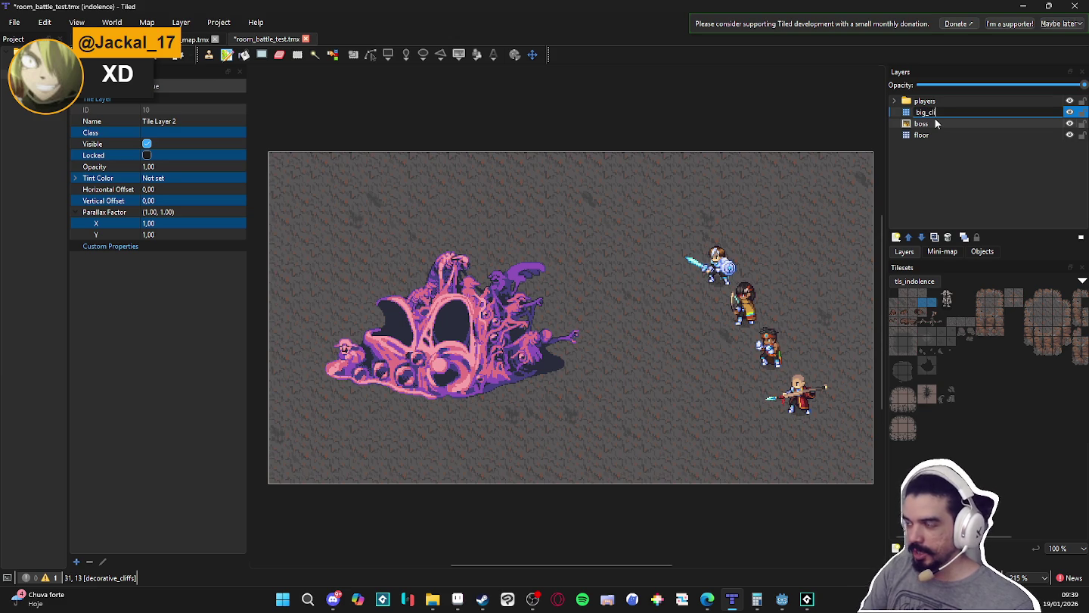
key(Home)
text(big_)
key(Return)
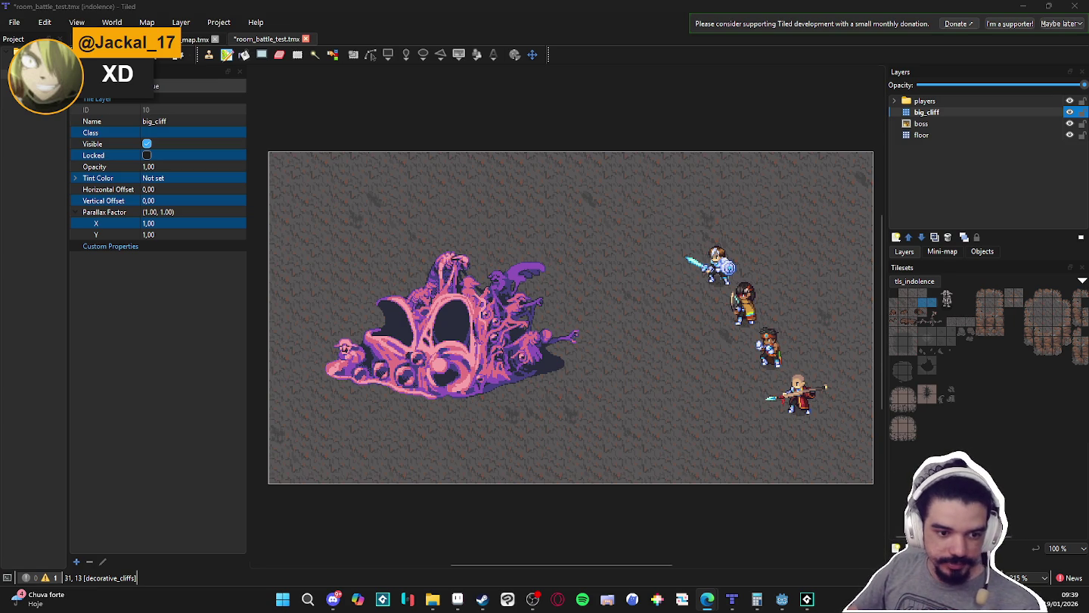
key(alt+Tab)
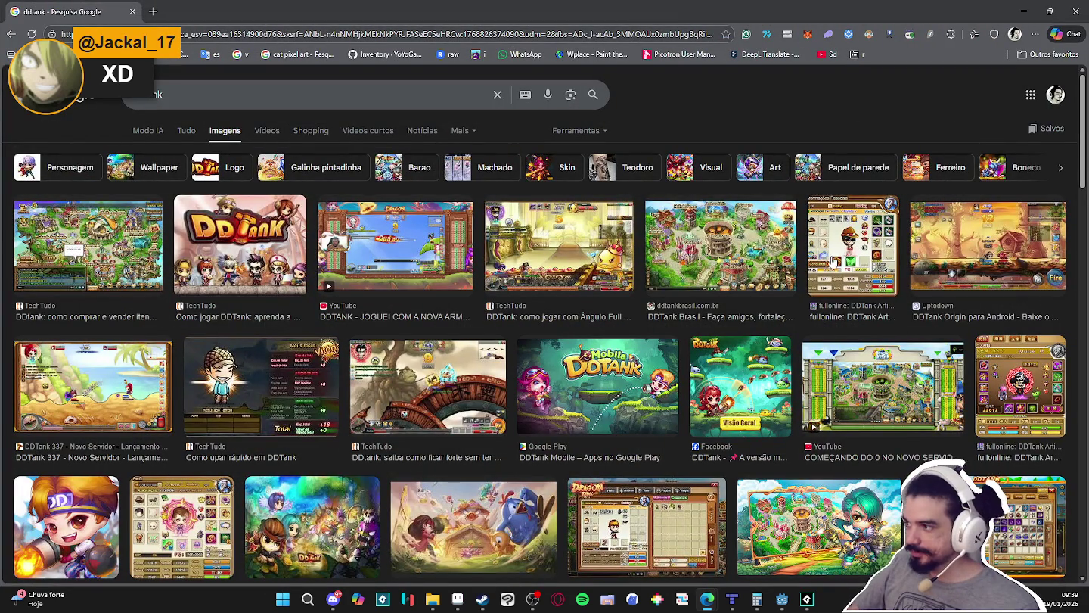
- Preview several DDTank image results, including the new-server YouTube image
click(843, 251)
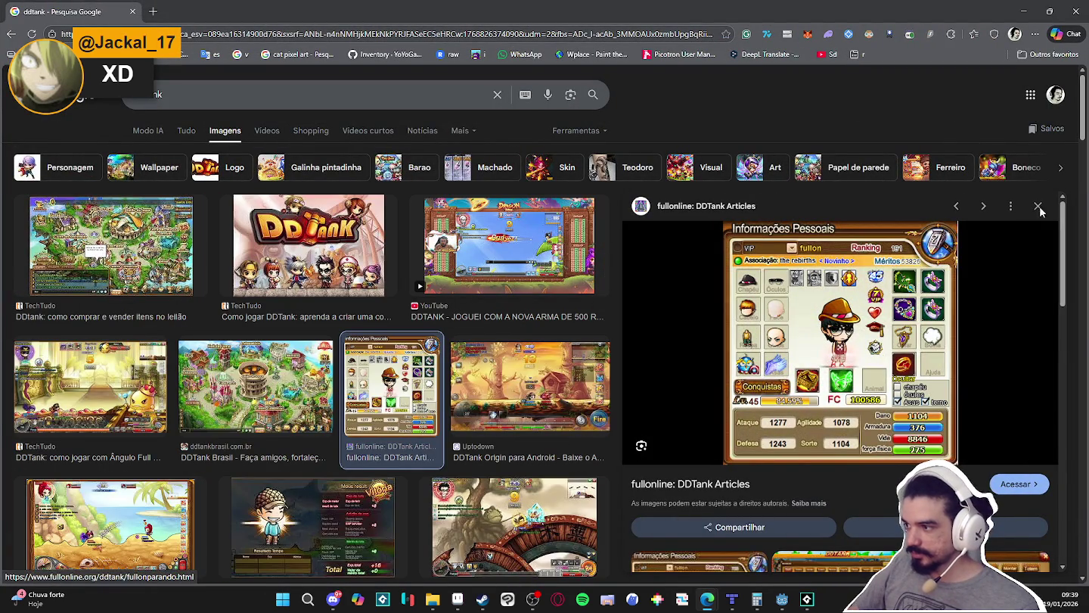
click(1040, 209)
click(1007, 398)
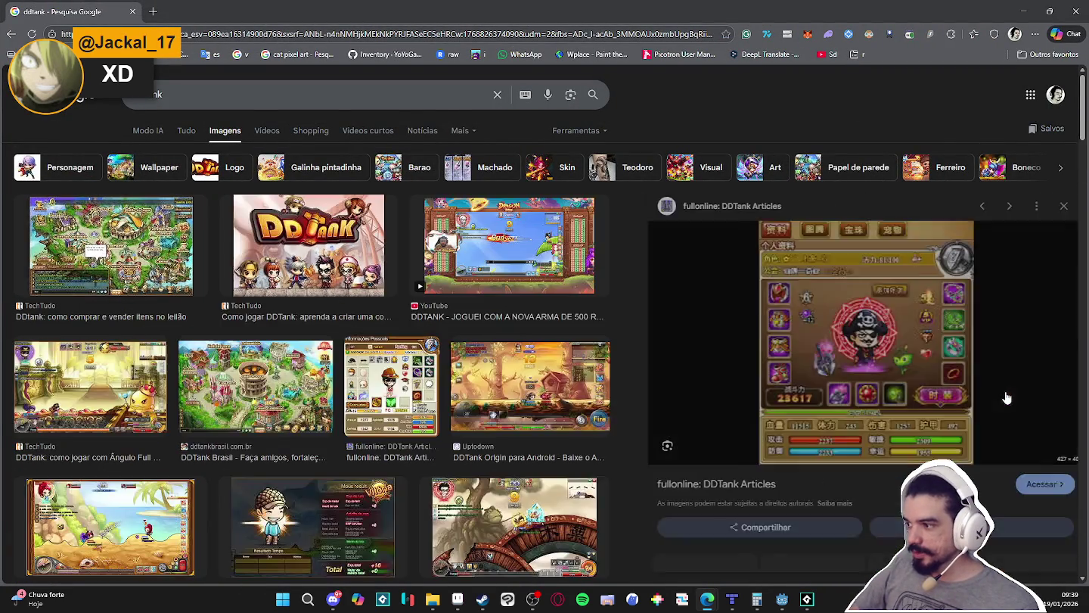
scroll(1006, 398, down, 2)
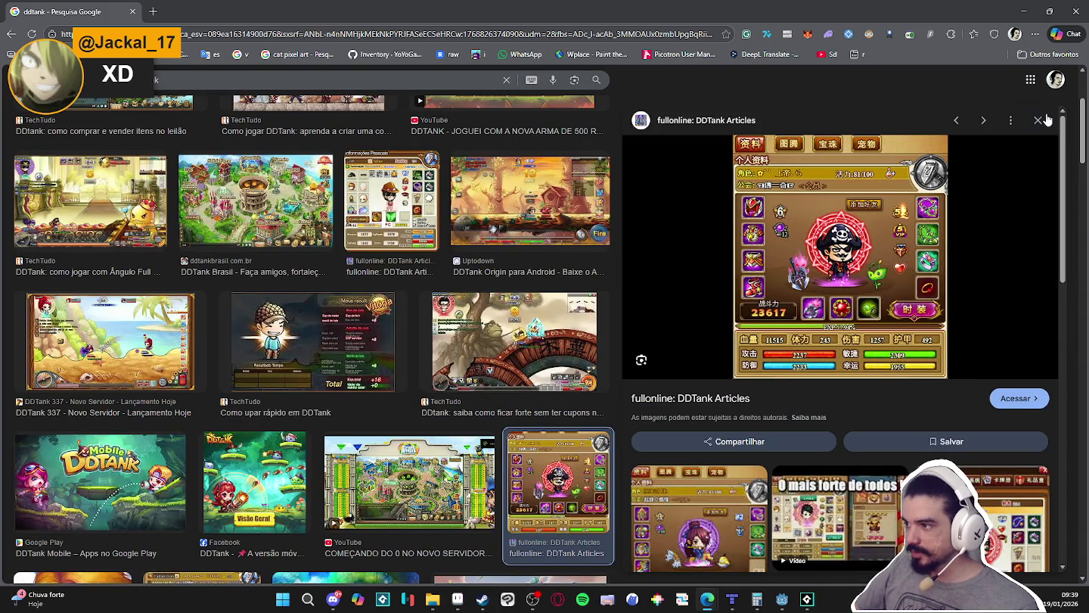
click(1038, 121)
click(925, 228)
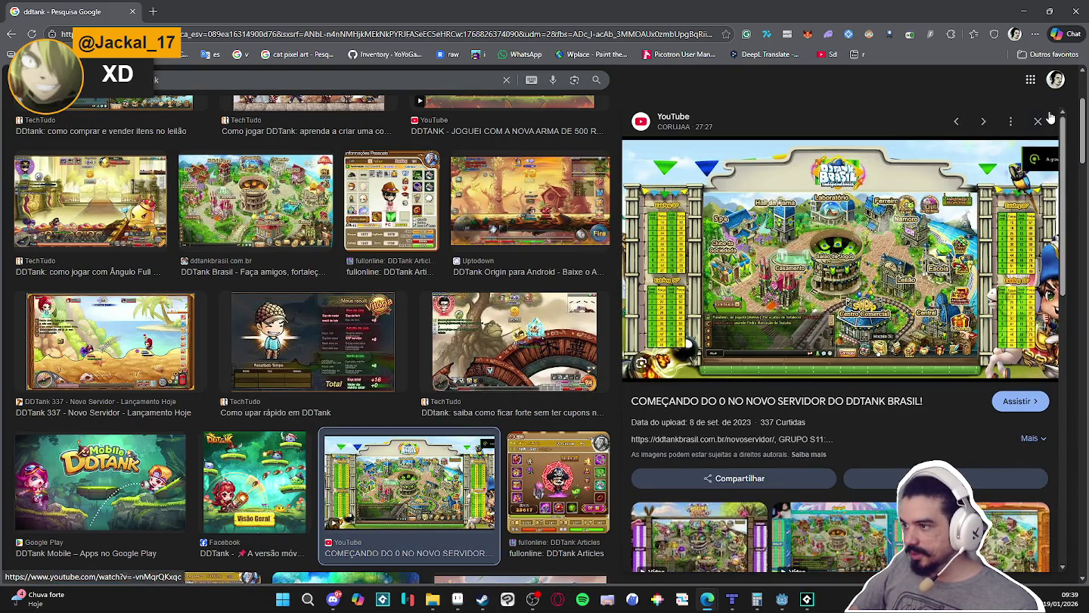
click(1039, 123)
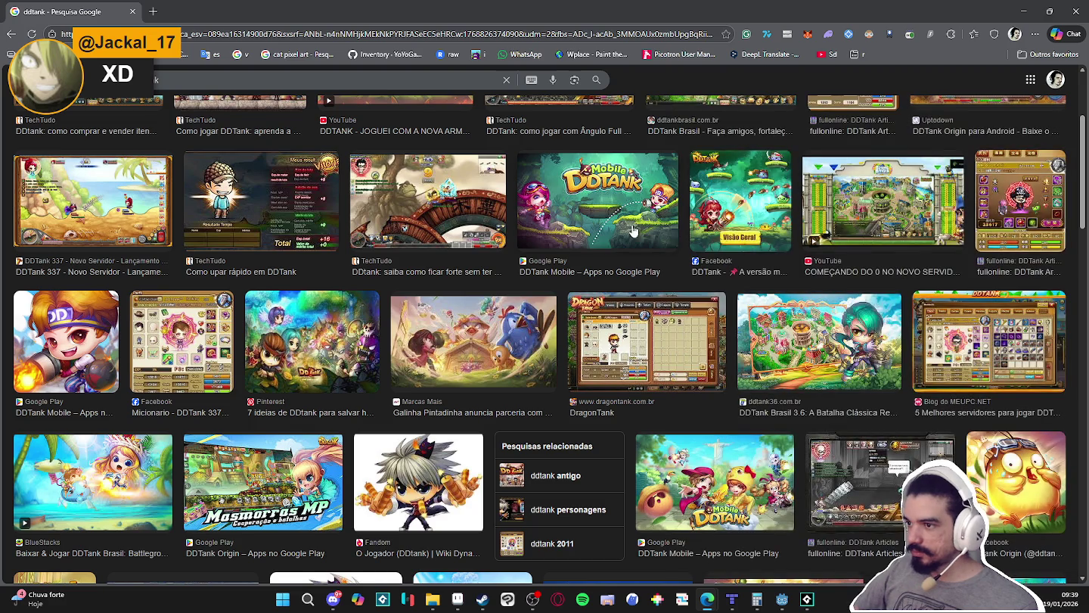
- Preview the DDTank Mobile, Facebook Visão Geral and TechTudo battle screenshot images
click(615, 220)
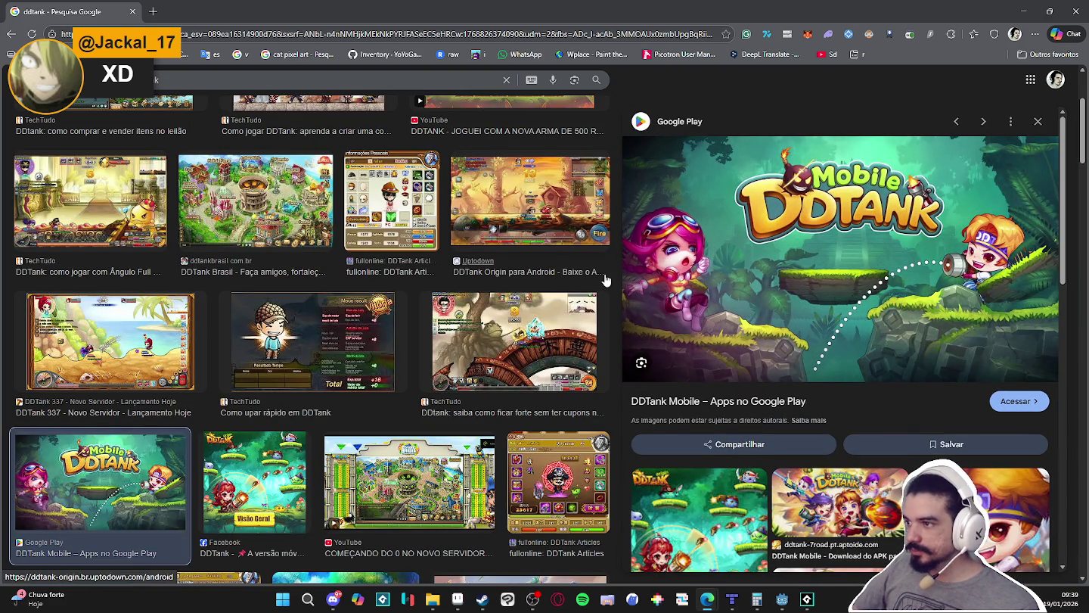
click(1039, 123)
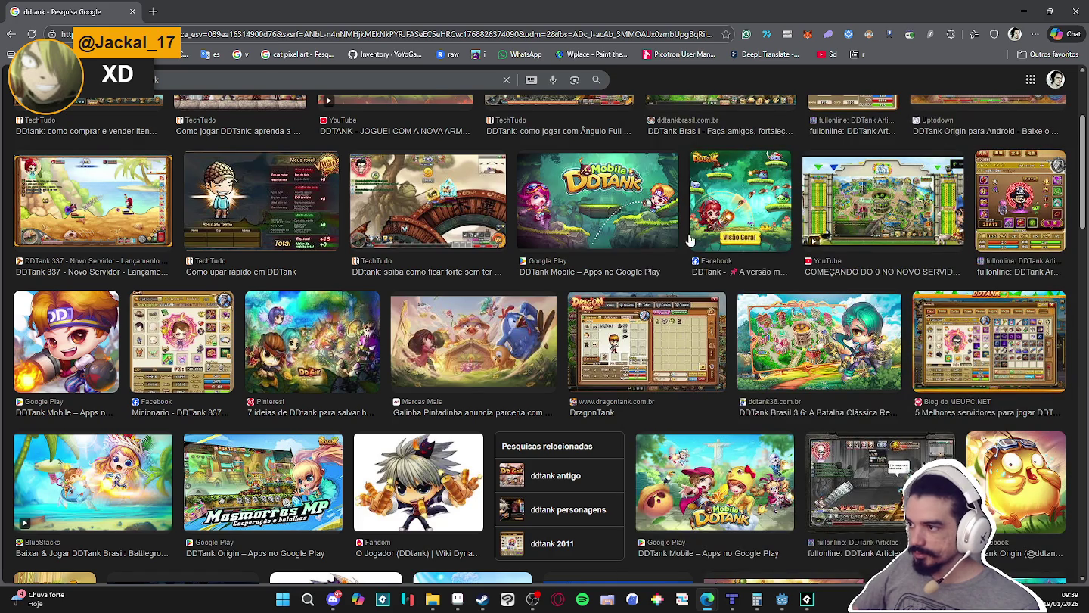
click(723, 214)
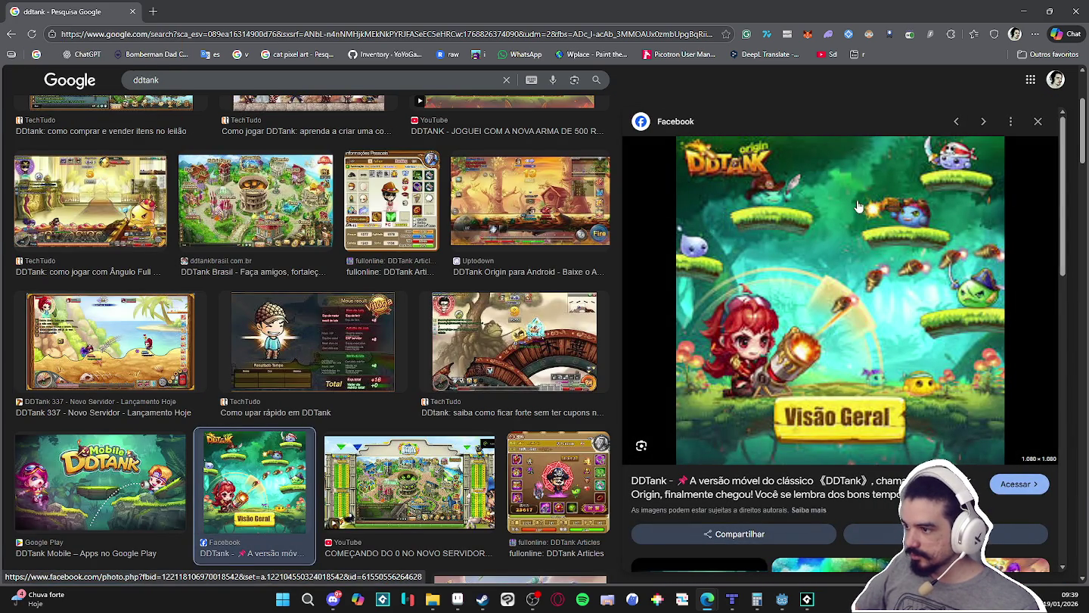
click(1036, 124)
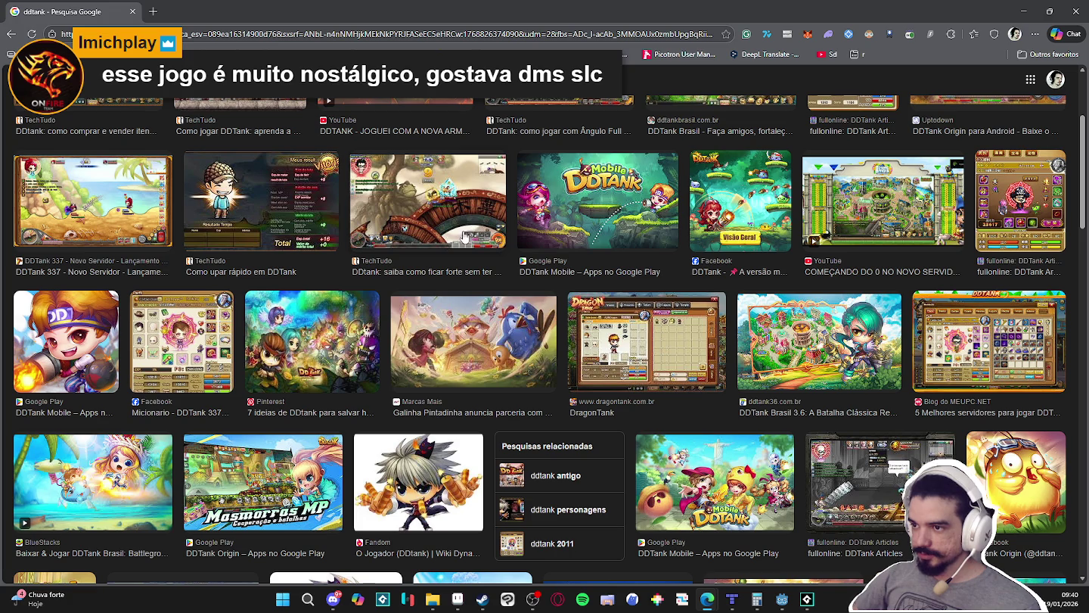
click(463, 227)
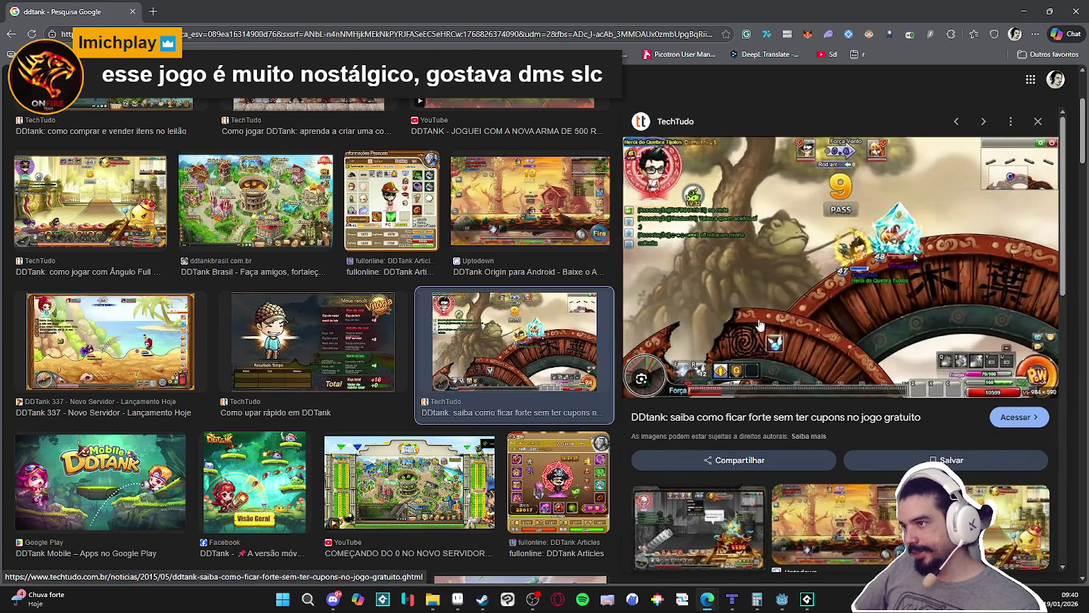
key(Up)
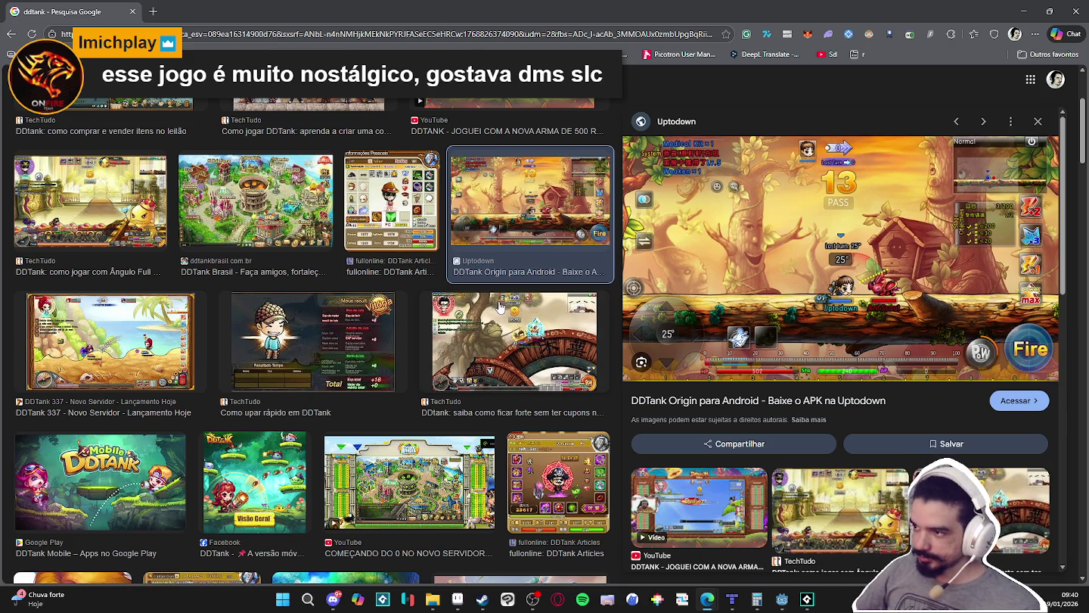
key(Escape)
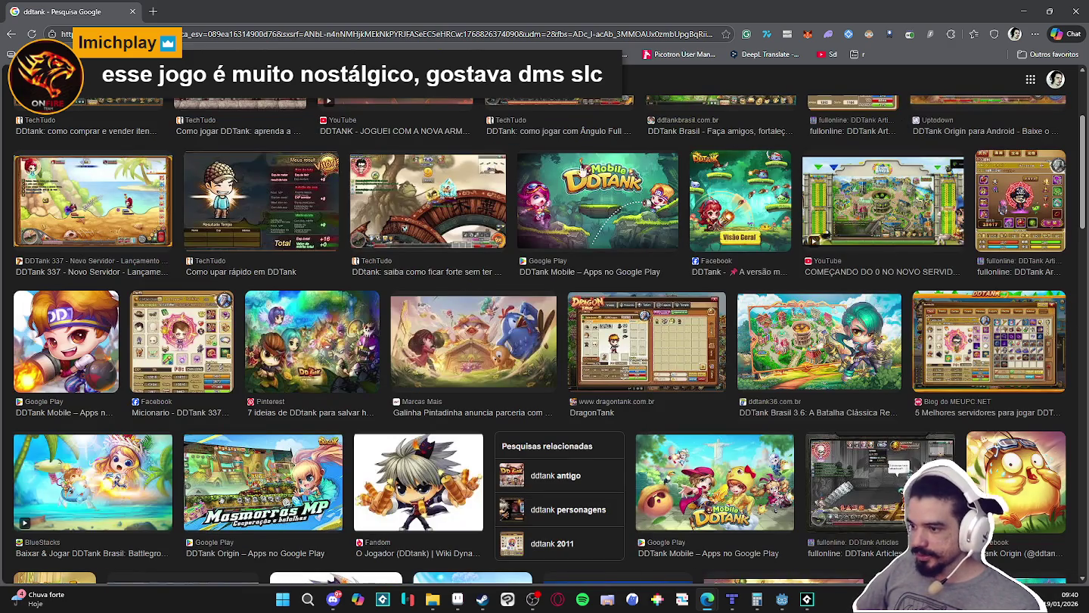
scroll(307, 213, up, 3)
- Search Google Images for 'sd characters', preview a few results, and close Chrome
text(sd)
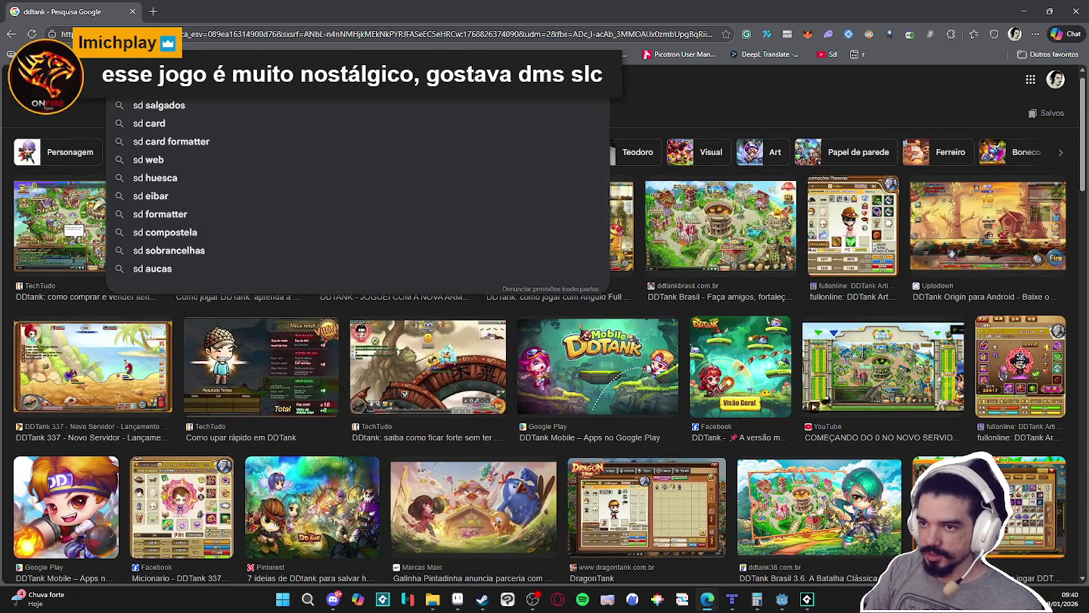
text( characters)
key(Return)
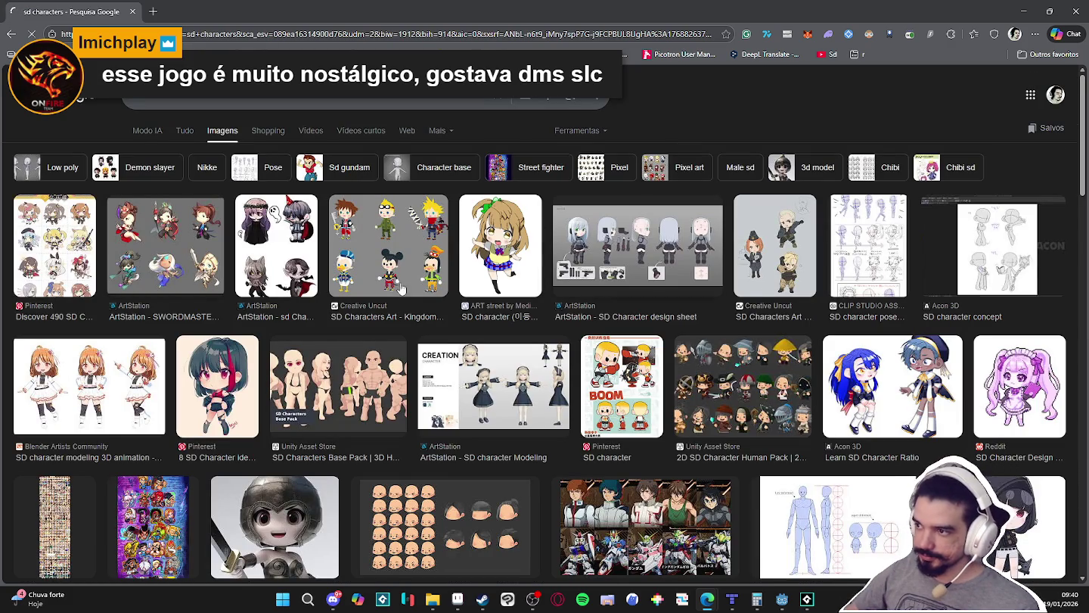
click(156, 259)
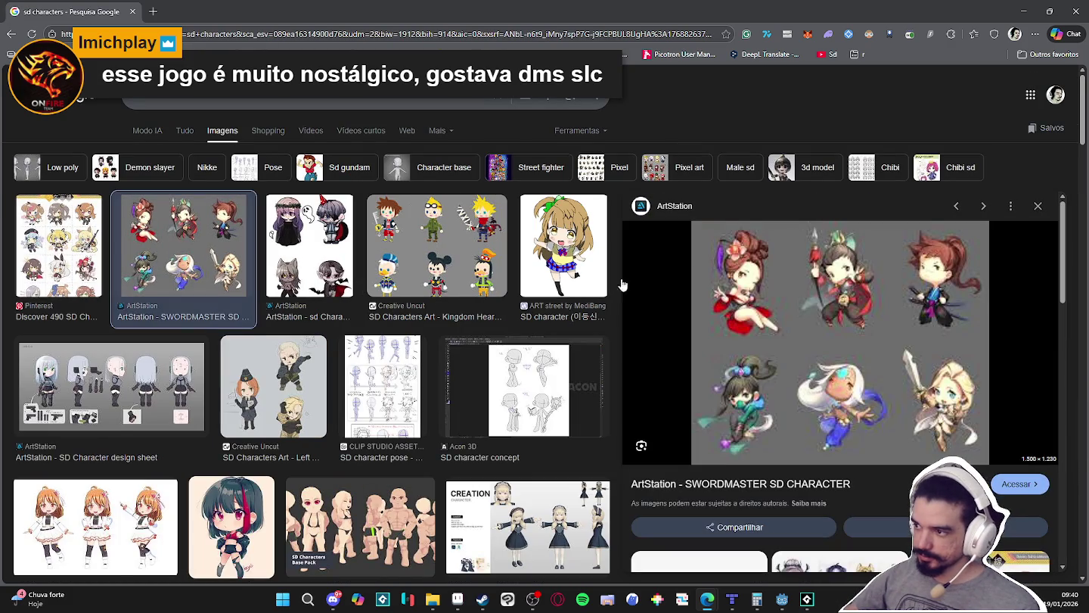
click(323, 257)
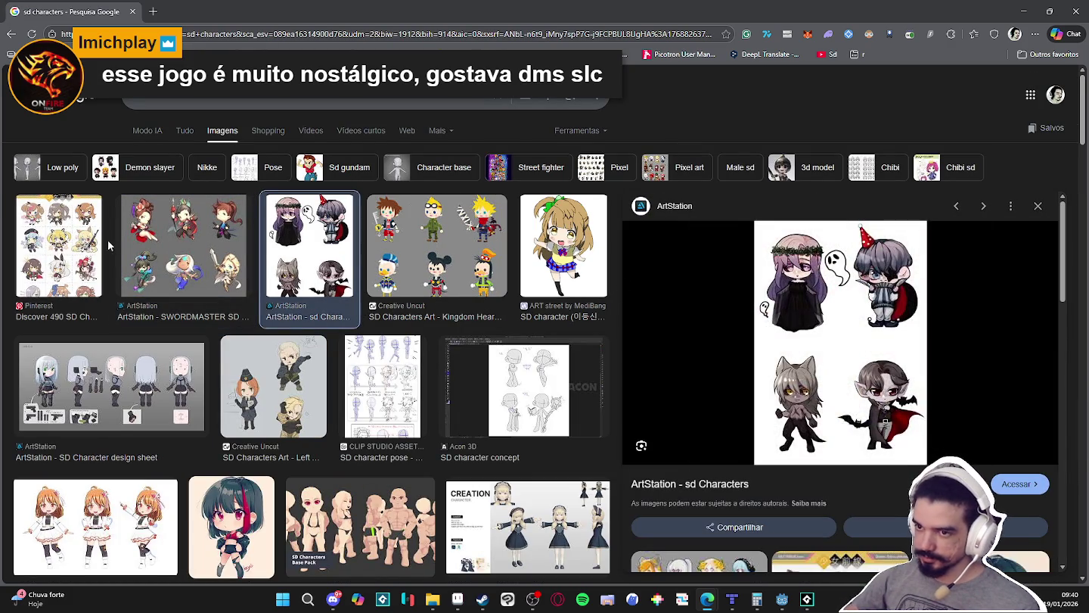
click(85, 241)
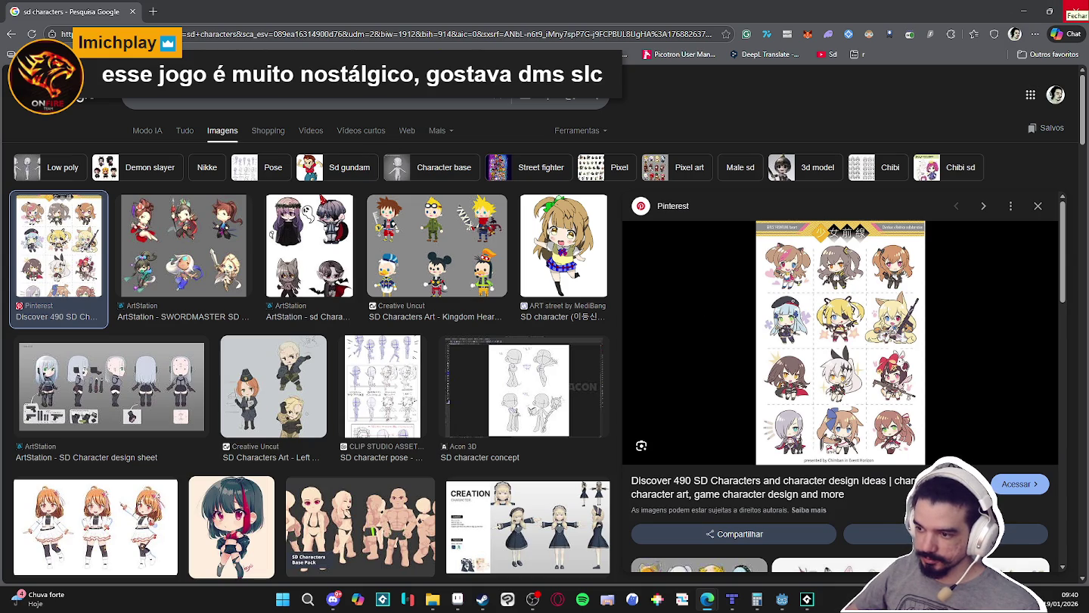
click(1075, 9)
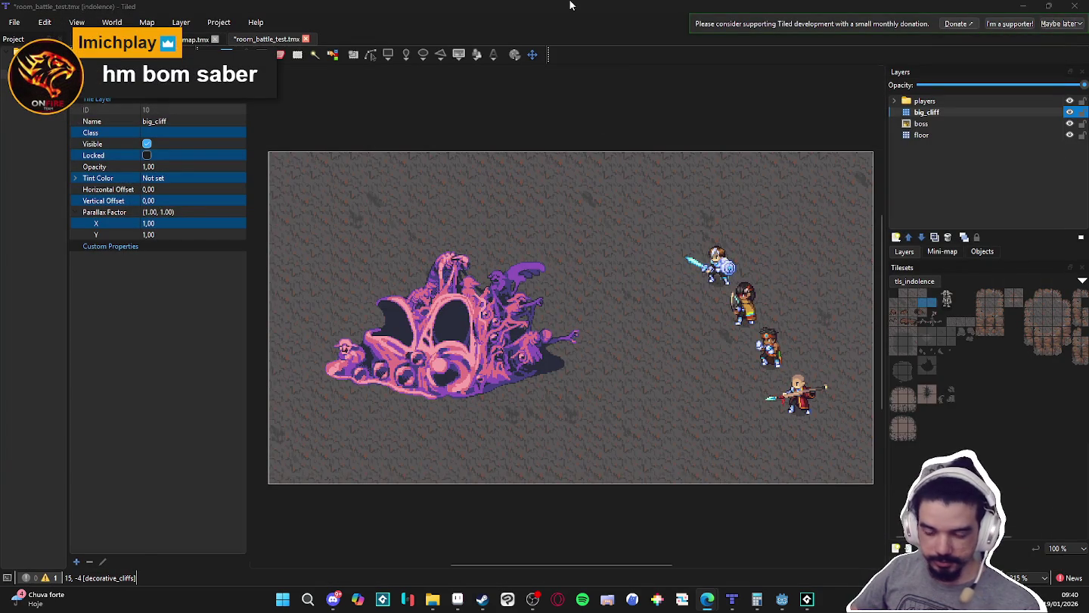
- Nudge the players group, shift the boss left and up, then bring Aseprite's boss sprite forward
click(946, 102)
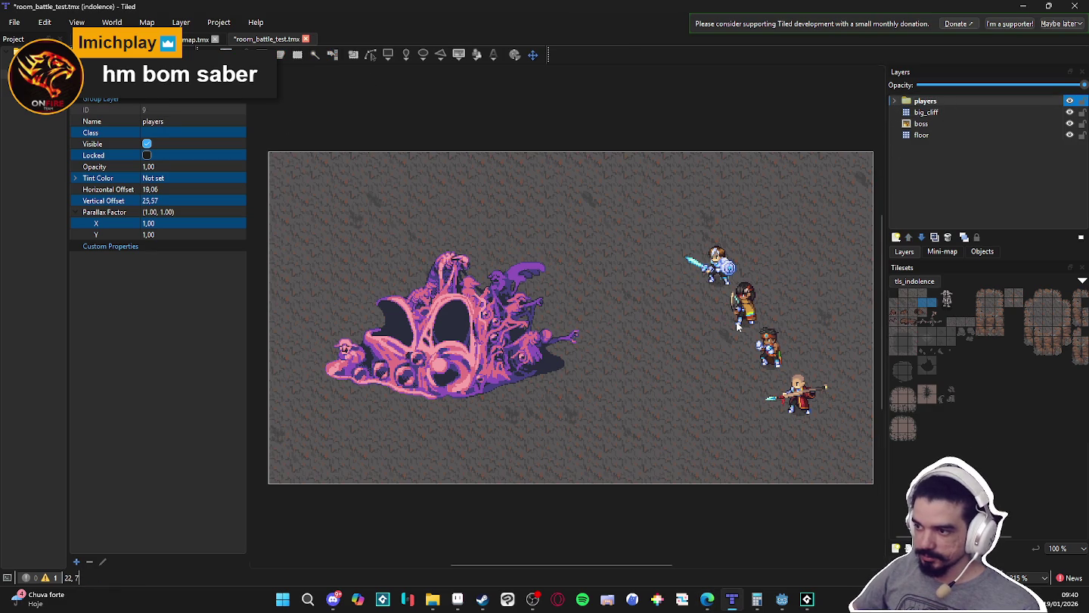
drag(743, 320, 741, 313)
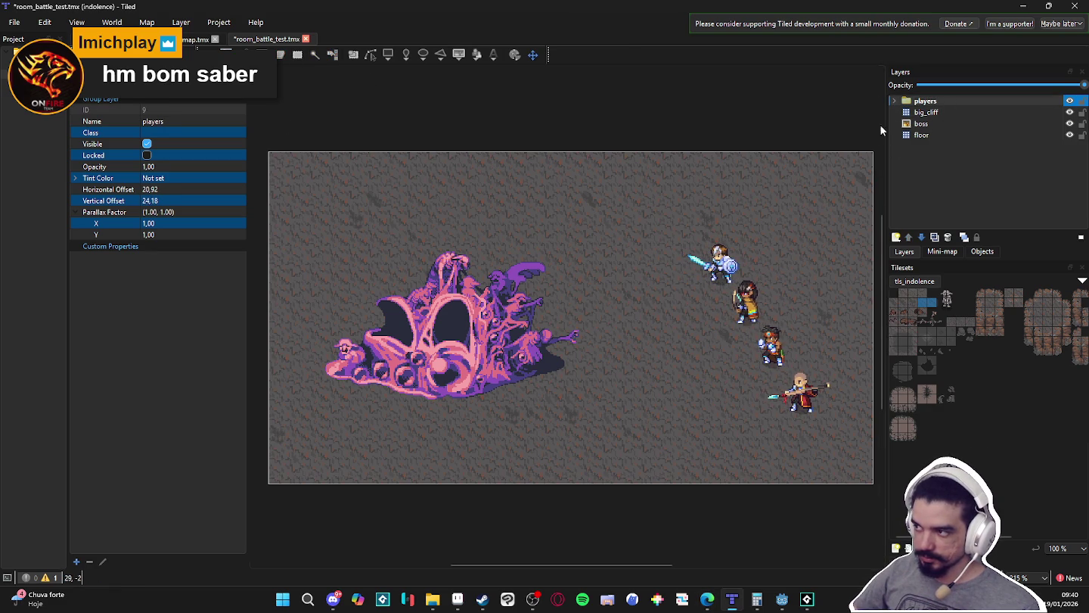
click(927, 112)
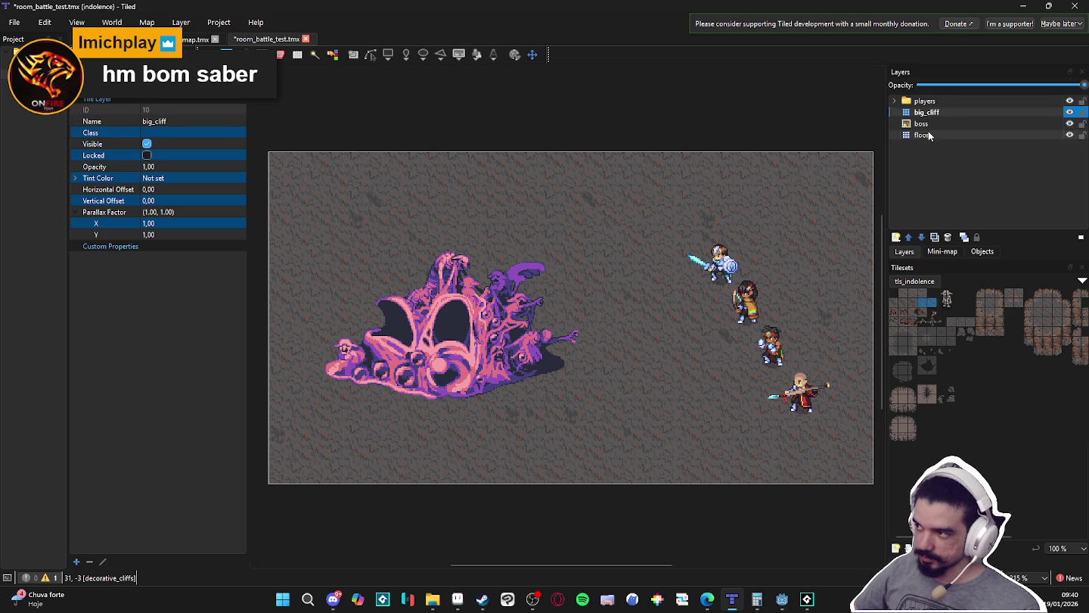
click(923, 124)
drag(457, 323, 440, 320)
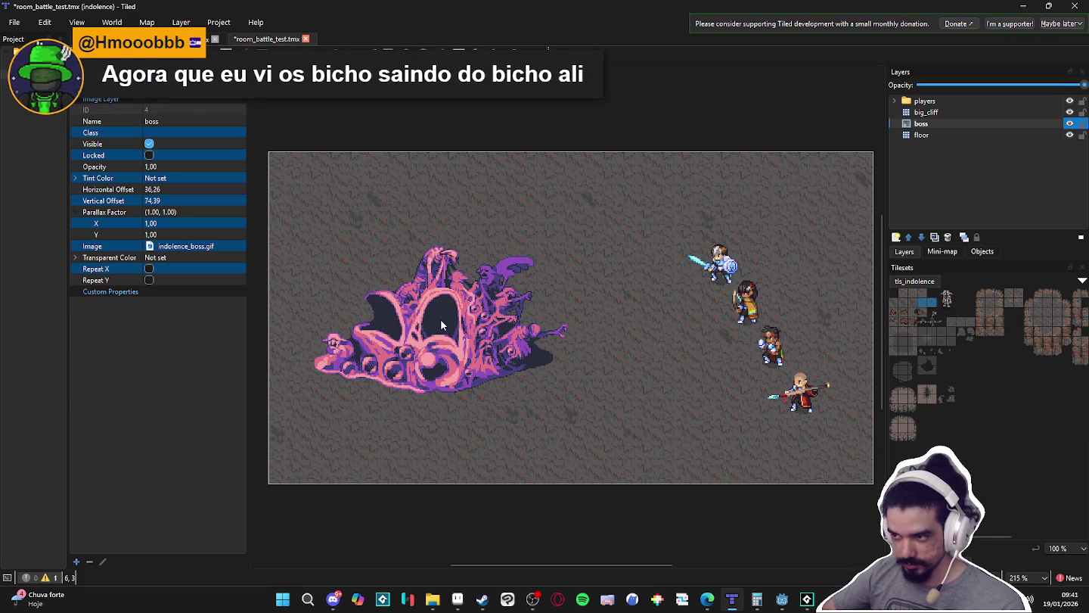
click(432, 599)
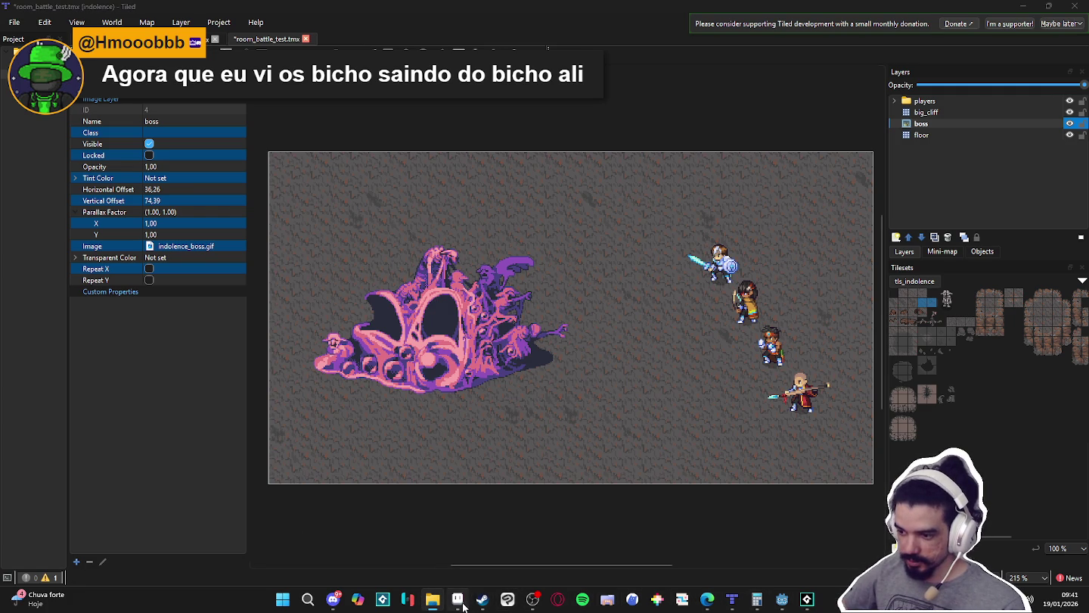
click(461, 601)
scroll(528, 367, up, 3)
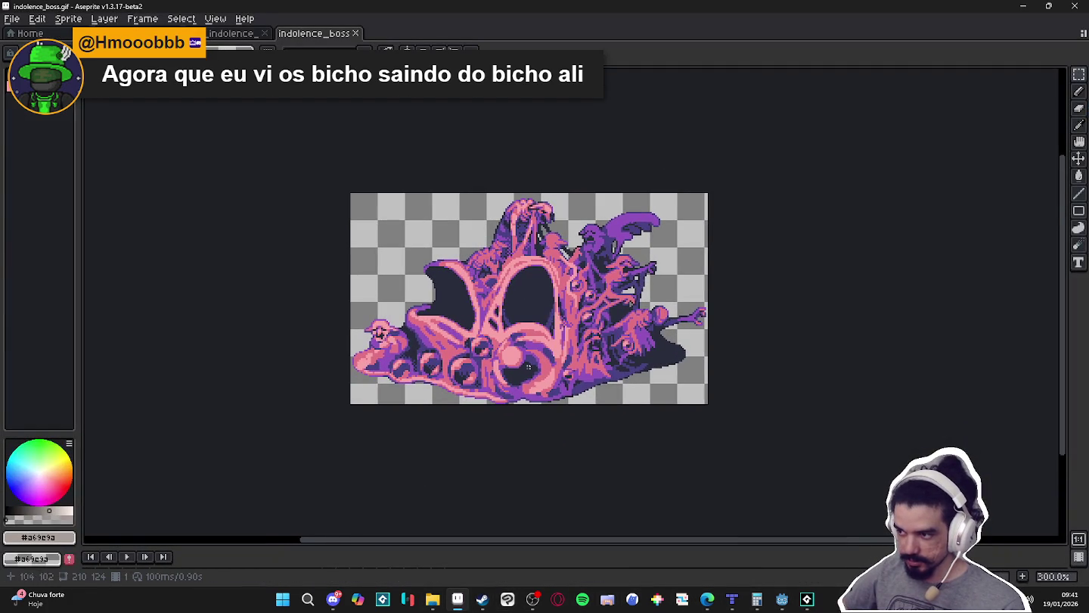
click(125, 557)
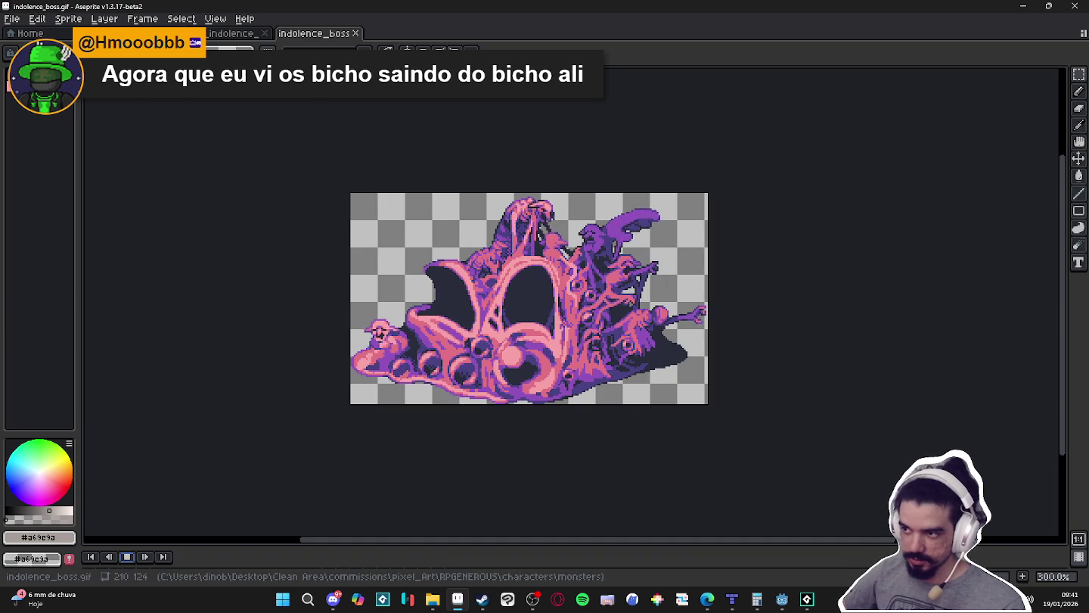
click(1026, 6)
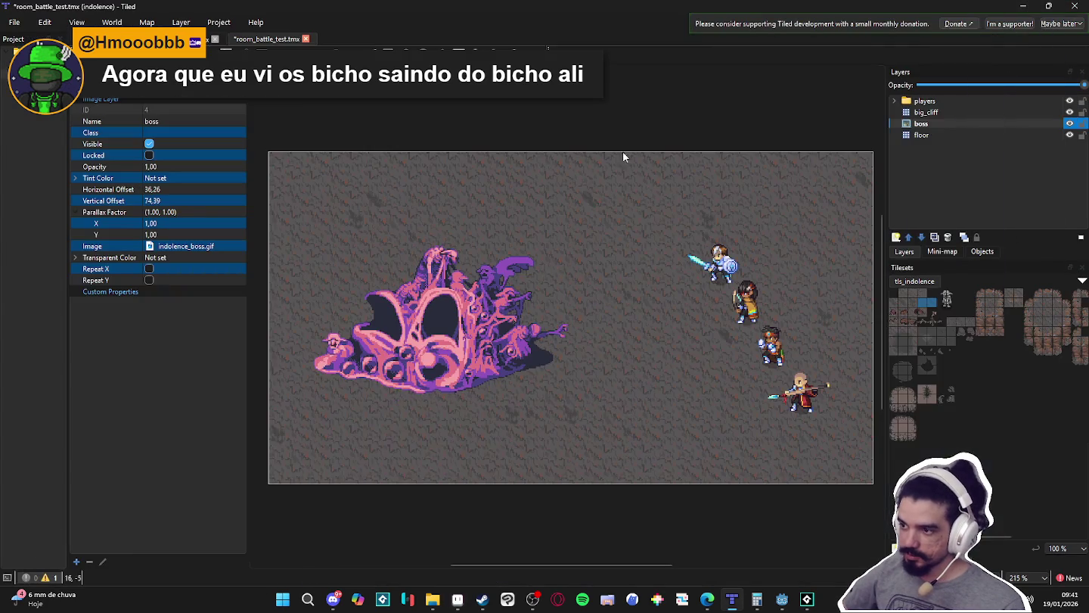
- Paint big_cliff terrain on the big_cliff layer at the lower-left corner and along the top edge
click(959, 136)
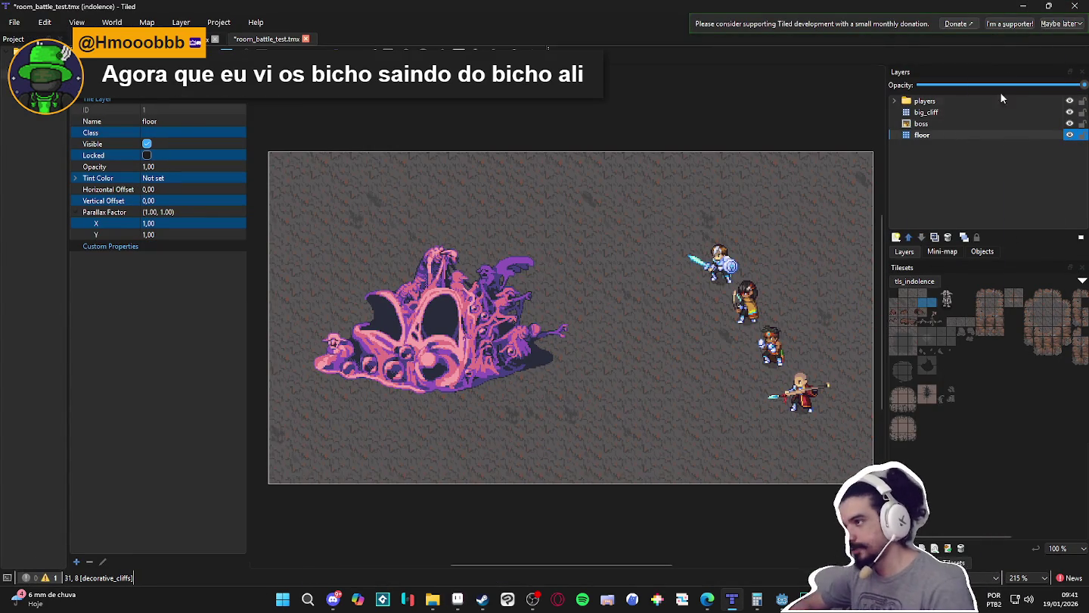
click(998, 112)
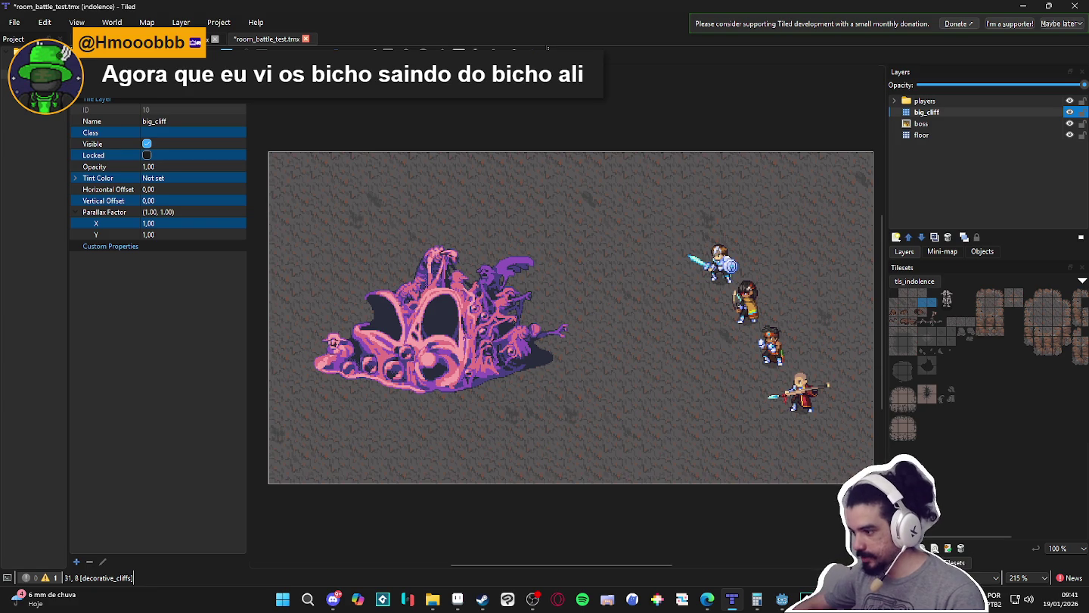
click(929, 560)
click(935, 450)
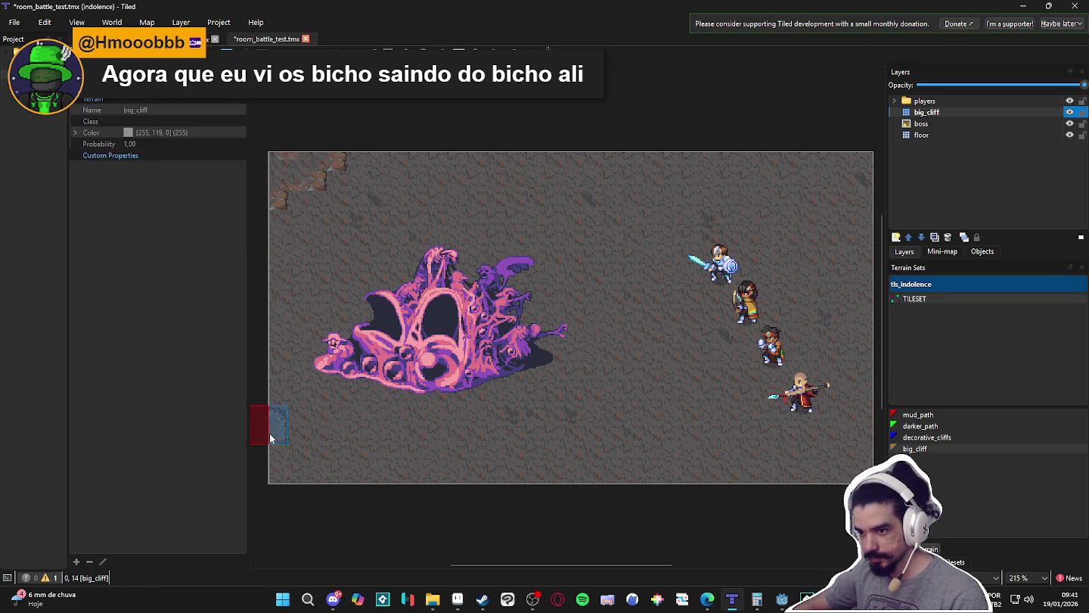
drag(283, 453, 309, 460)
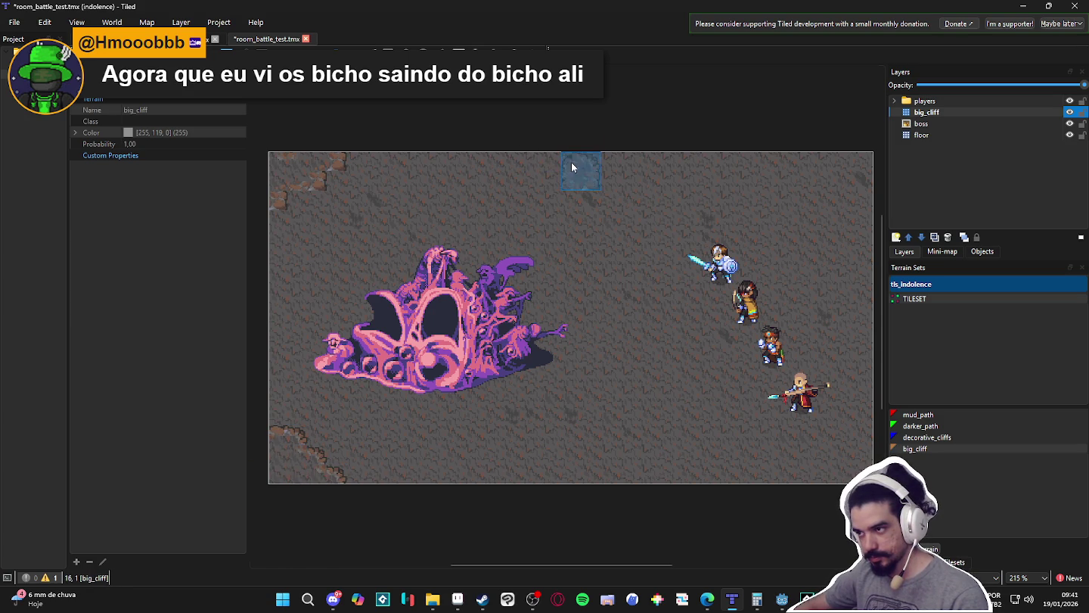
mouse_move(547, 148)
mouse_down()
mouse_move(560, 140)
mouse_move(619, 167)
mouse_move(674, 142)
mouse_up()
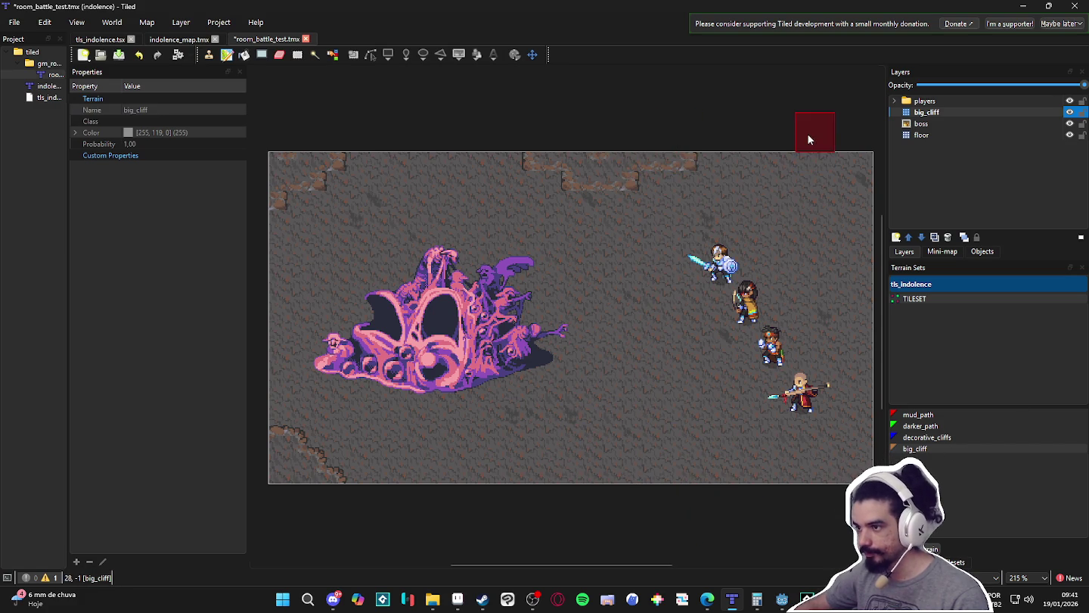
- Stamp two two-tile cliff columns from tls_indolence onto the top cliff
click(955, 561)
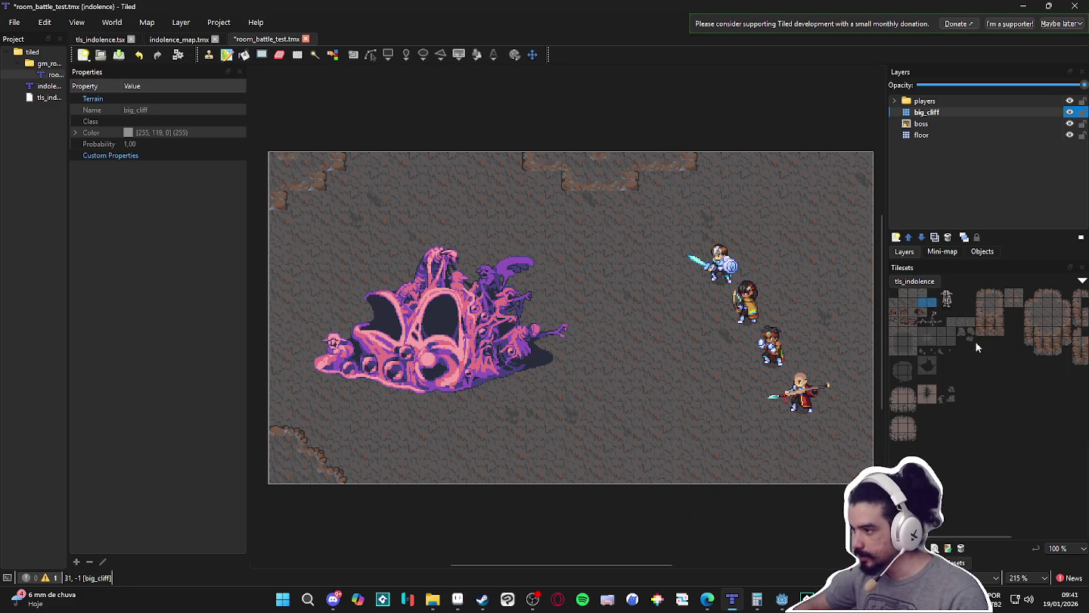
scroll(978, 334, up, 4)
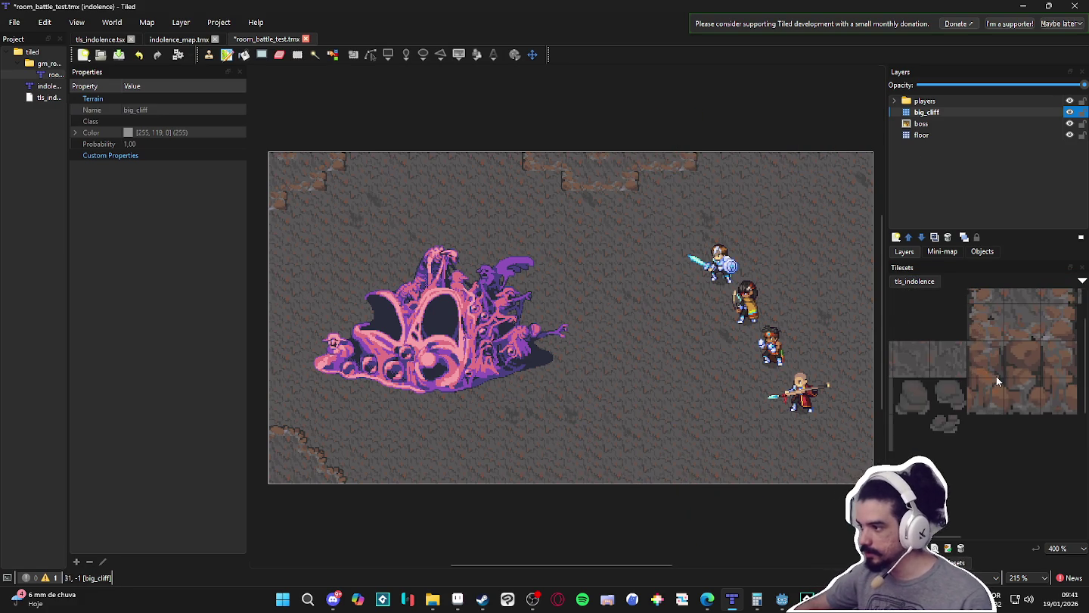
scroll(999, 381, down, 2)
drag(949, 378, 947, 357)
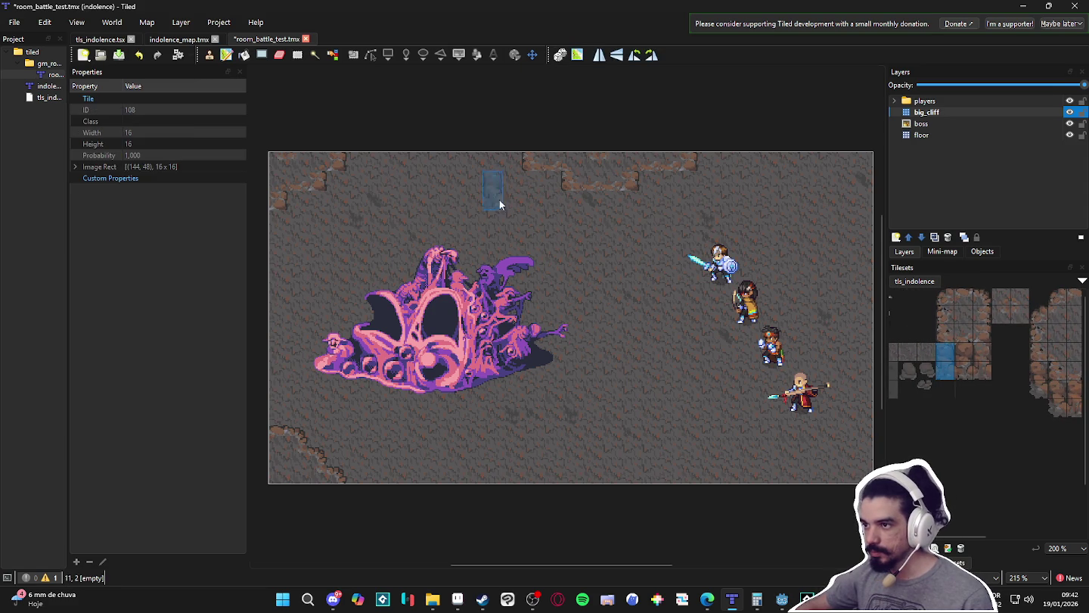
click(534, 192)
scroll(950, 375, right, 1)
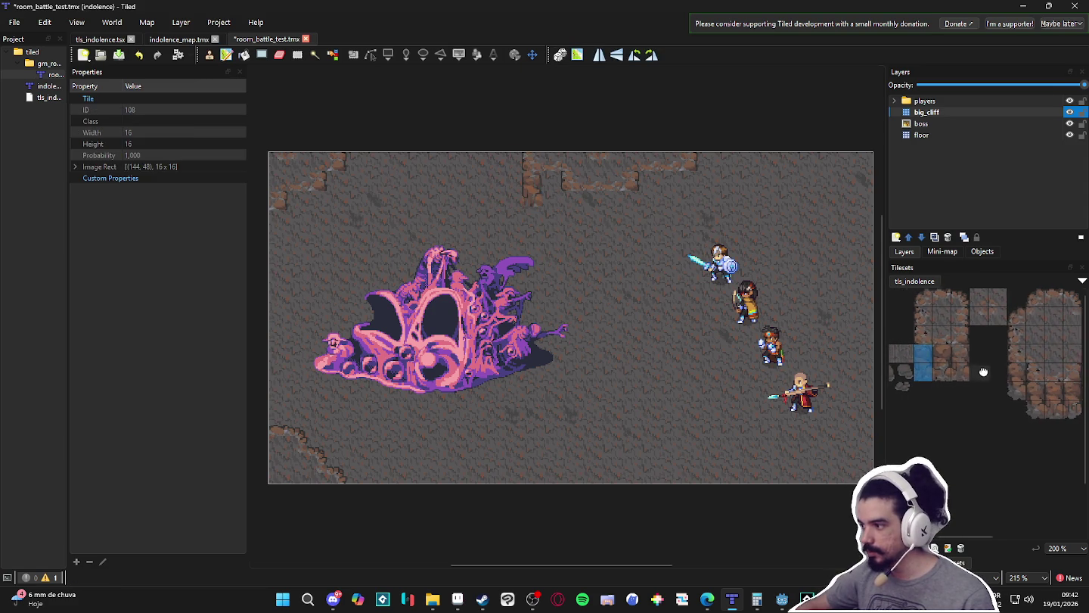
drag(1014, 367, 1014, 390)
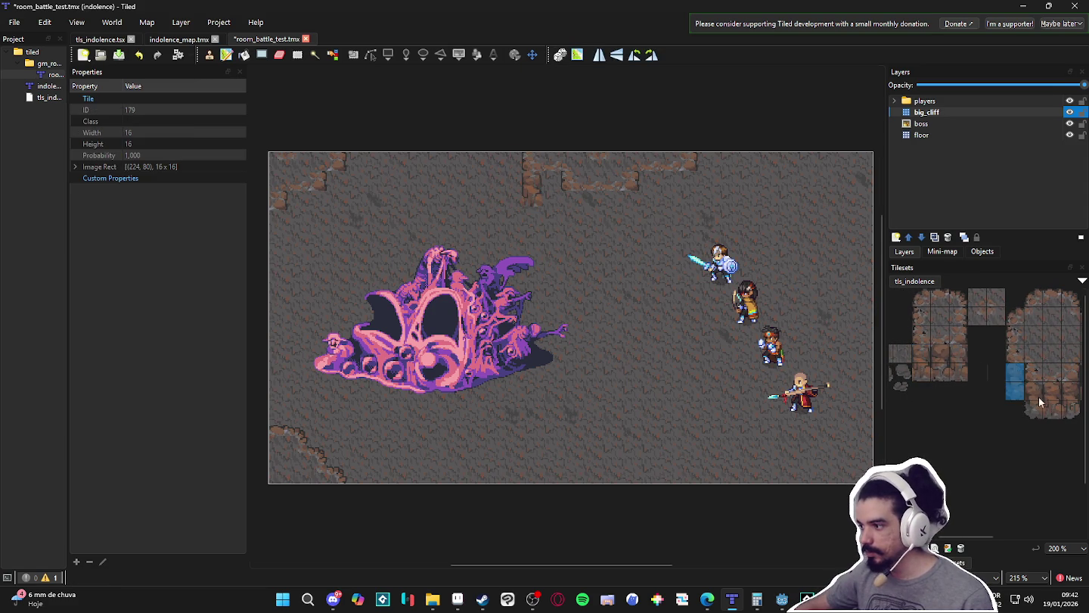
scroll(995, 379, right, 3)
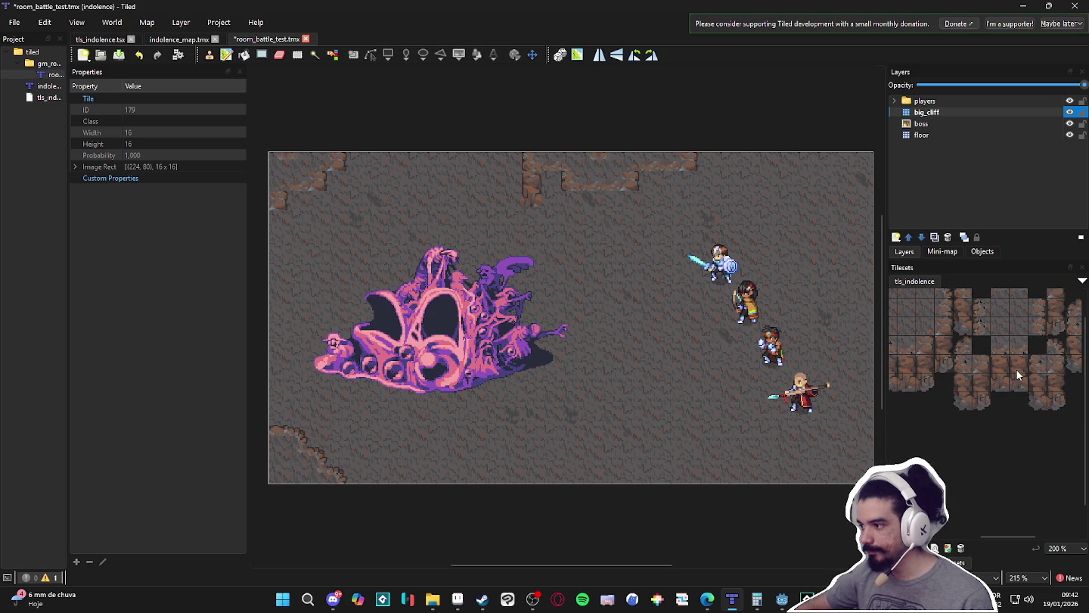
drag(1016, 369, 1018, 385)
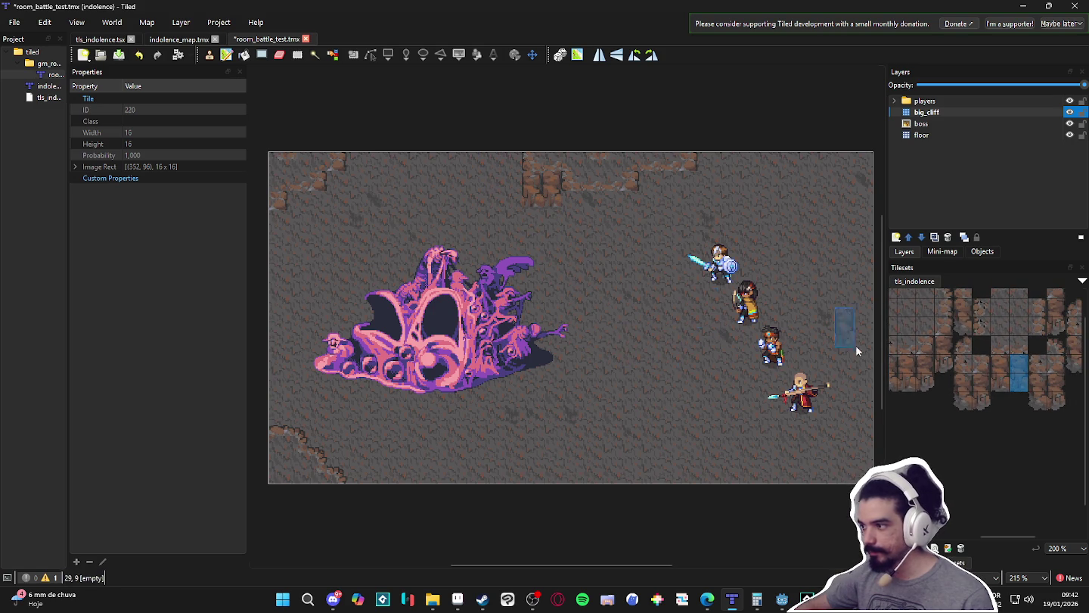
click(552, 191)
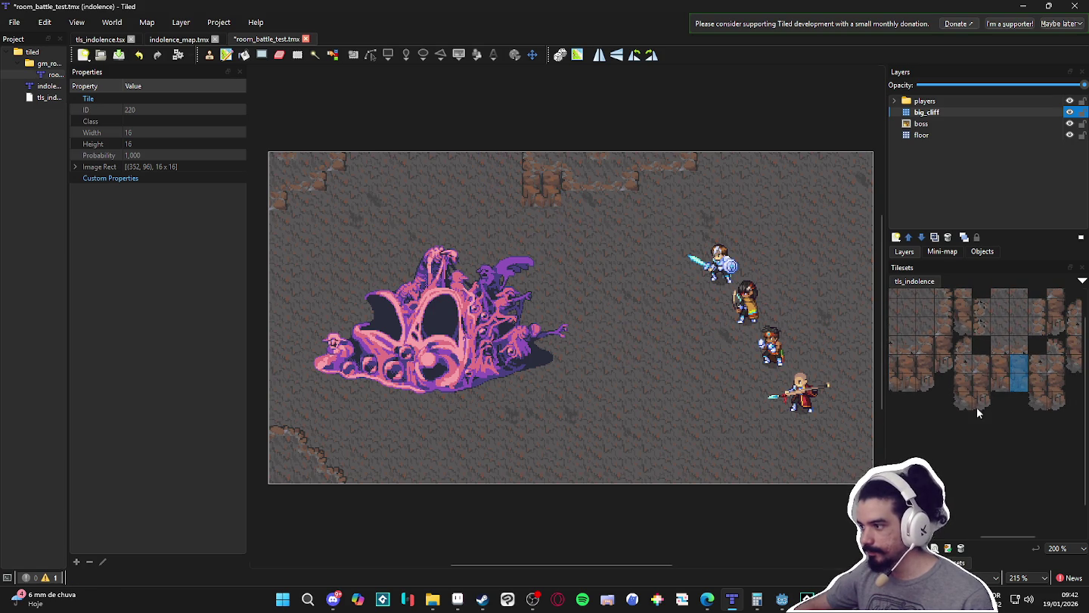
- Browse more tls_indolence cliff tiles and pick a 2x2 cliff block
drag(969, 377, 959, 405)
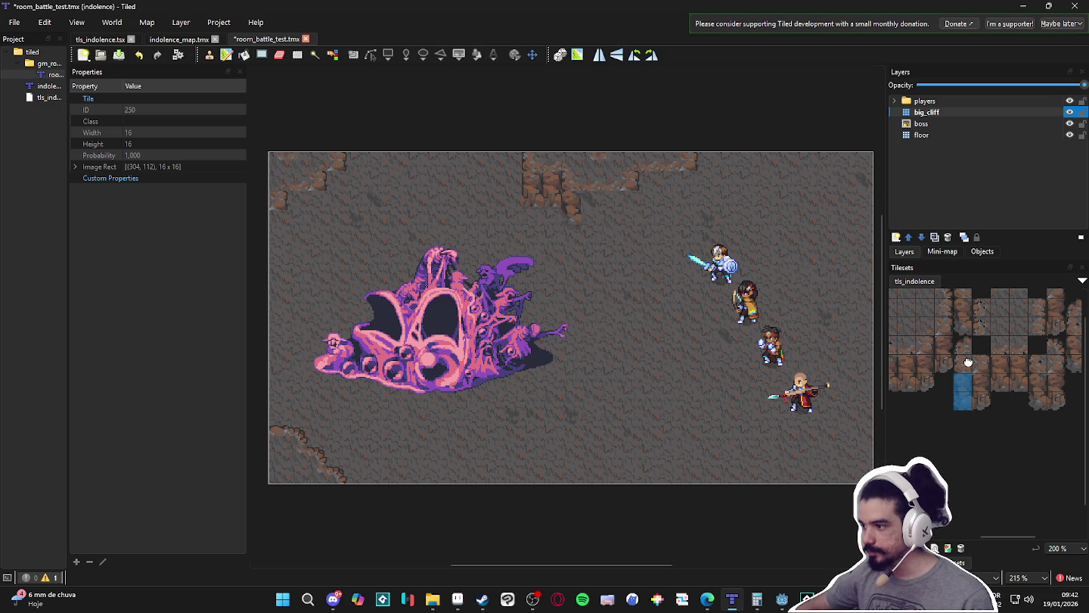
mouse_move(968, 364)
mouse_down()
mouse_move(922, 357)
mouse_move(988, 351)
mouse_move(933, 320)
mouse_move(973, 336)
mouse_move(951, 347)
mouse_move(1020, 348)
mouse_up()
scroll(988, 351, down, 2)
scroll(977, 330, up, 4)
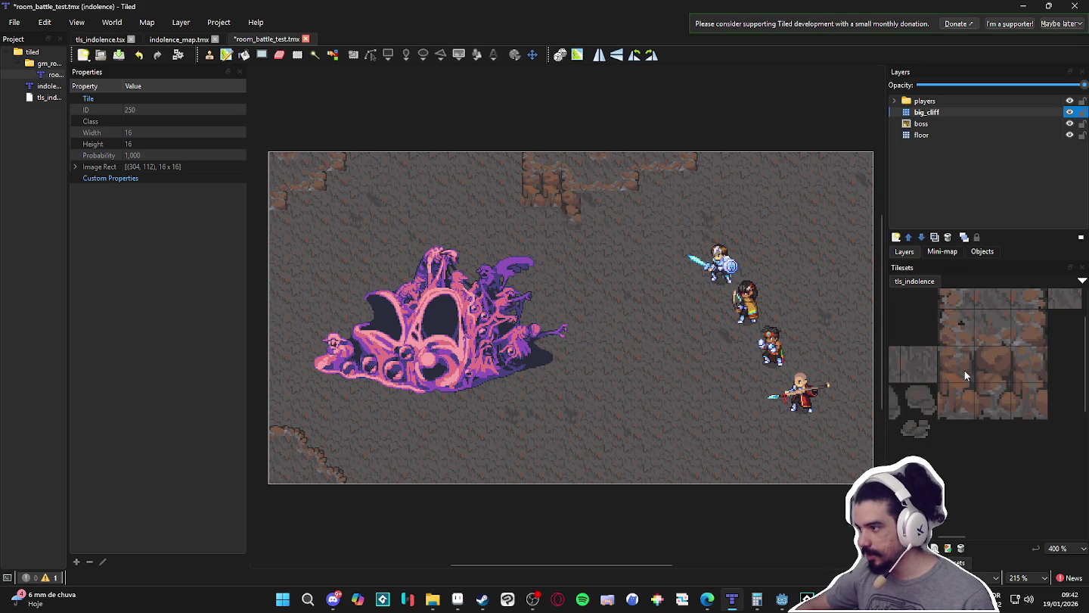
scroll(964, 369, down, 1)
mouse_move(959, 366)
mouse_down()
mouse_move(984, 393)
mouse_move(1017, 397)
mouse_up()
ctrl+scroll(604, 212, up, 3)
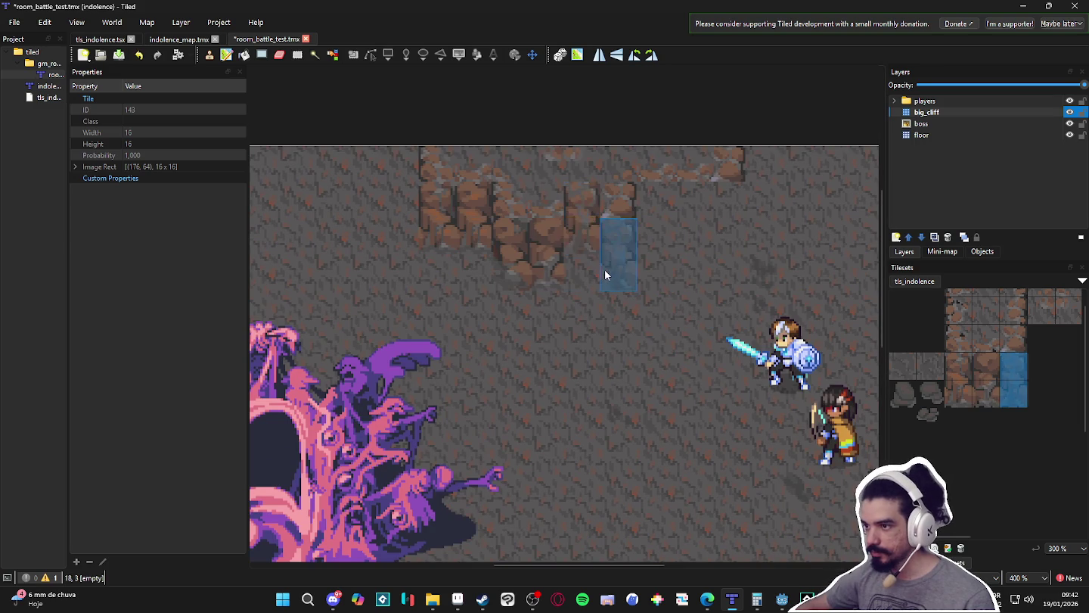
- Paint a cliff column onto the top cliff, then try neighbouring two-tile cliff columns in the tileset
click(585, 262)
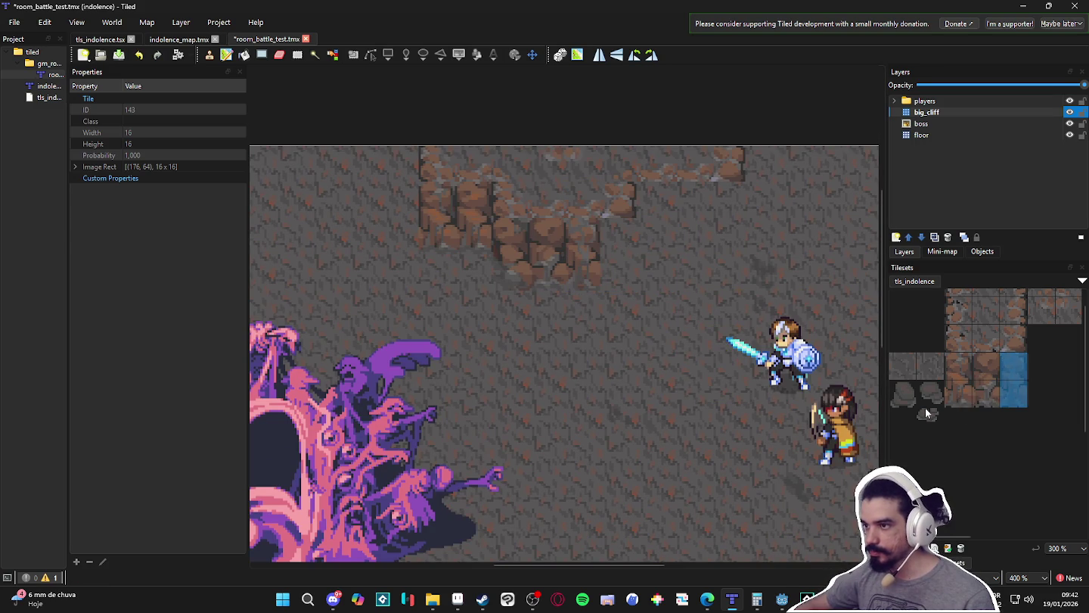
drag(949, 366, 960, 383)
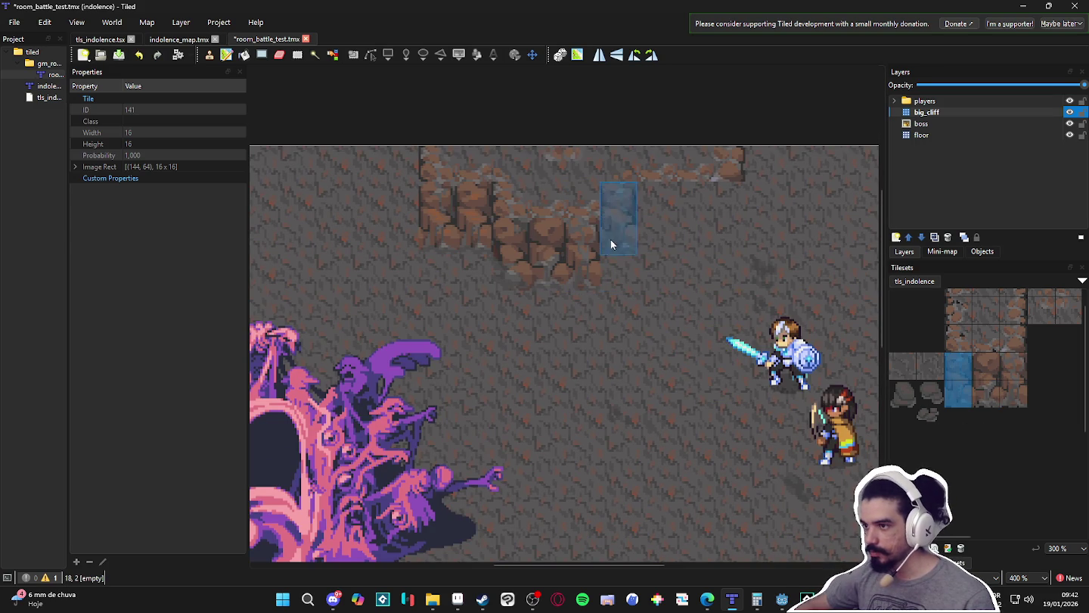
ctrl+scroll(691, 344, down, 1)
ctrl+scroll(998, 375, down, 1)
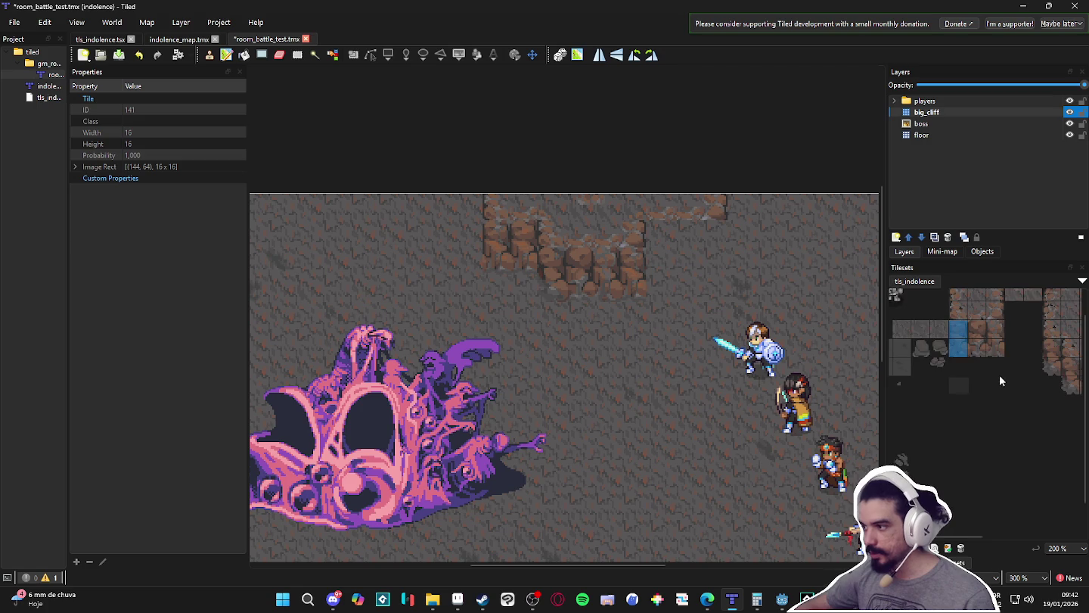
drag(1032, 371, 1030, 388)
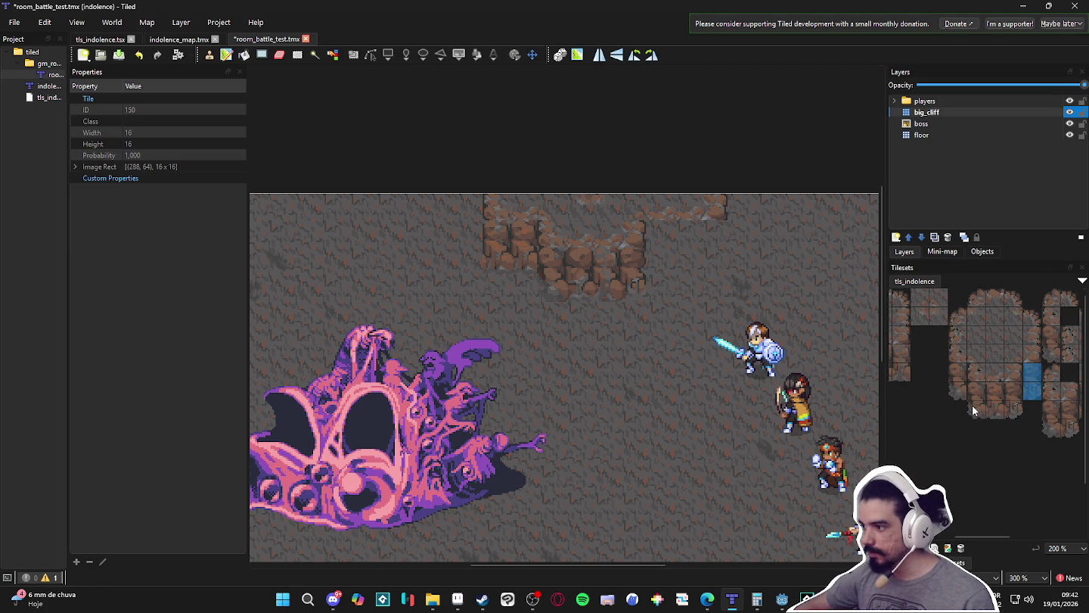
drag(972, 405, 974, 390)
scroll(757, 355, right, 3)
scroll(756, 356, up, 1)
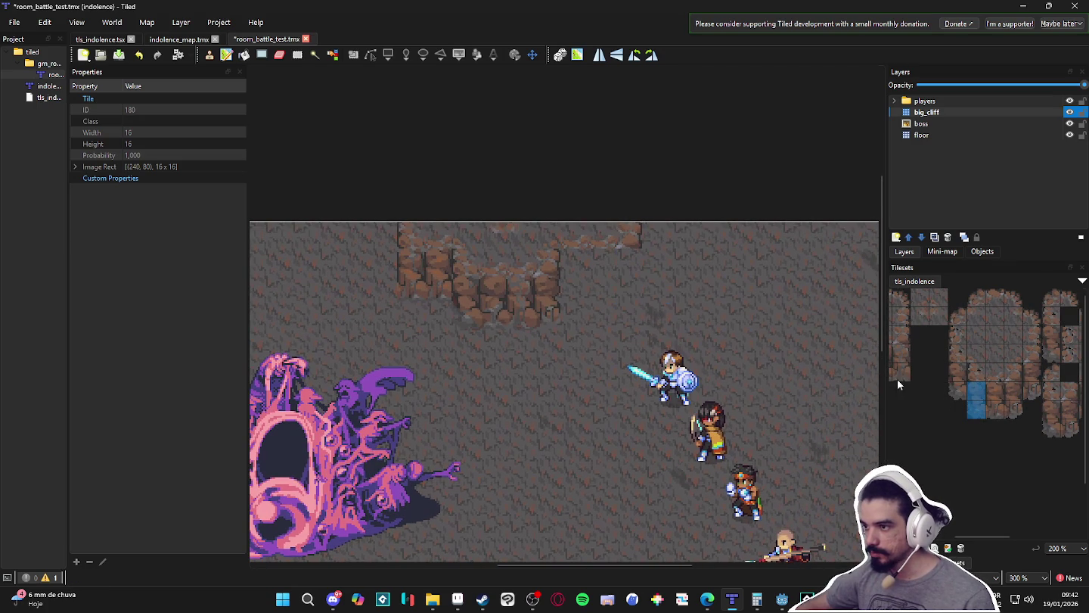
scroll(1014, 391, right, 2)
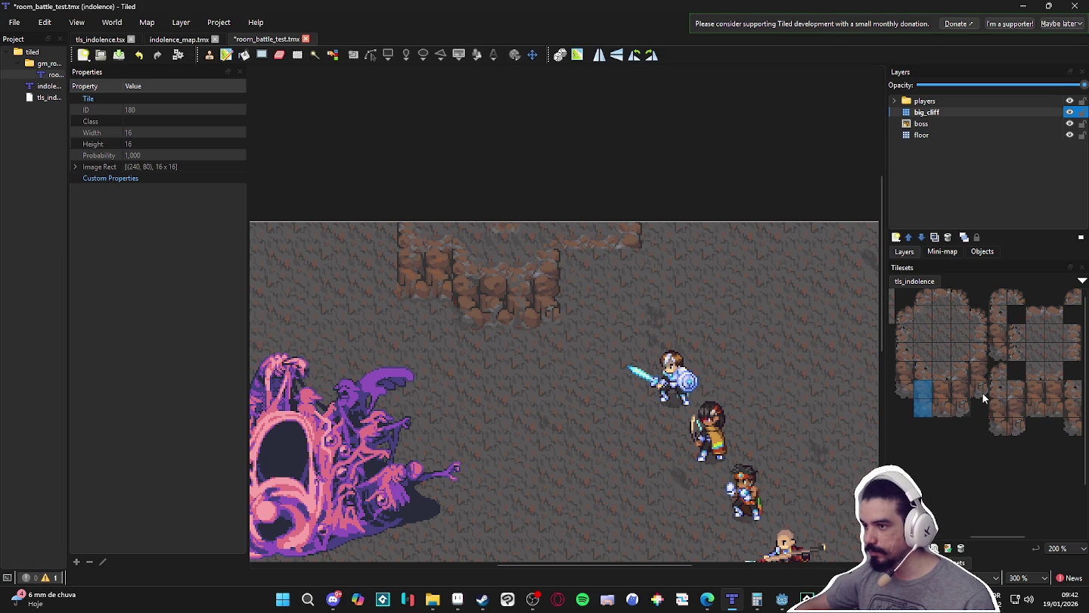
drag(1011, 427, 1023, 405)
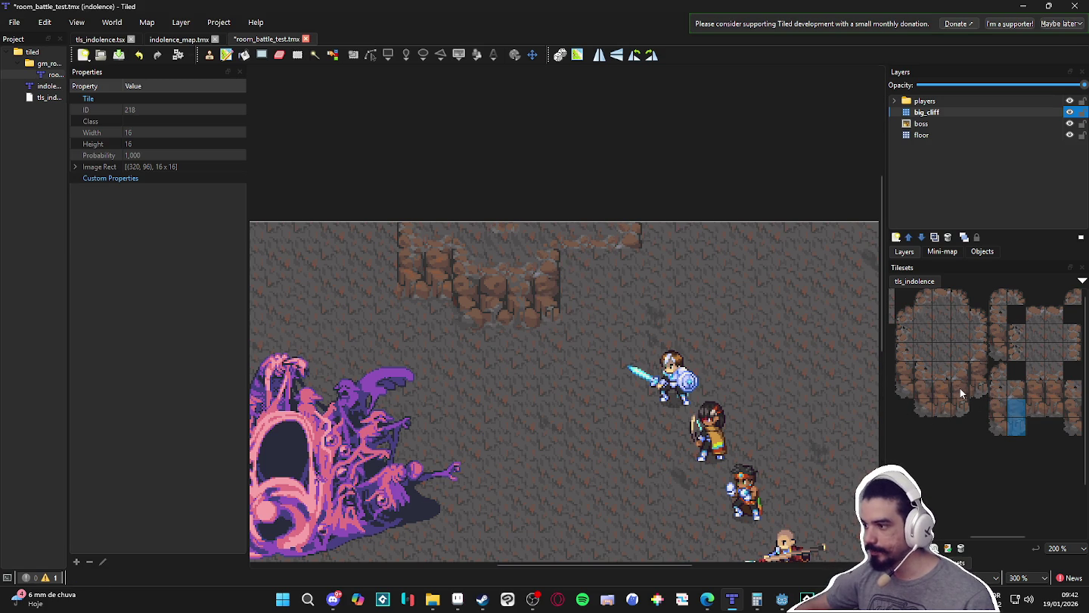
scroll(486, 309, down, 1)
scroll(711, 354, down, 3)
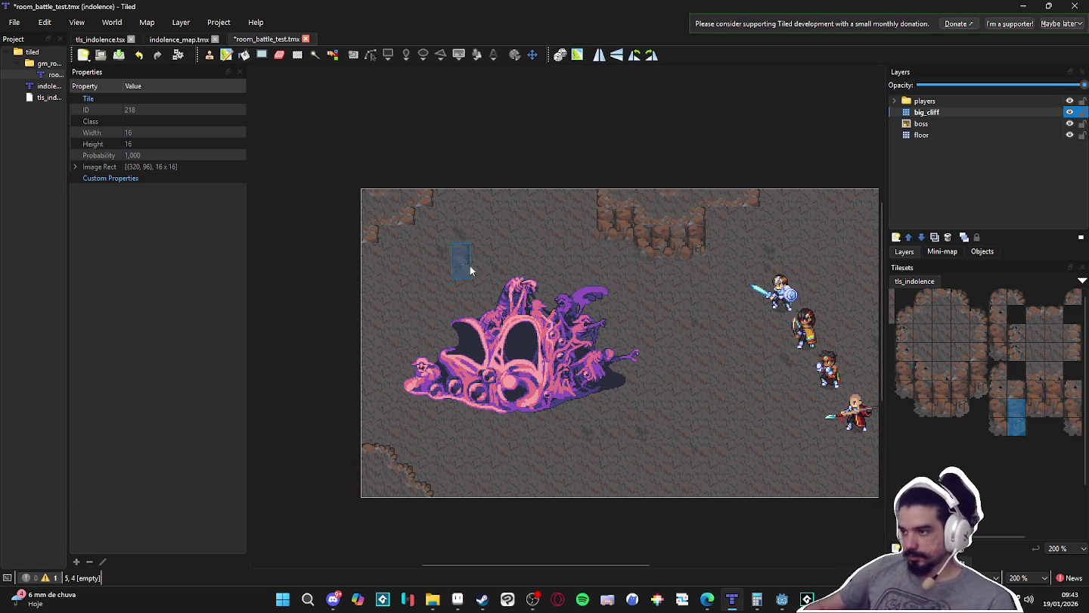
scroll(779, 253, up, 1)
- Pick two stacked cliff tiles from the tileset as the brush
click(978, 392)
drag(978, 391, 977, 369)
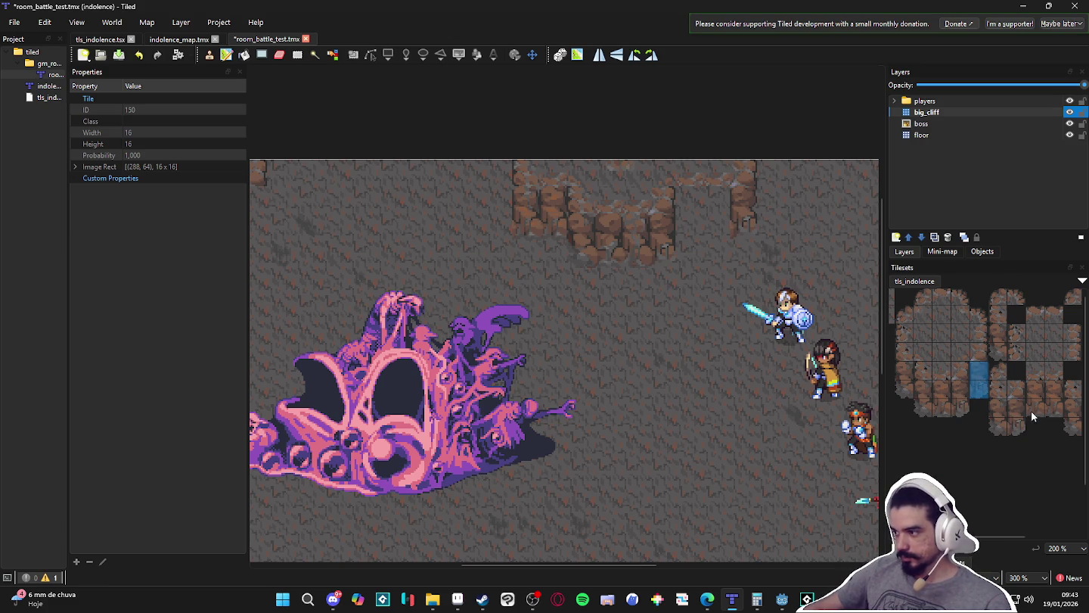
scroll(984, 420, right, 2)
scroll(998, 412, left, 3)
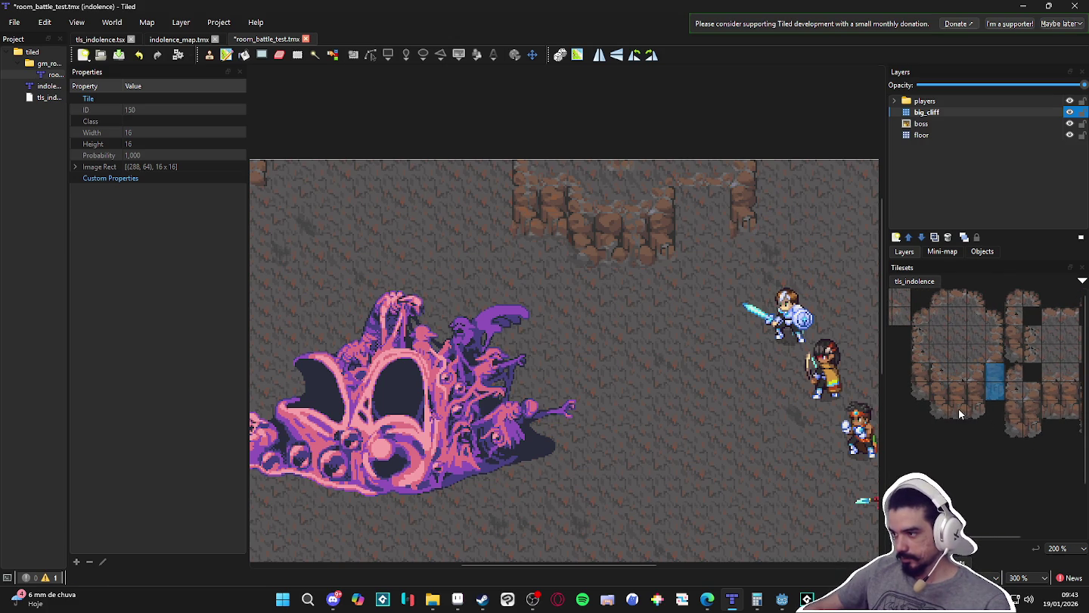
scroll(984, 398, left, 4)
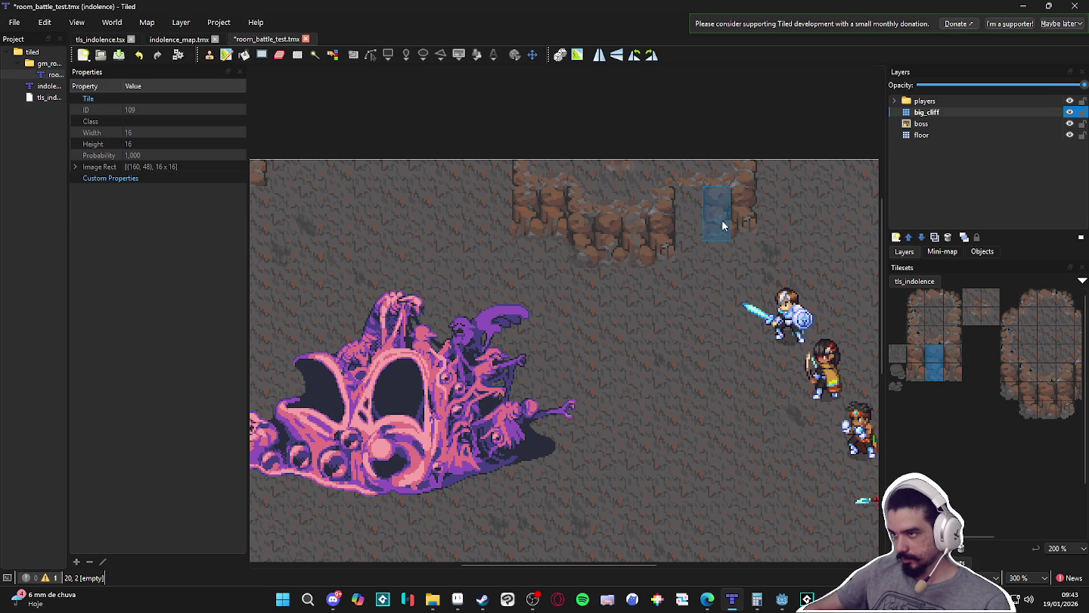
scroll(965, 357, right, 5)
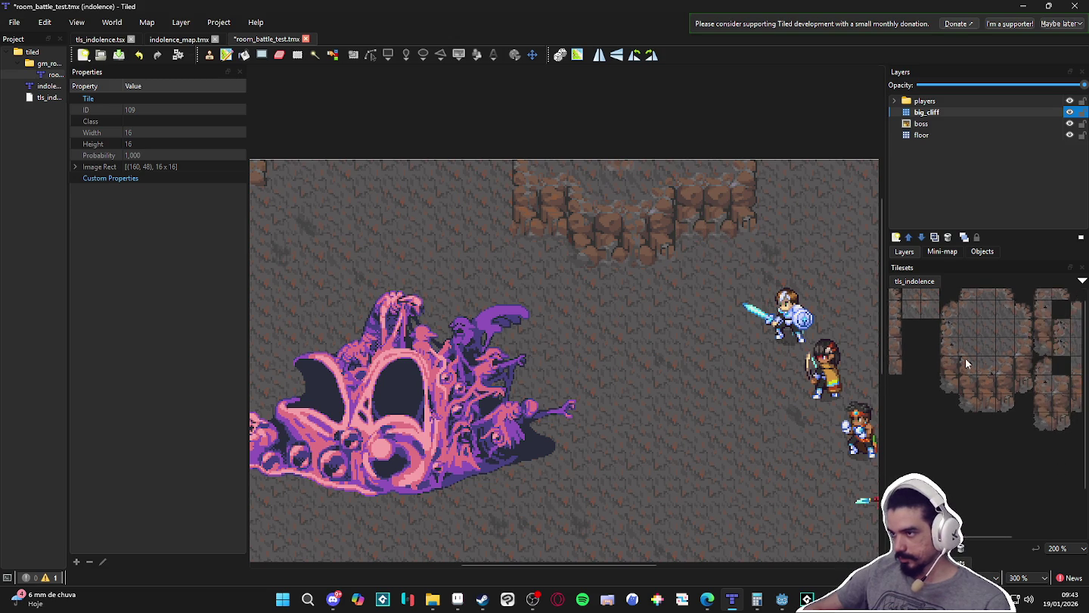
scroll(942, 403, left, 6)
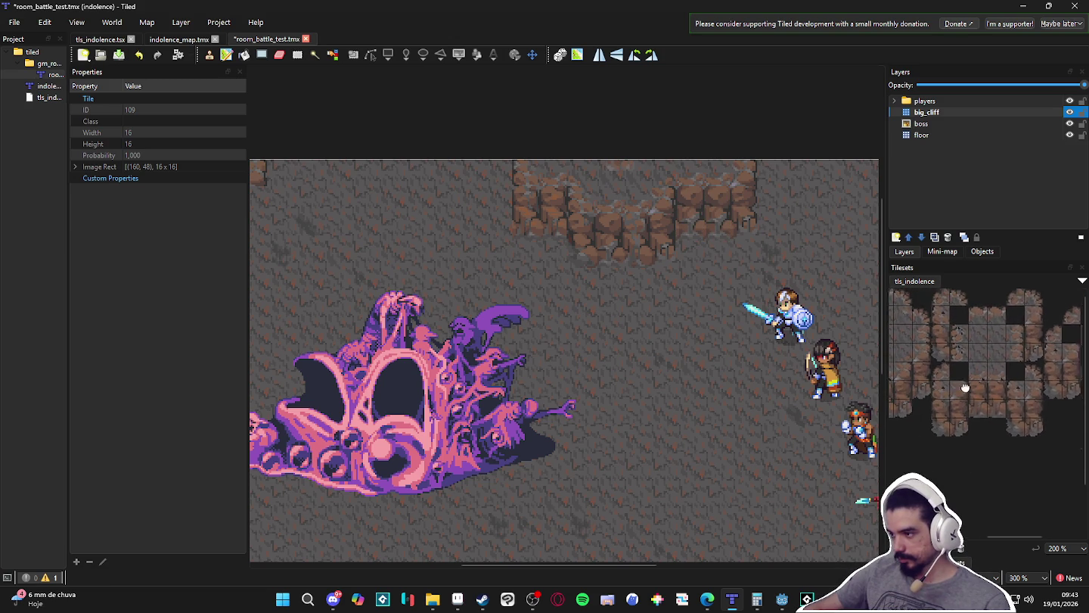
scroll(931, 391, left, 3)
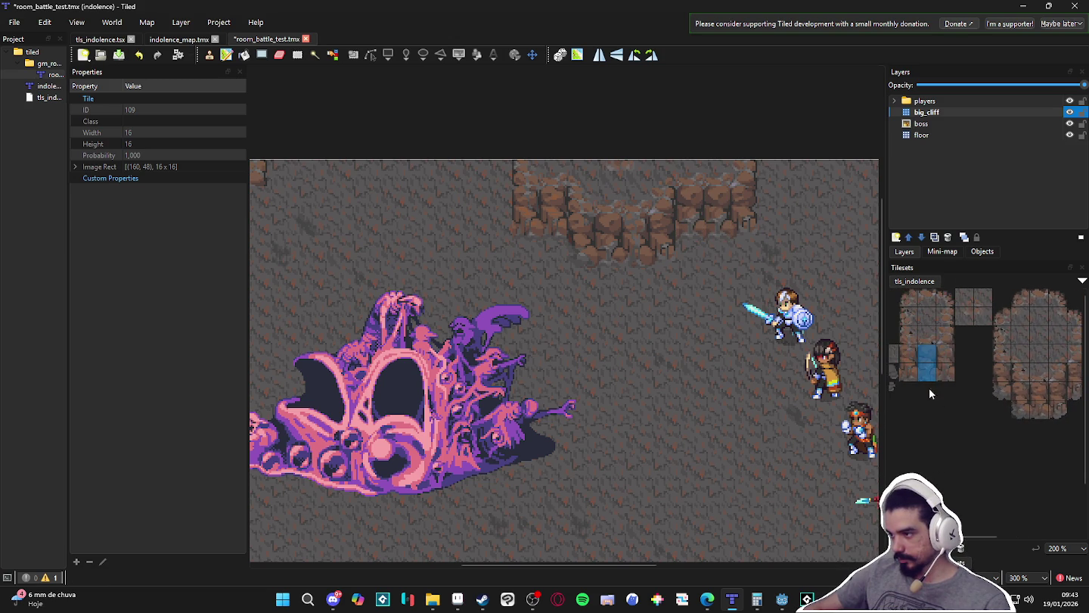
scroll(945, 374, right, 4)
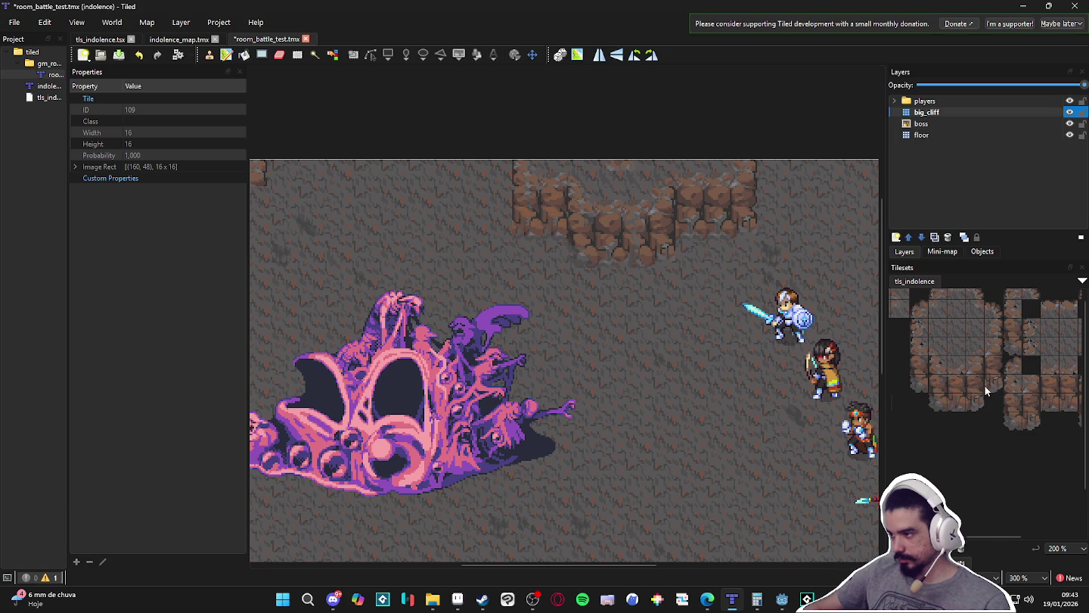
scroll(983, 392, left, 3)
drag(992, 405, 992, 389)
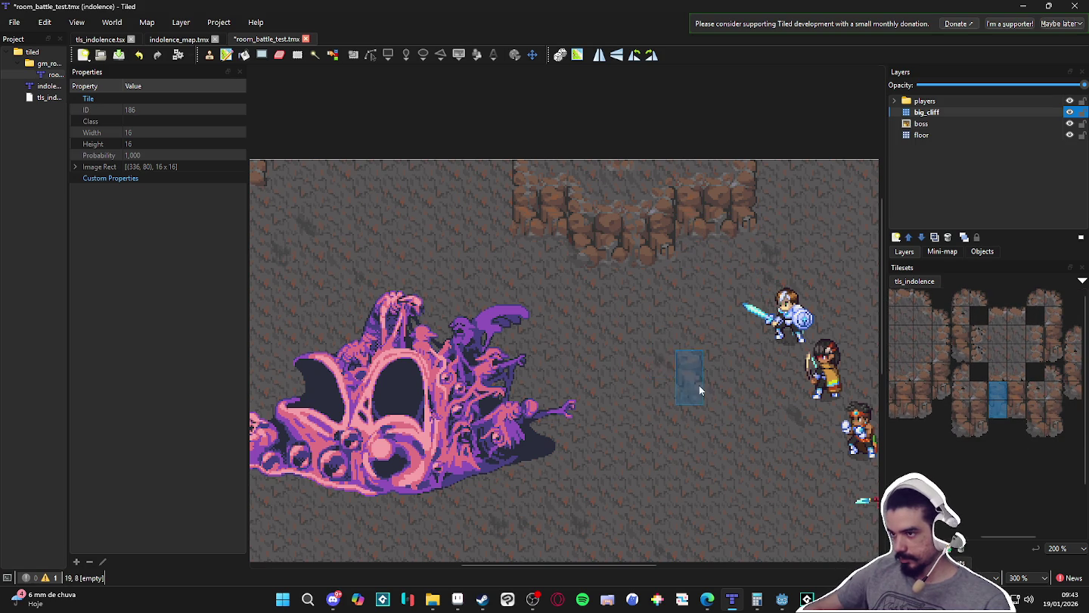
scroll(666, 385, down, 2)
scroll(553, 356, up, 2)
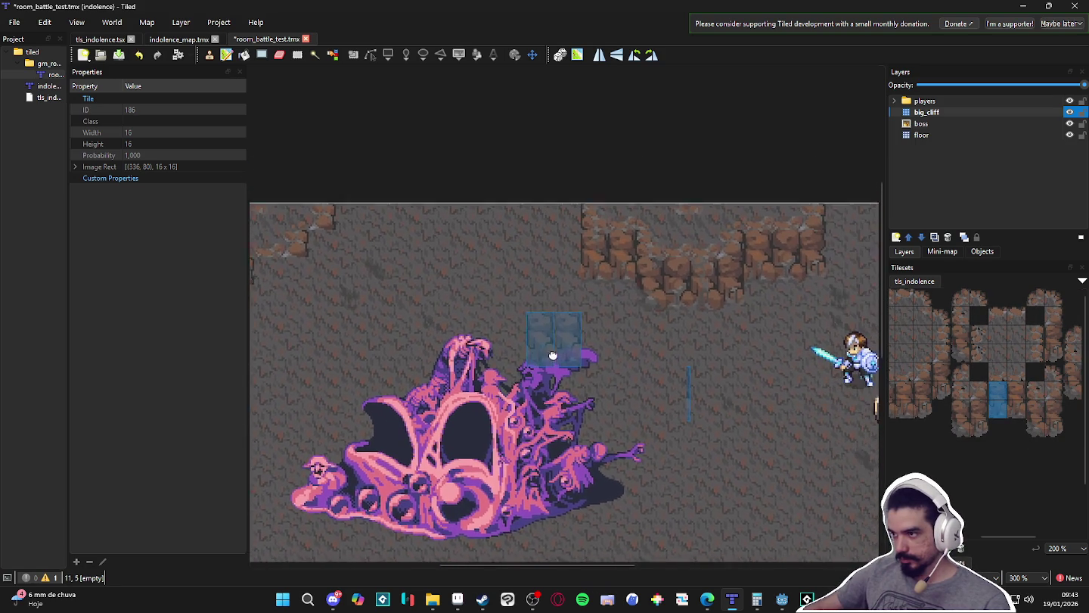
scroll(553, 355, left, 2)
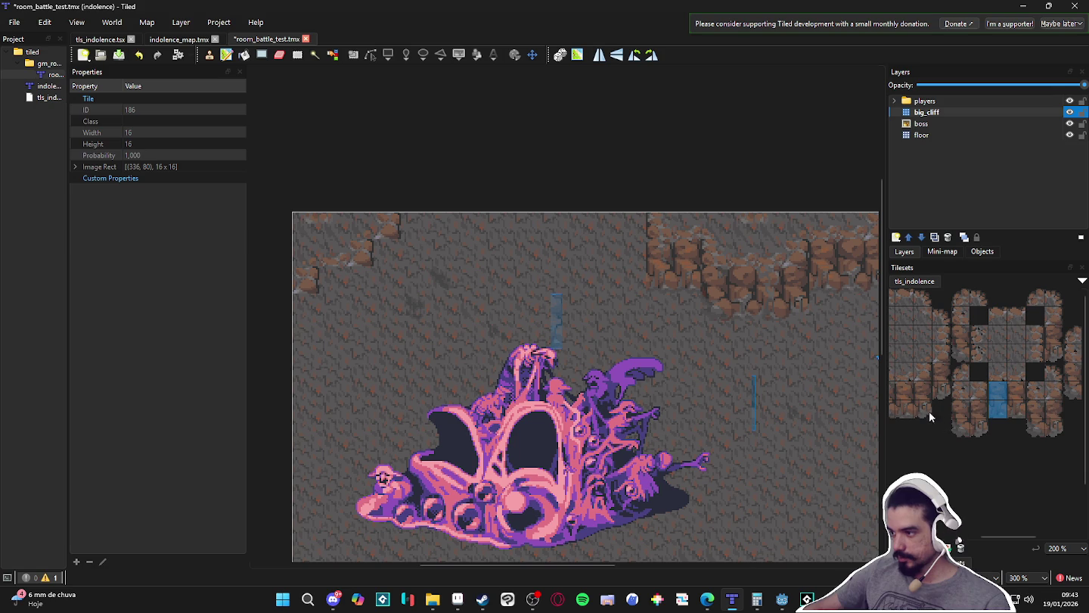
- Choose a two-tile vertical cliff block and stamp it onto the upper-left cliff wall
click(928, 402)
scroll(998, 411, right, 2)
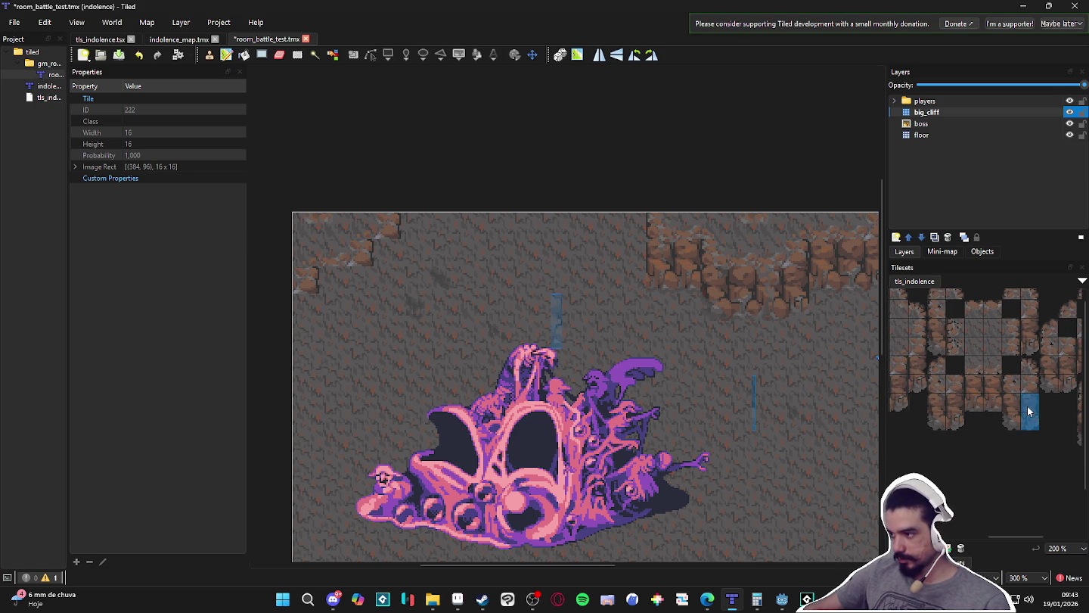
click(1029, 411)
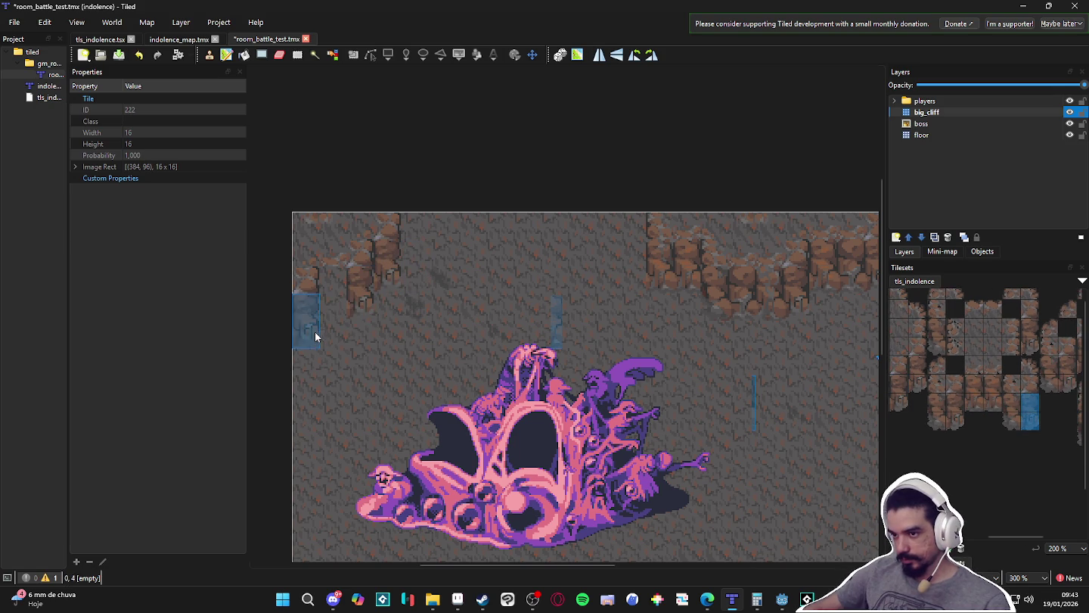
scroll(983, 410, right, 3)
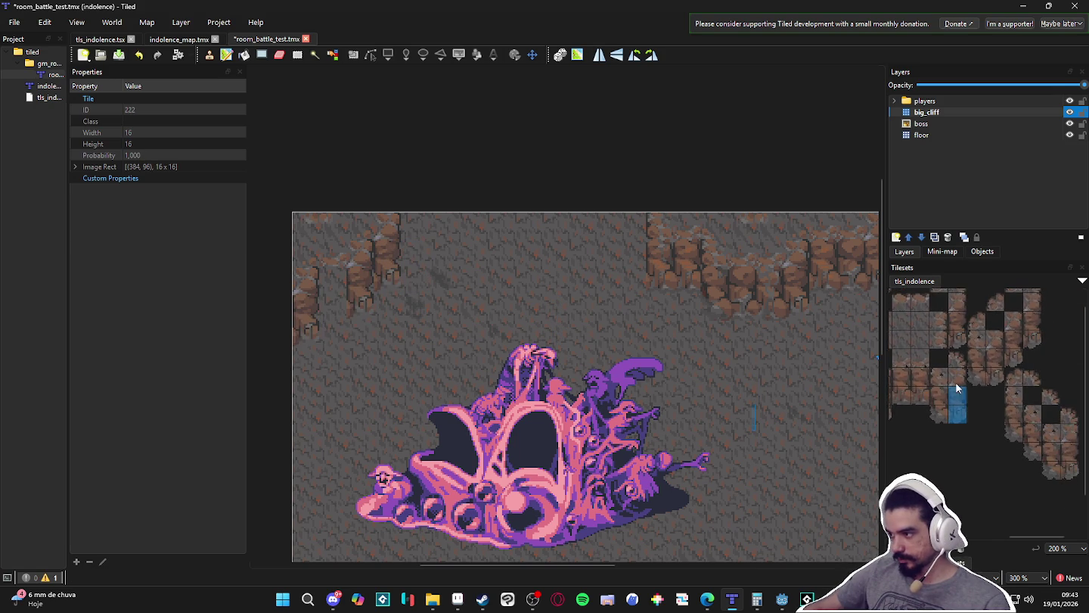
scroll(955, 382, right, 1)
scroll(964, 374, left, 3)
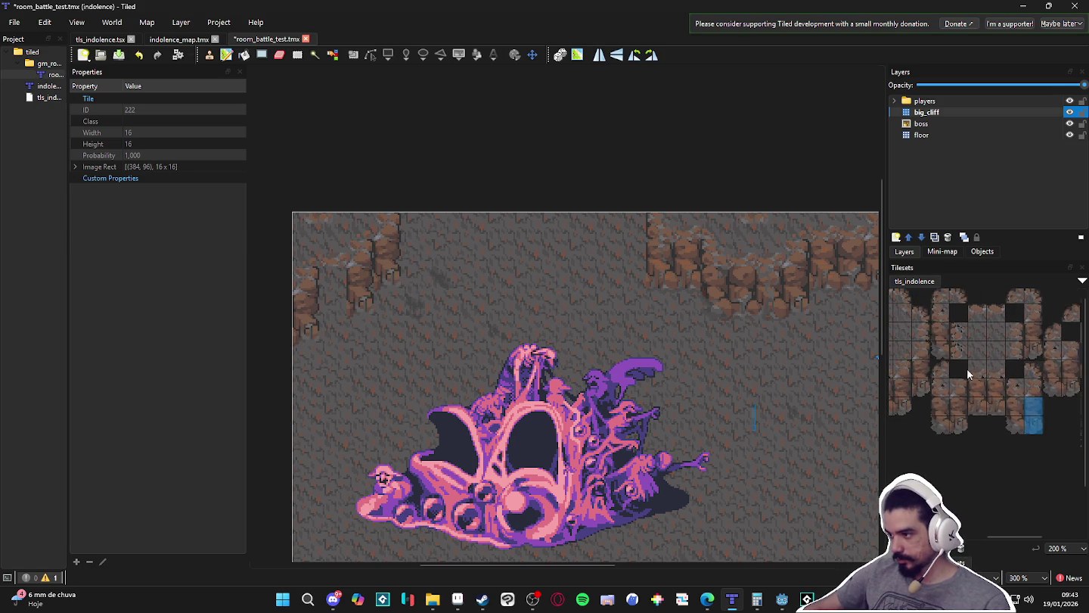
scroll(967, 369, left, 1)
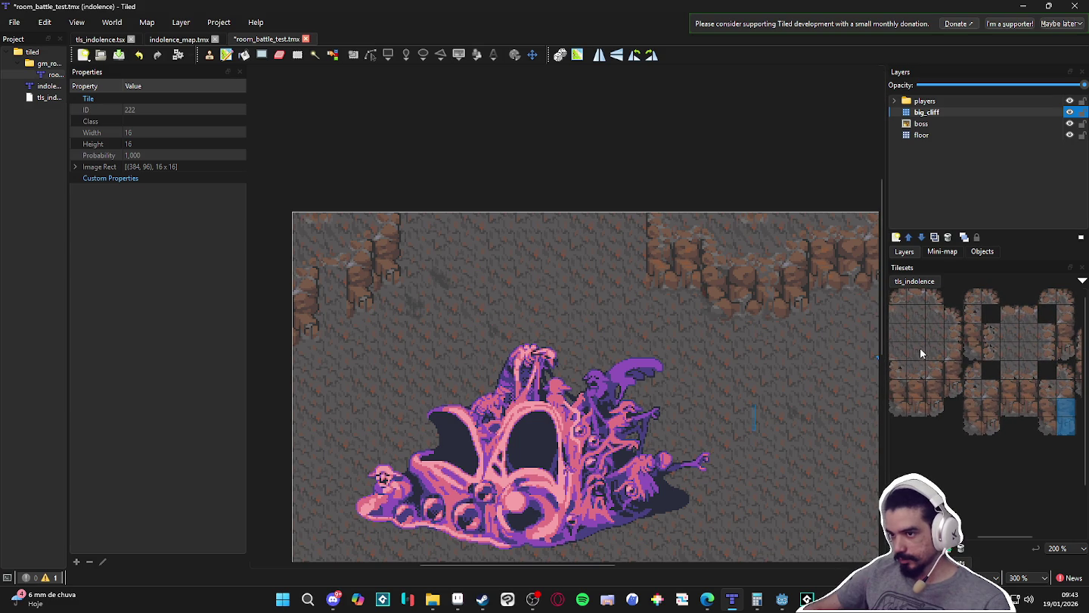
scroll(929, 335, right, 4)
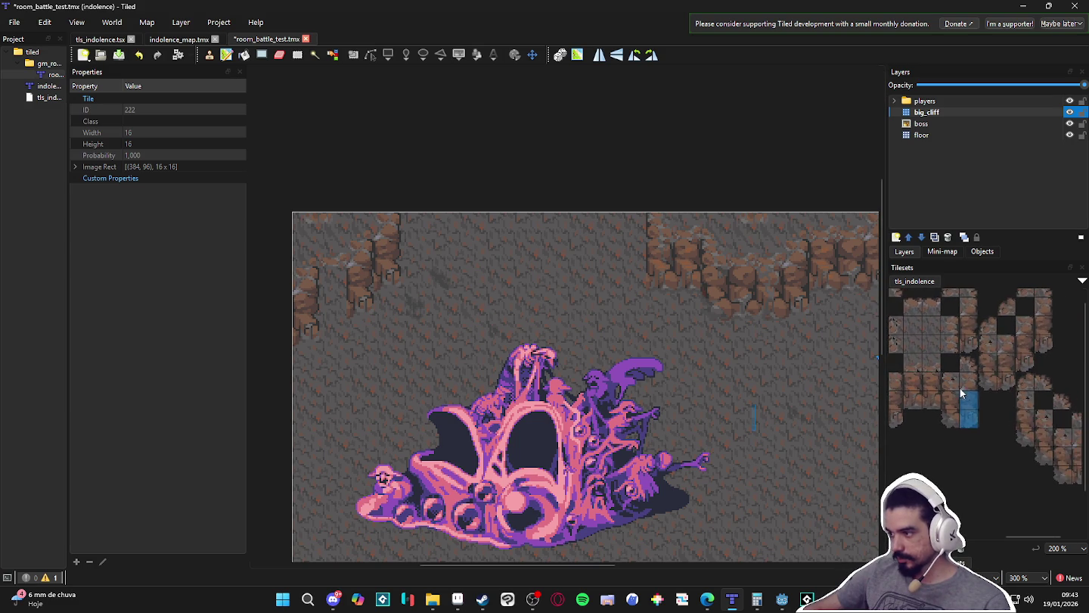
scroll(960, 391, left, 1)
drag(936, 418, 935, 397)
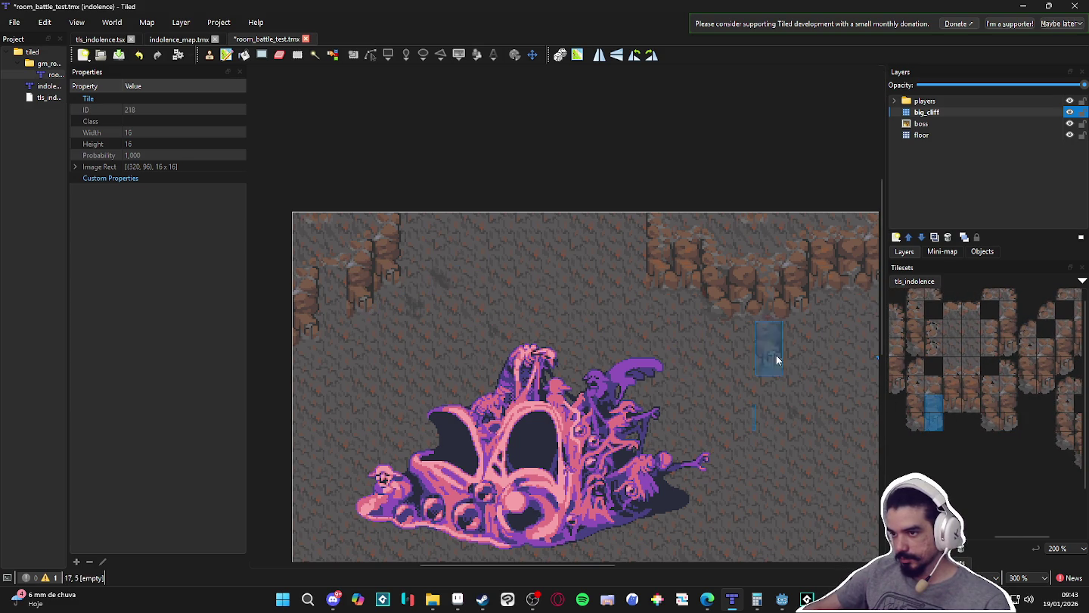
click(935, 387)
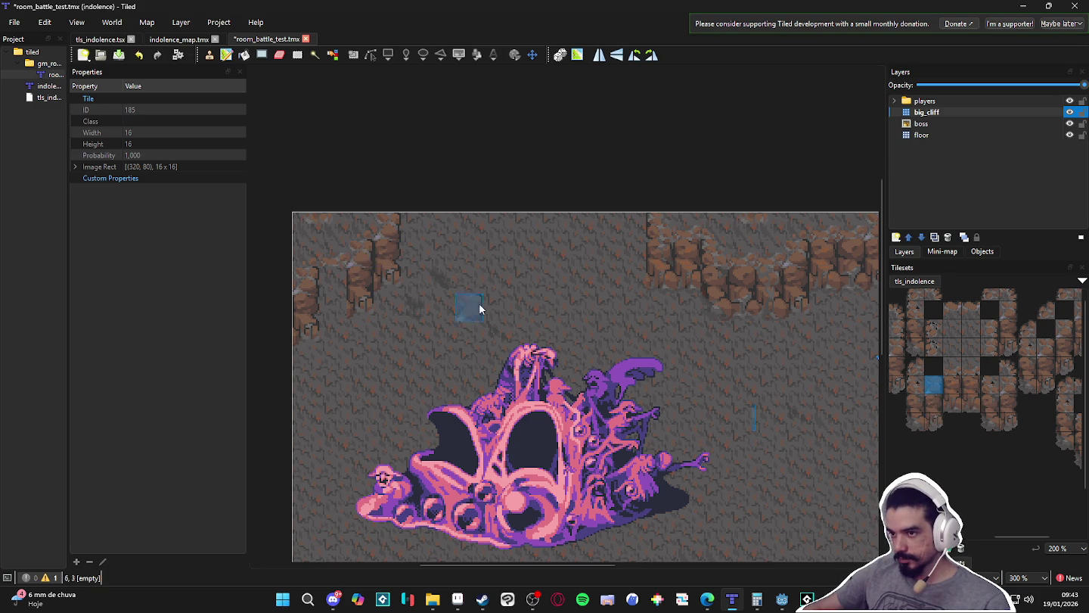
scroll(479, 317, left, 3)
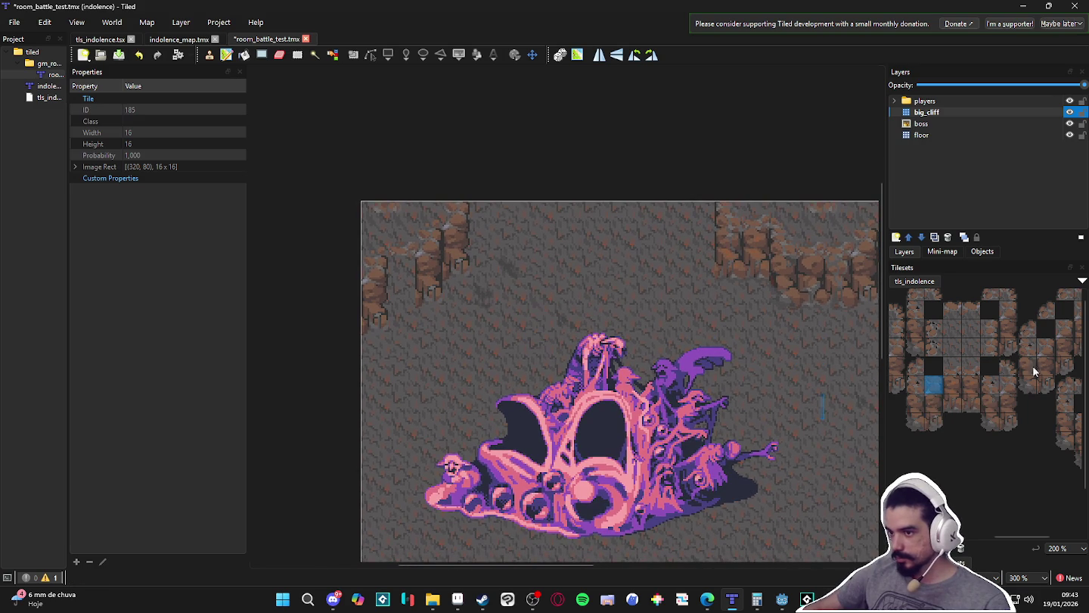
drag(970, 412, 970, 388)
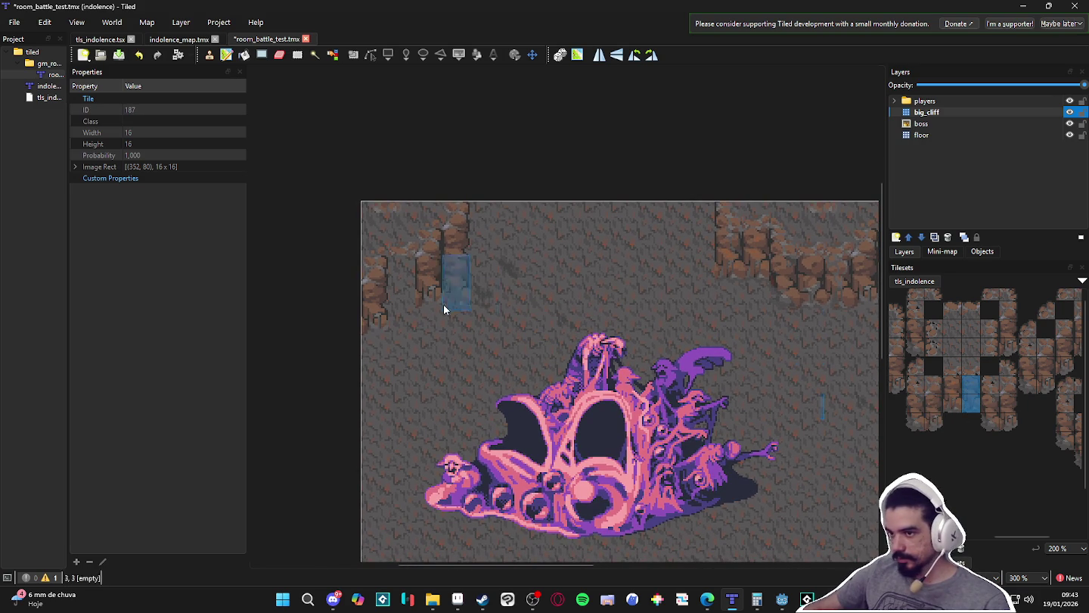
click(400, 303)
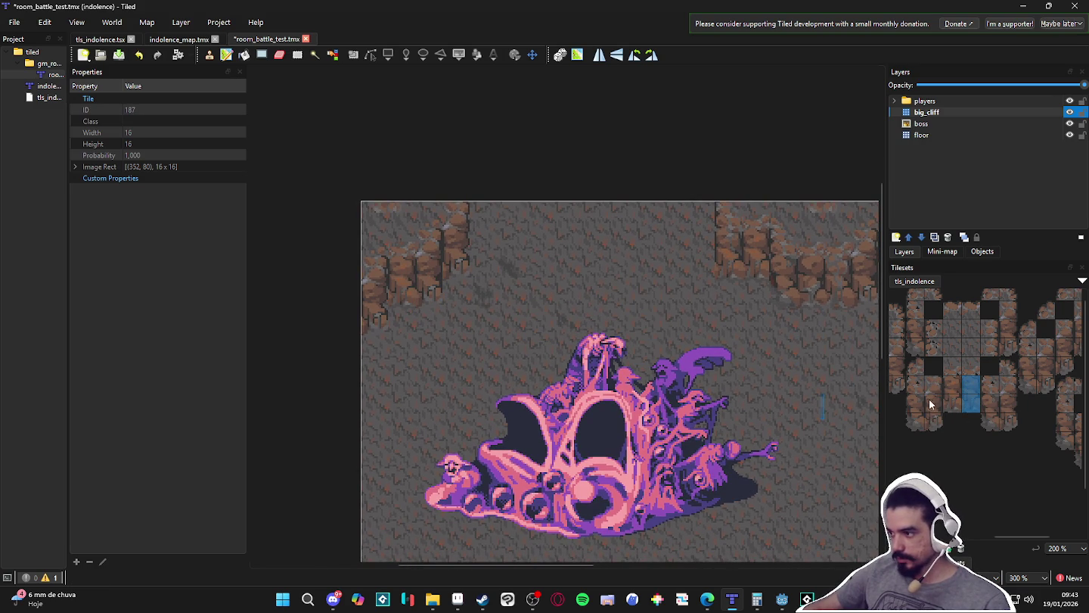
- Select another two-tile cliff block and recenter the map with the four heroes visible
drag(935, 397, 936, 418)
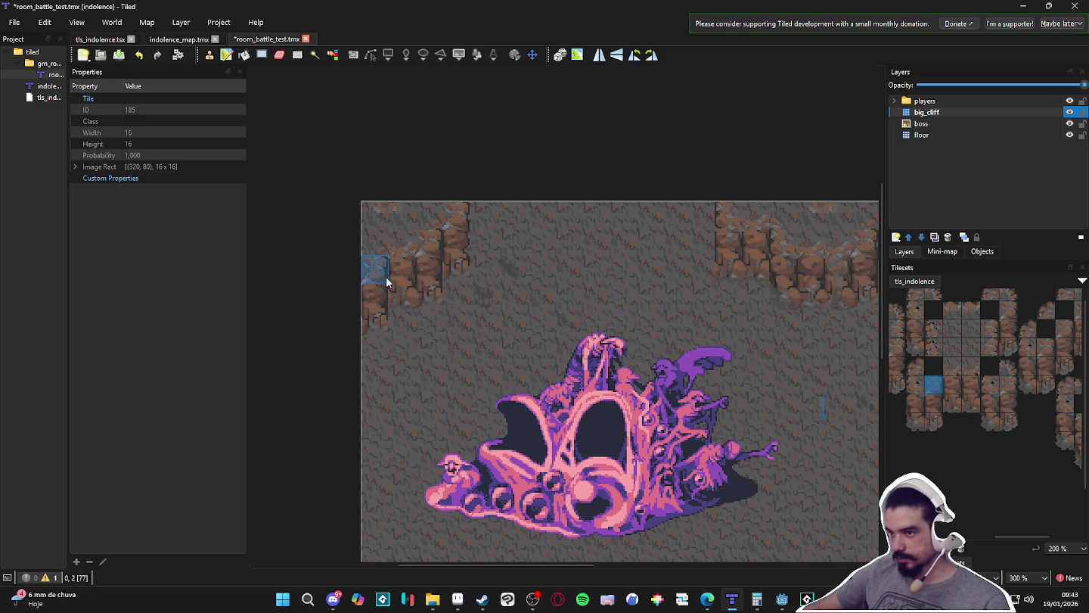
scroll(739, 297, down, 1)
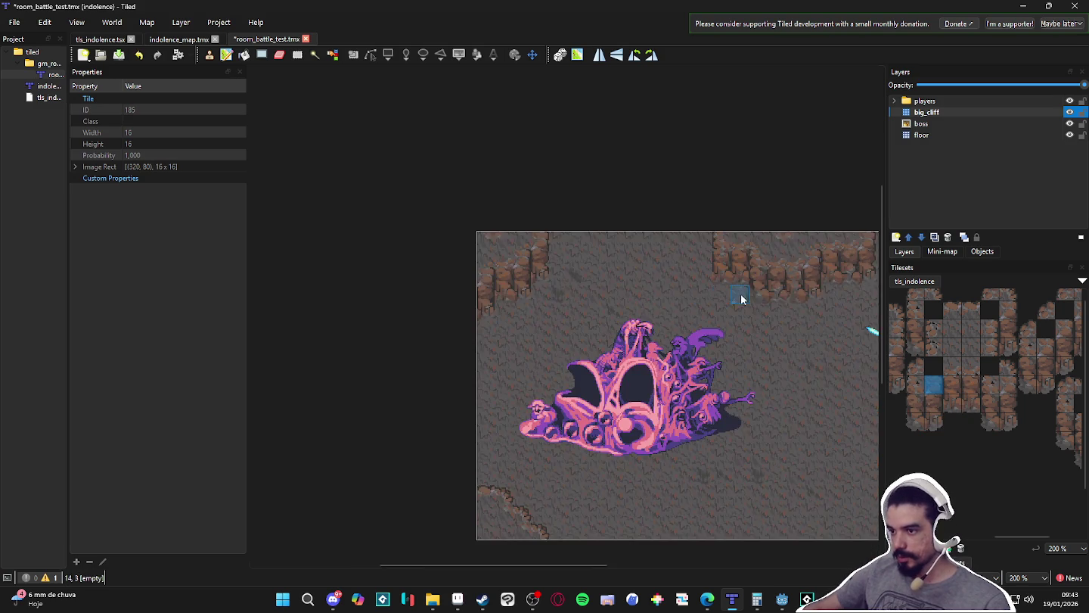
mouse_move(740, 294)
mouse_down()
mouse_move(636, 271)
mouse_move(624, 240)
mouse_move(591, 263)
mouse_up()
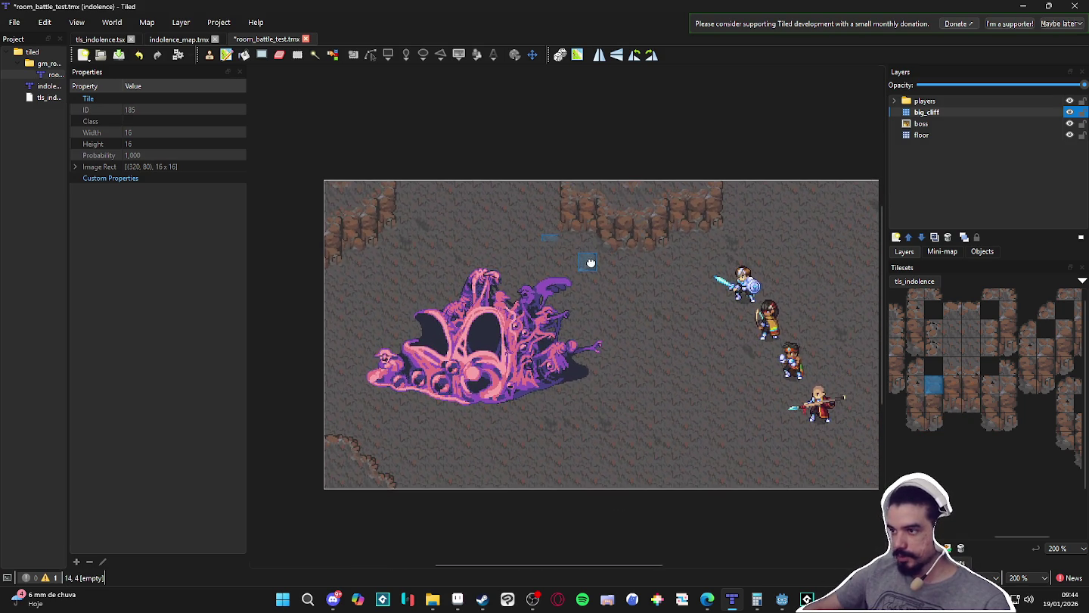
scroll(518, 251, up, 1)
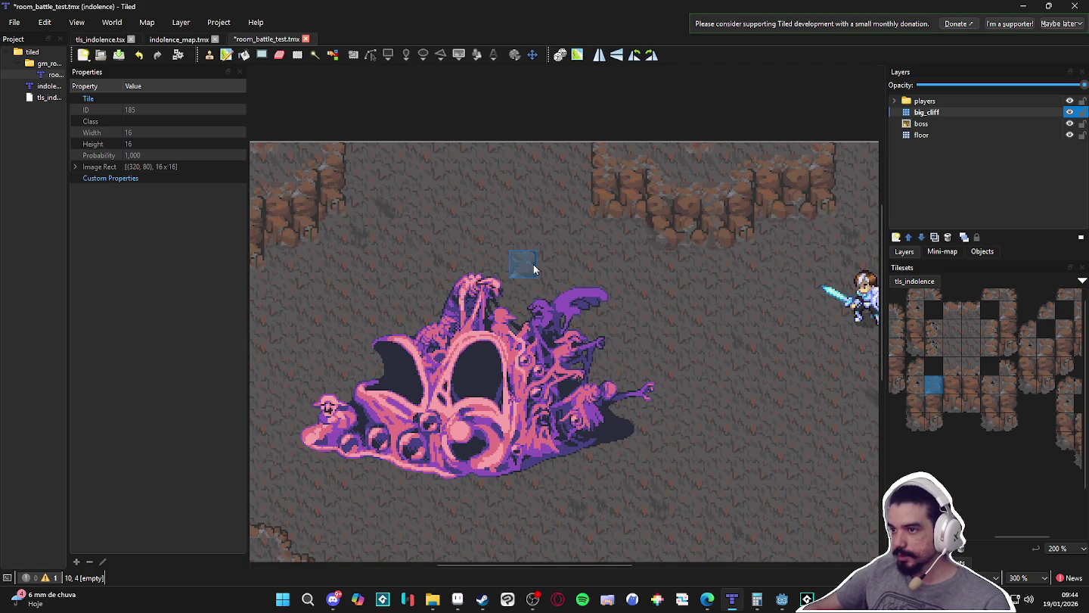
scroll(534, 264, down, 1)
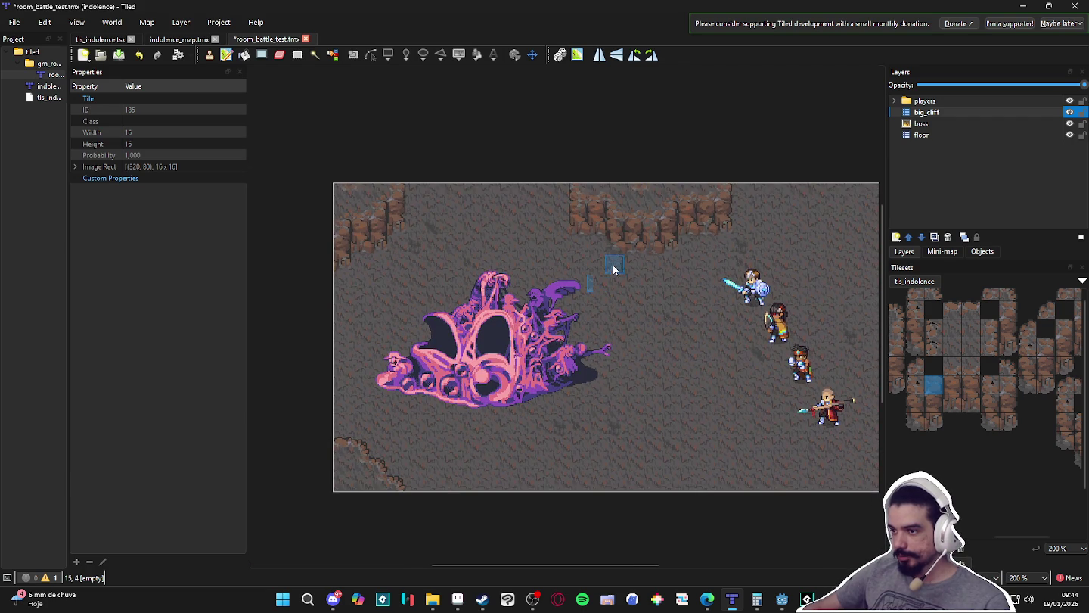
mouse_move(676, 309)
mouse_down()
mouse_move(617, 313)
mouse_move(627, 310)
mouse_up()
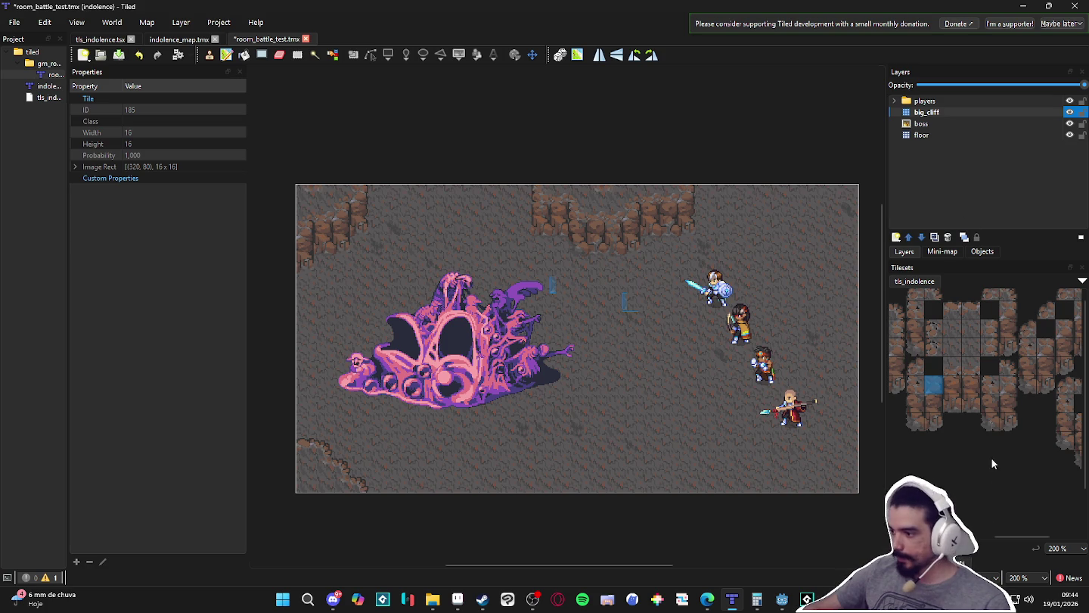
- With Terrain Sets shown, add a tile layer named paths above the floor layer
click(949, 541)
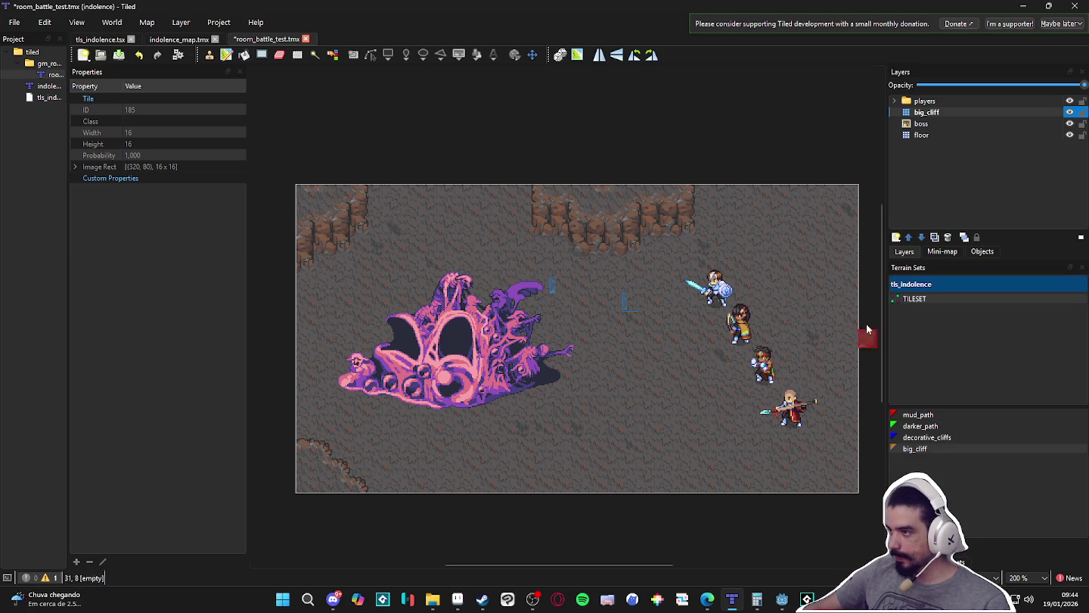
click(937, 136)
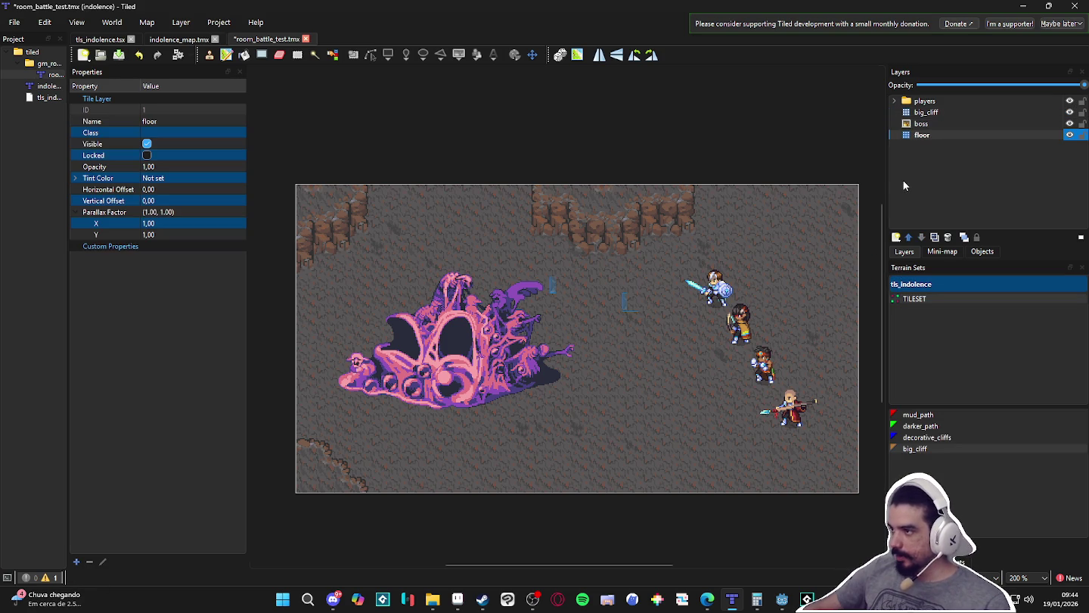
click(895, 242)
click(931, 250)
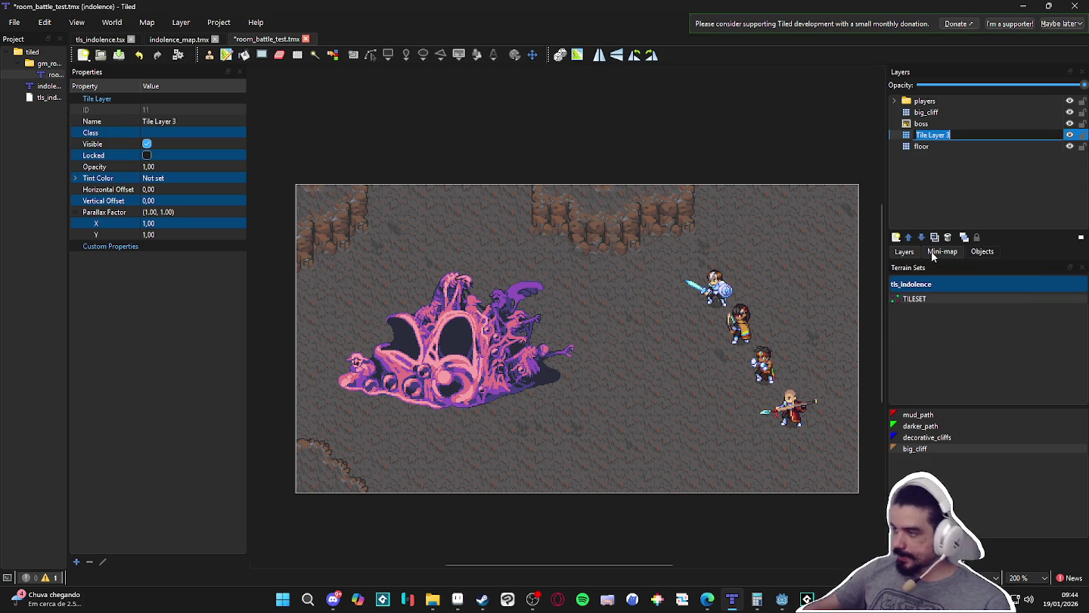
text(path)
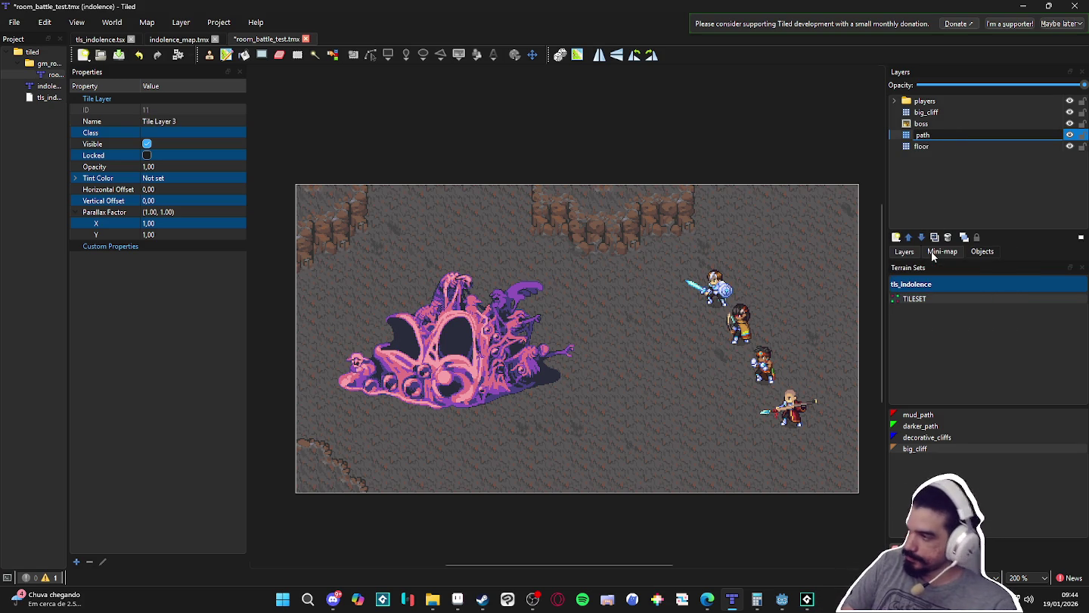
text(s)
key(Return)
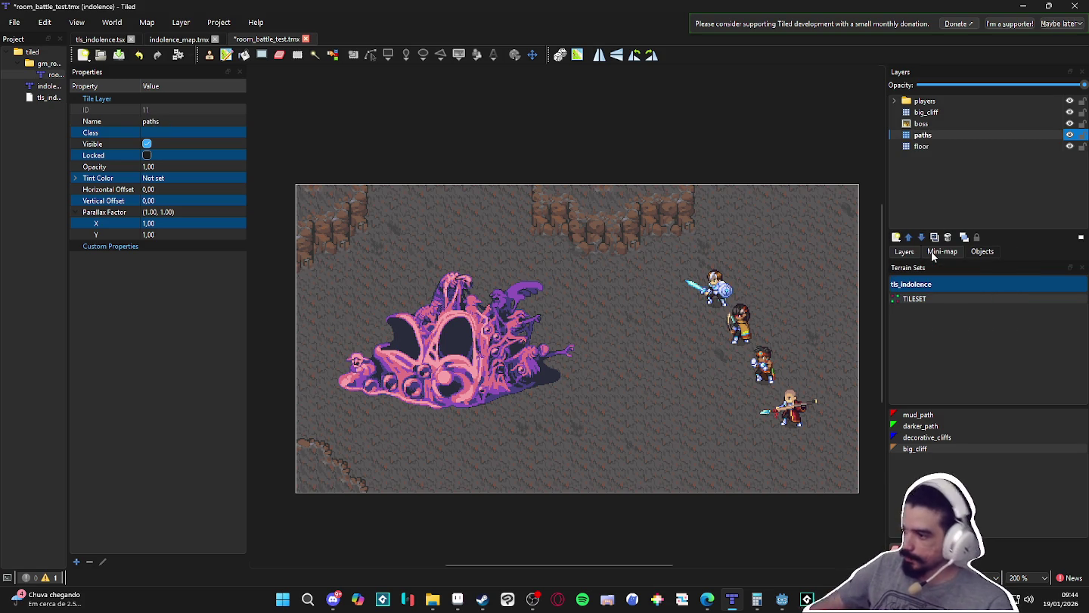
- Paint darker_path terrain around all sides of the boss and up from the map's bottom
click(948, 426)
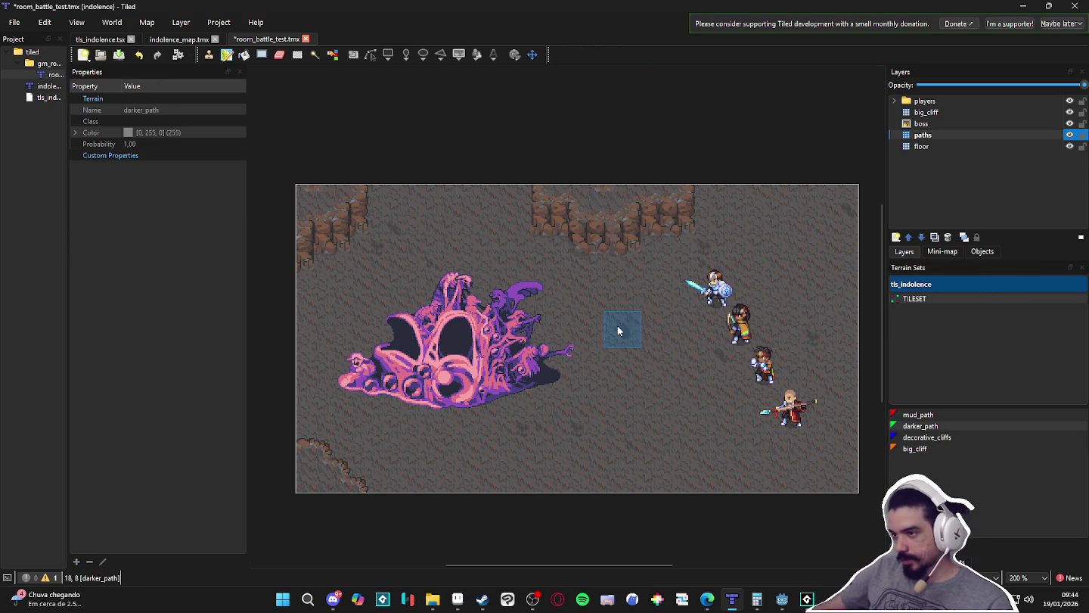
drag(520, 303, 394, 296)
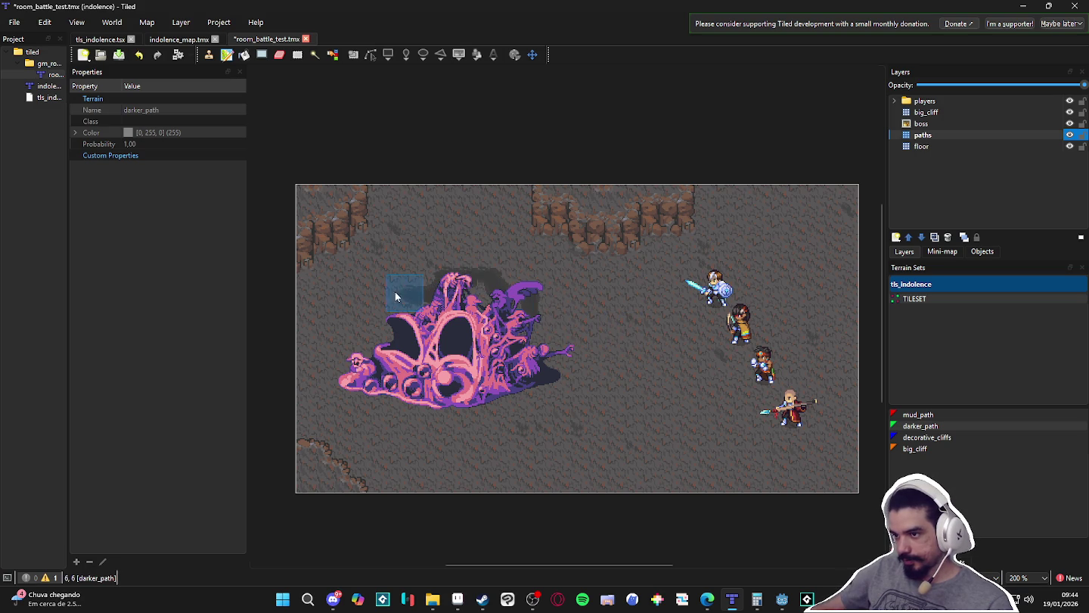
drag(344, 325, 324, 366)
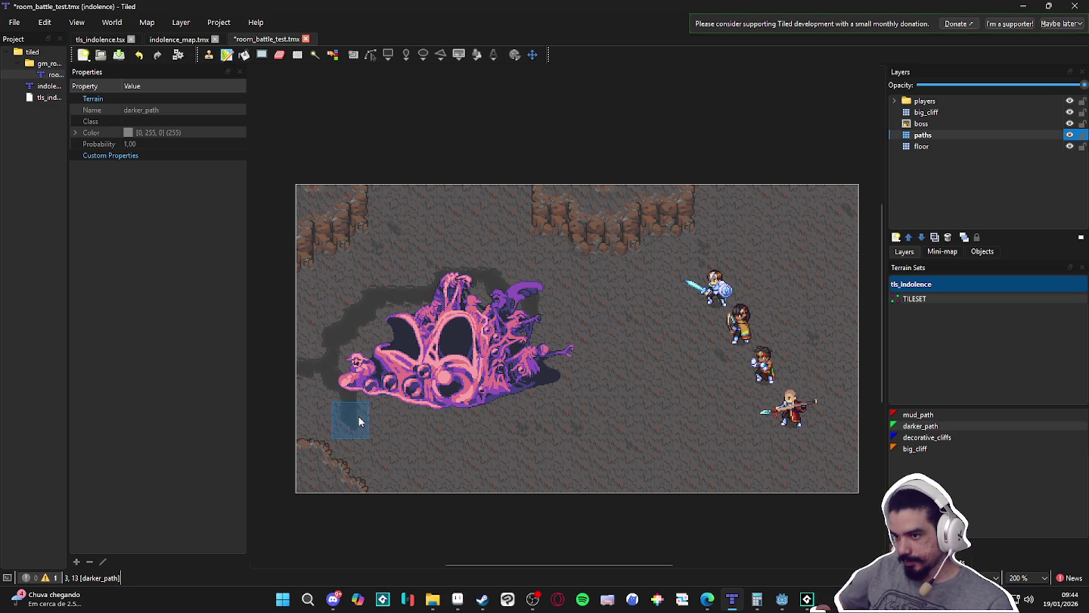
drag(419, 432, 453, 422)
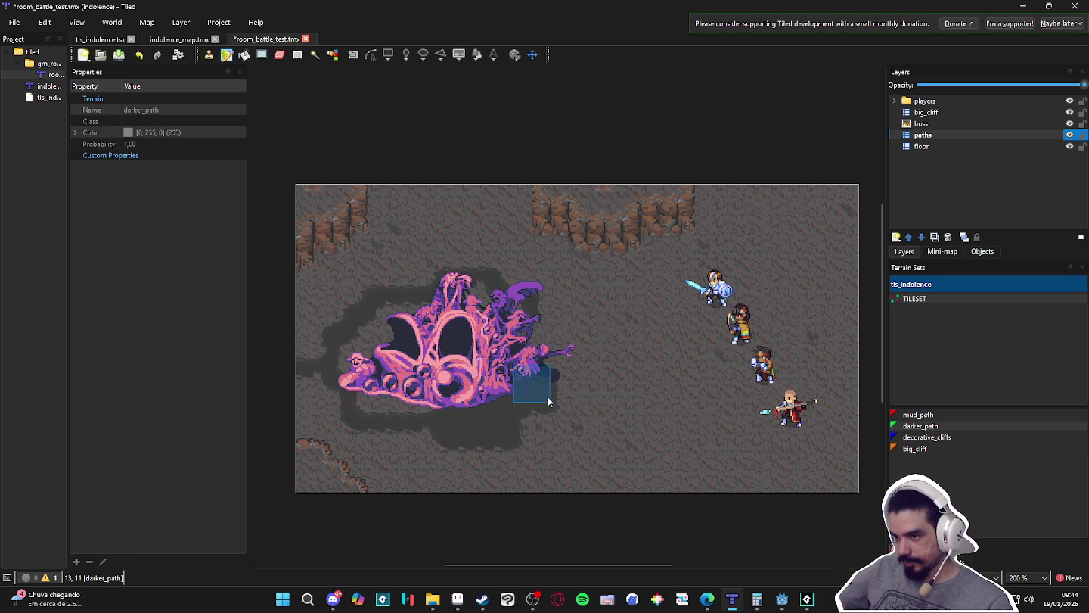
mouse_move(547, 396)
mouse_down()
mouse_move(583, 373)
mouse_move(541, 325)
mouse_move(411, 388)
mouse_up()
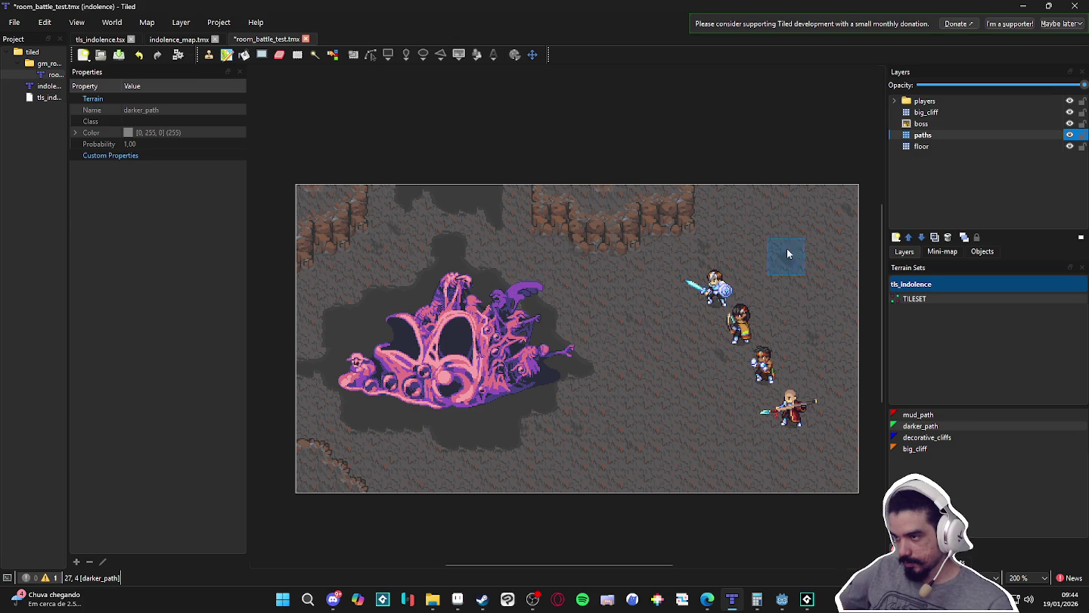
scroll(764, 378, down, 2)
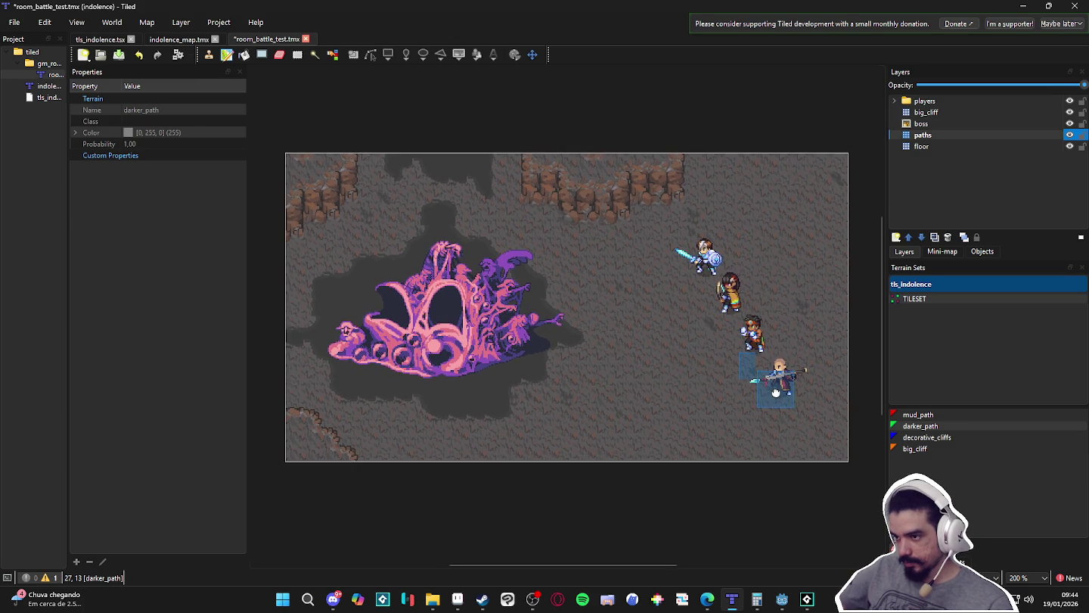
scroll(684, 403, up, 1)
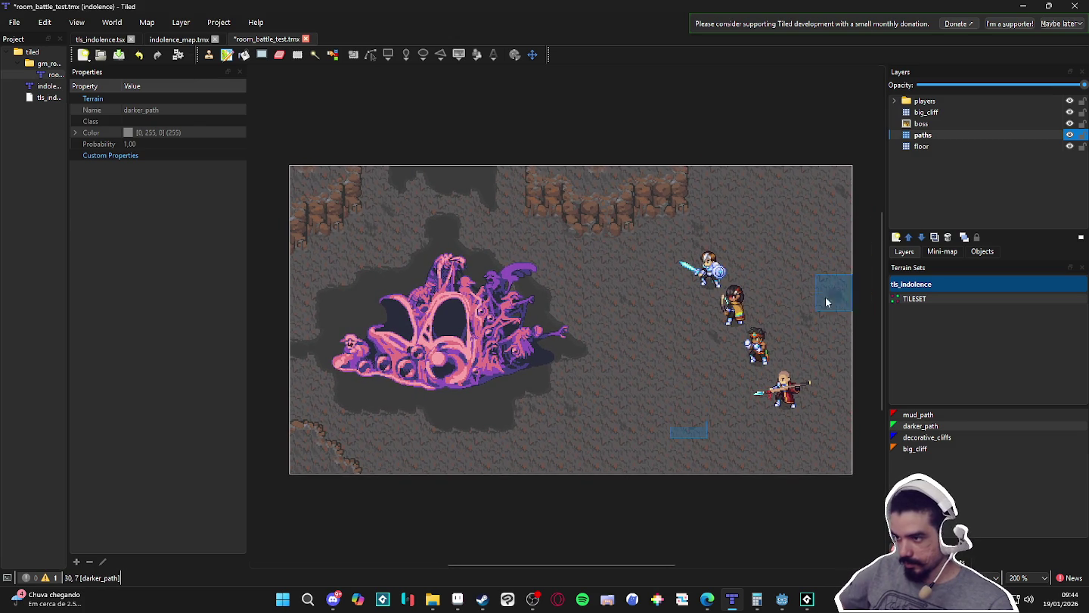
mouse_move(563, 478)
mouse_down()
mouse_move(627, 457)
mouse_move(677, 407)
mouse_move(703, 401)
mouse_move(745, 414)
mouse_up()
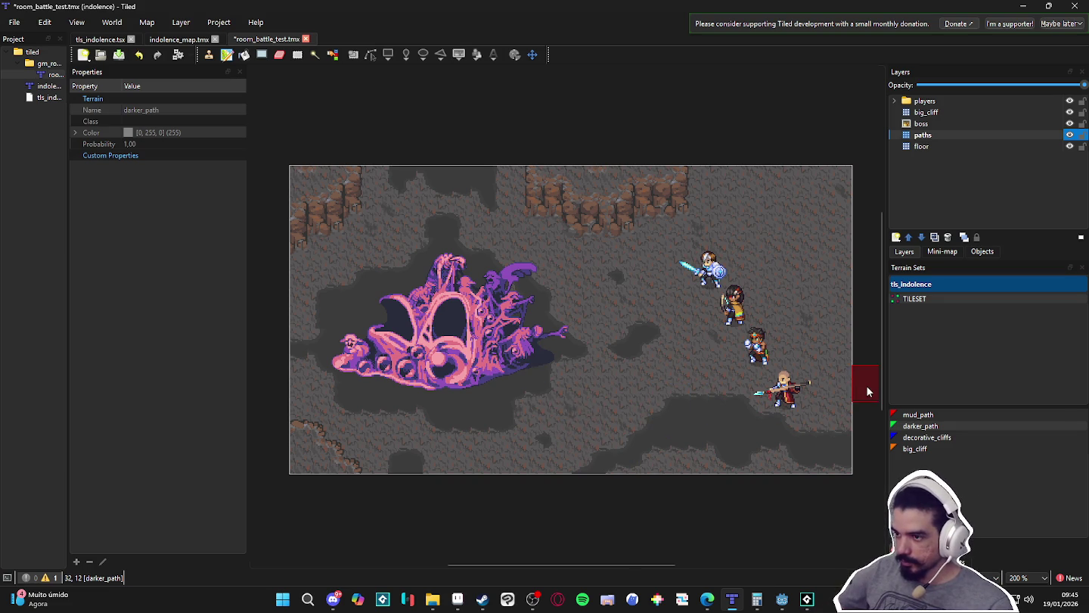
- Pick a single grey floor tile from tls_indolence as the stamp
scroll(656, 378, up, 1)
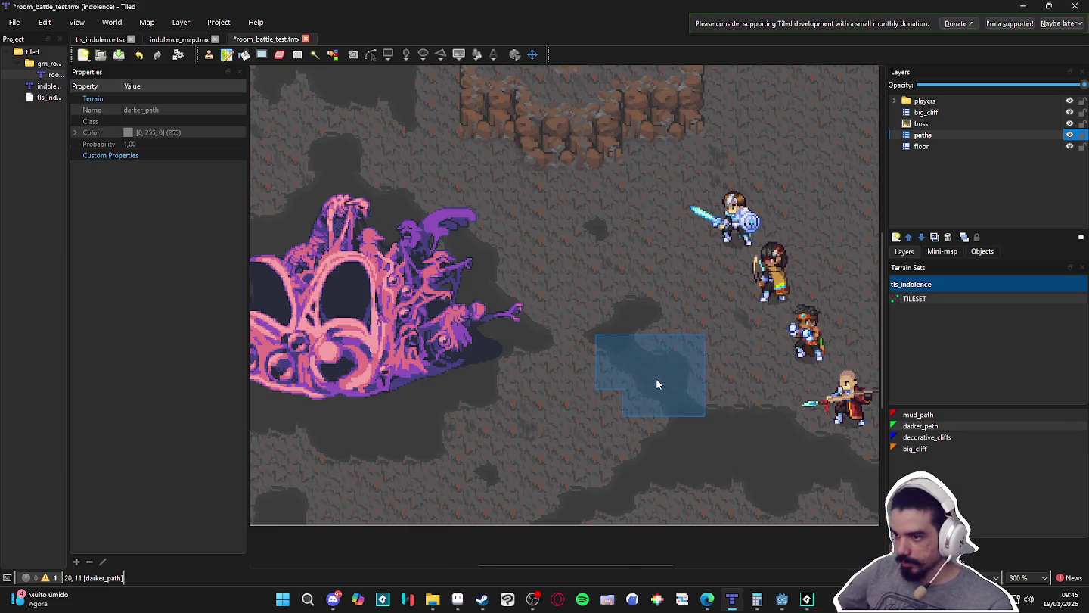
scroll(654, 385, down, 1)
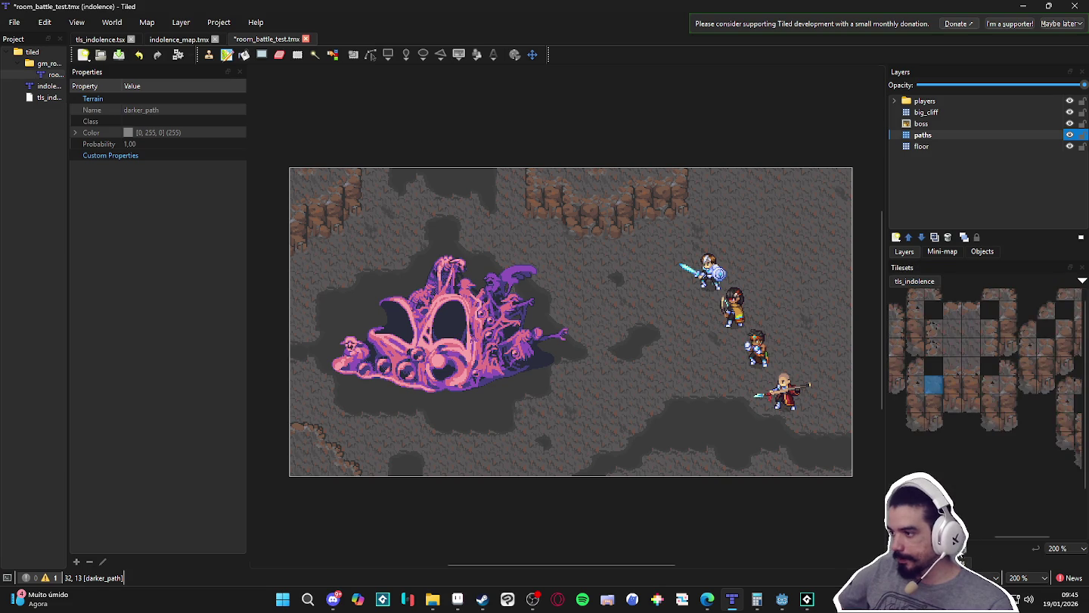
scroll(972, 351, left, 3)
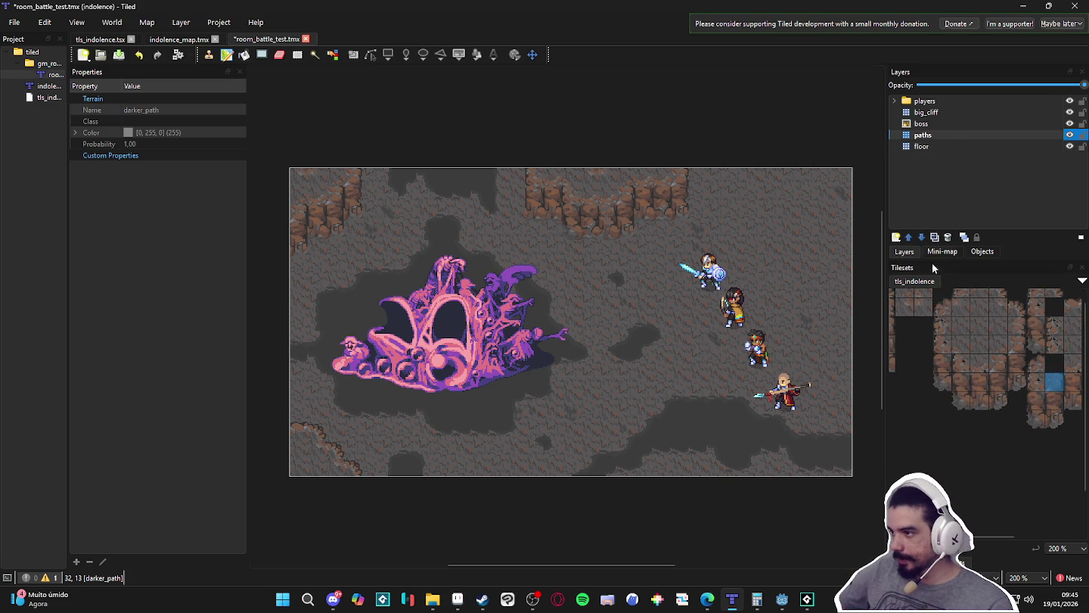
scroll(983, 341, left, 5)
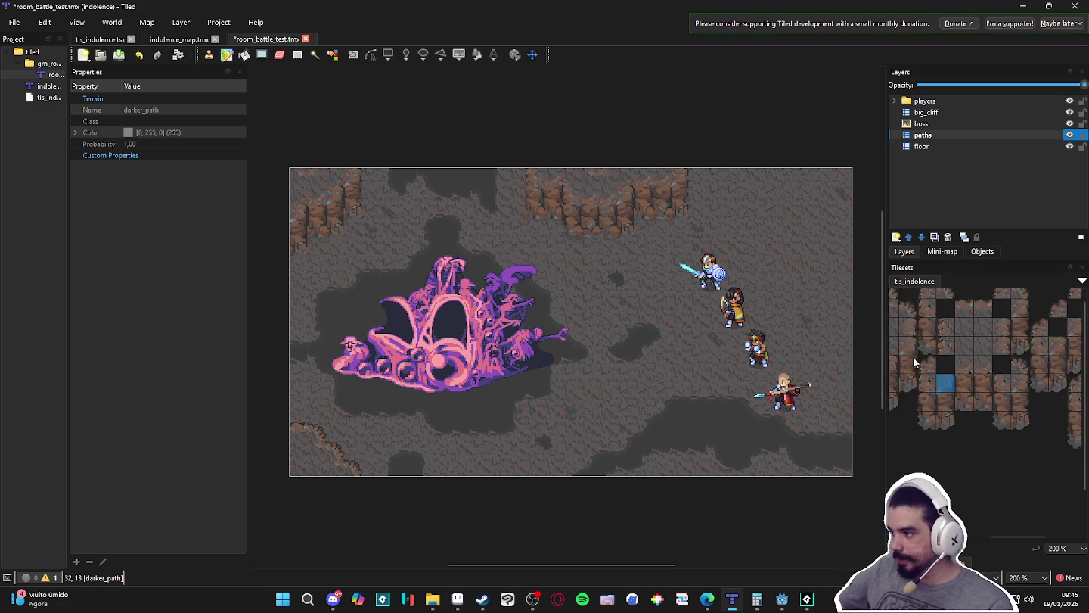
scroll(962, 413, right, 5)
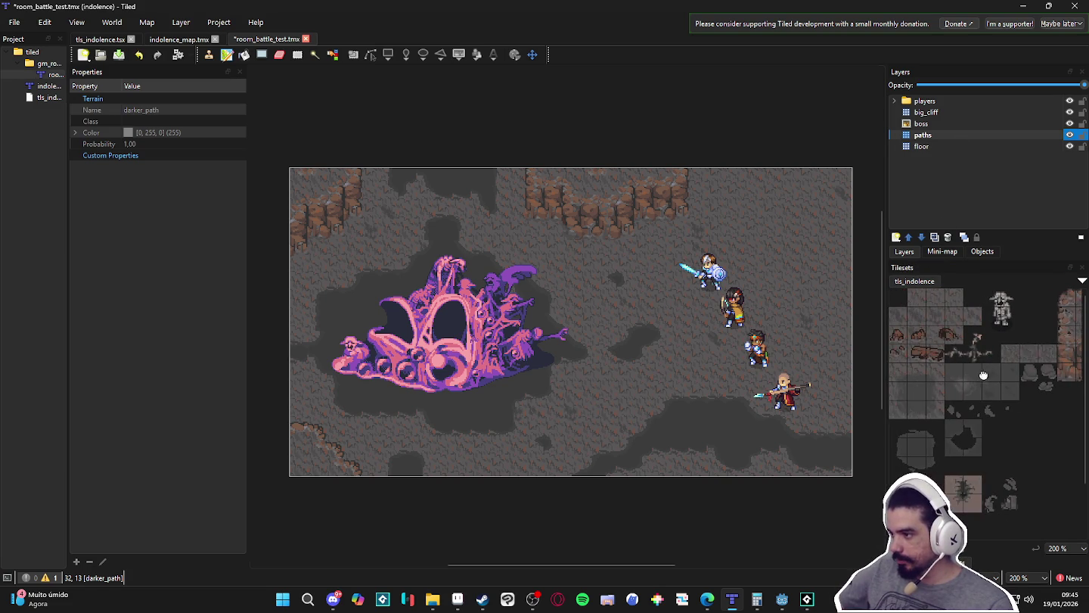
scroll(696, 425, up, 2)
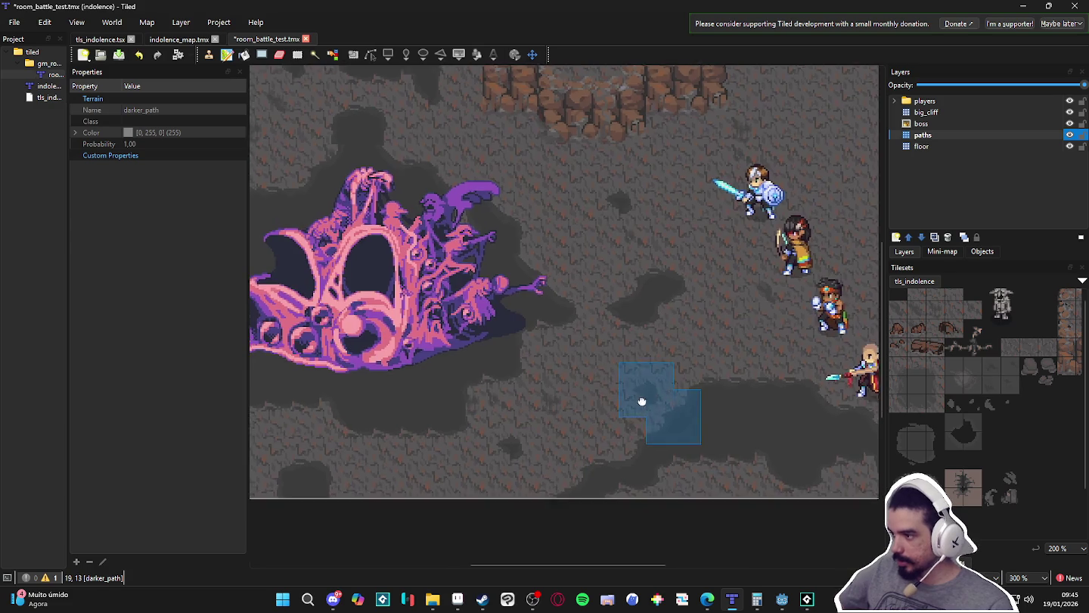
click(951, 406)
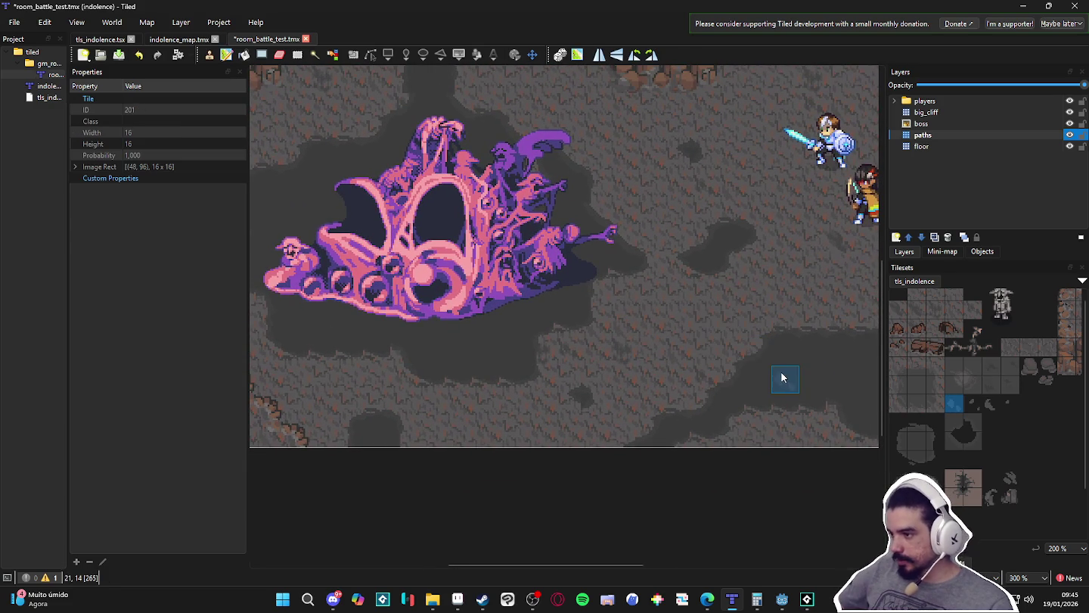
- Add a new tile layer named path_decorations above paths
click(896, 238)
click(952, 255)
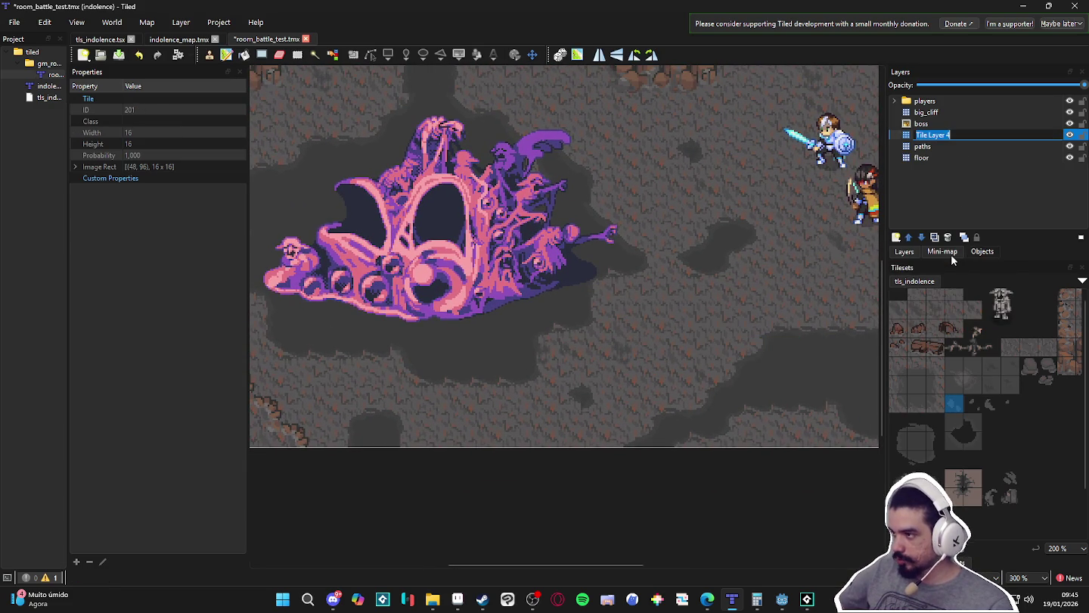
text(path)
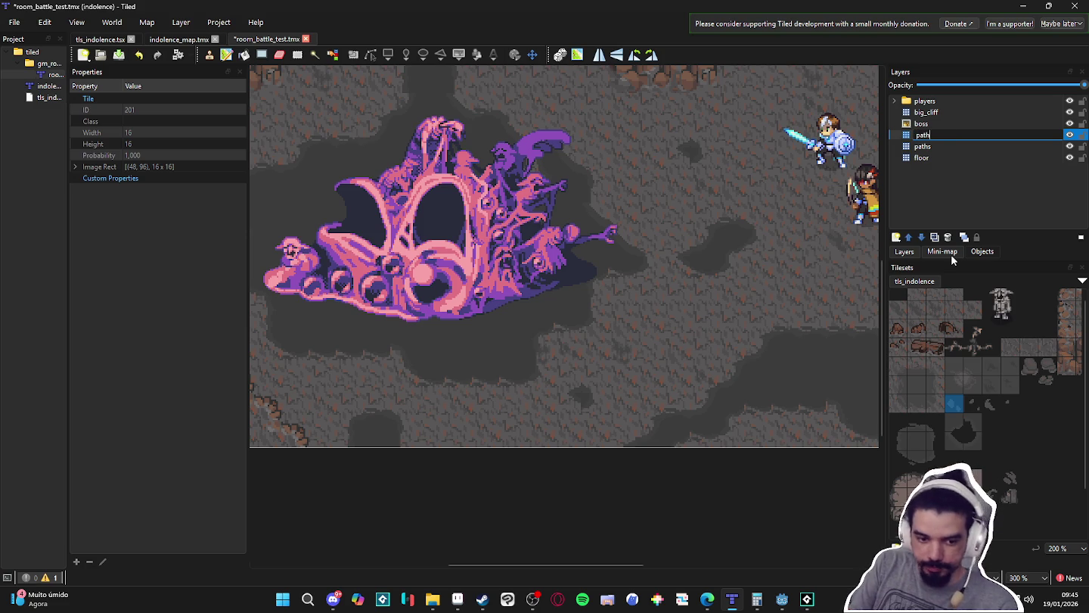
text(_decoratio)
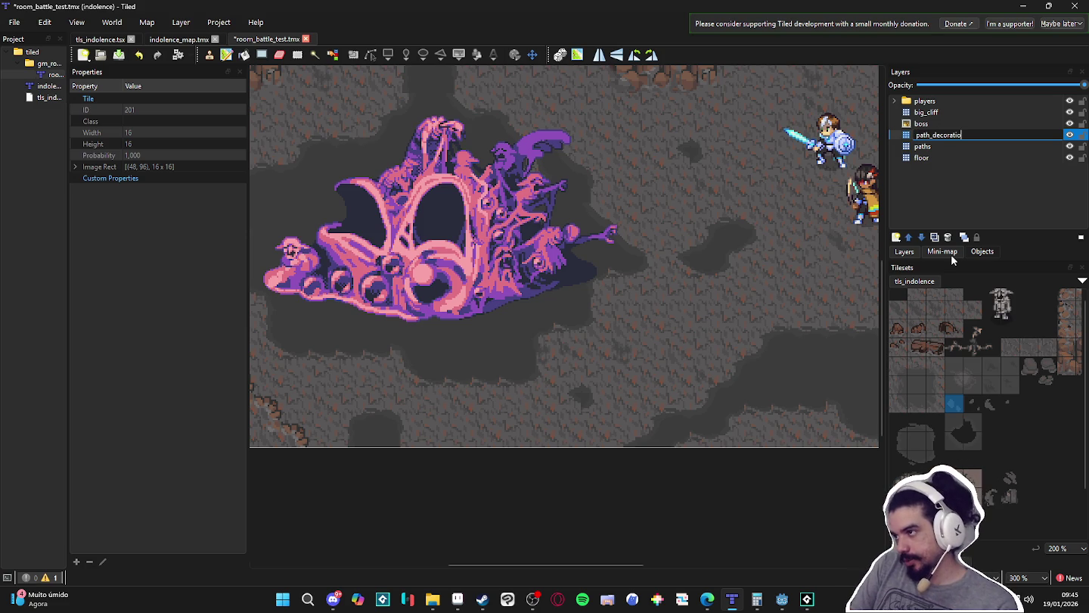
text(ns)
key(Return)
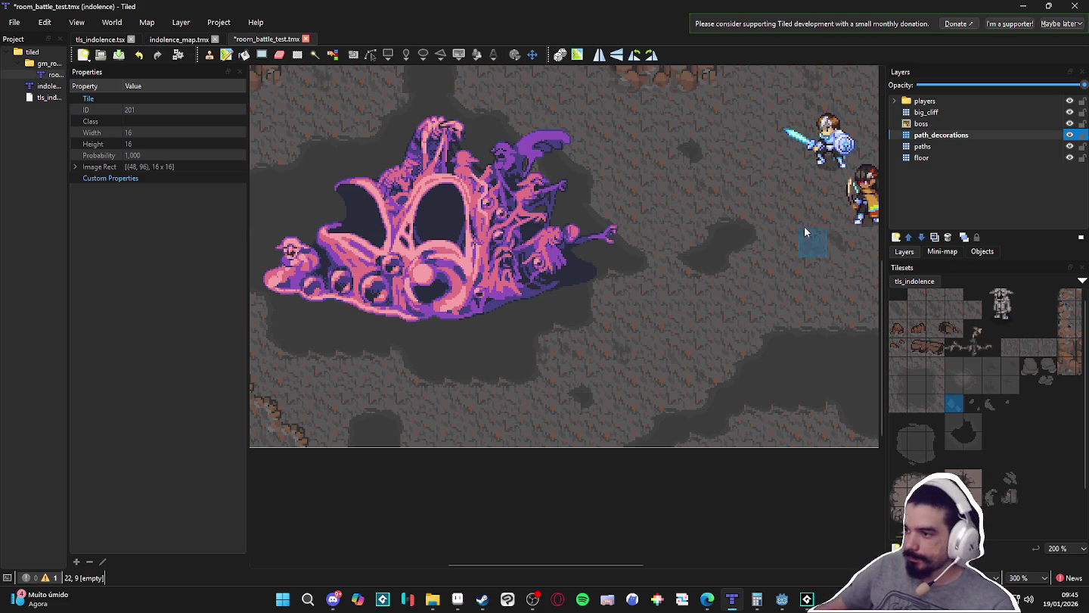
- Select the small rock decoration tiles in the tileset as the stamp
scroll(799, 386, right, 3)
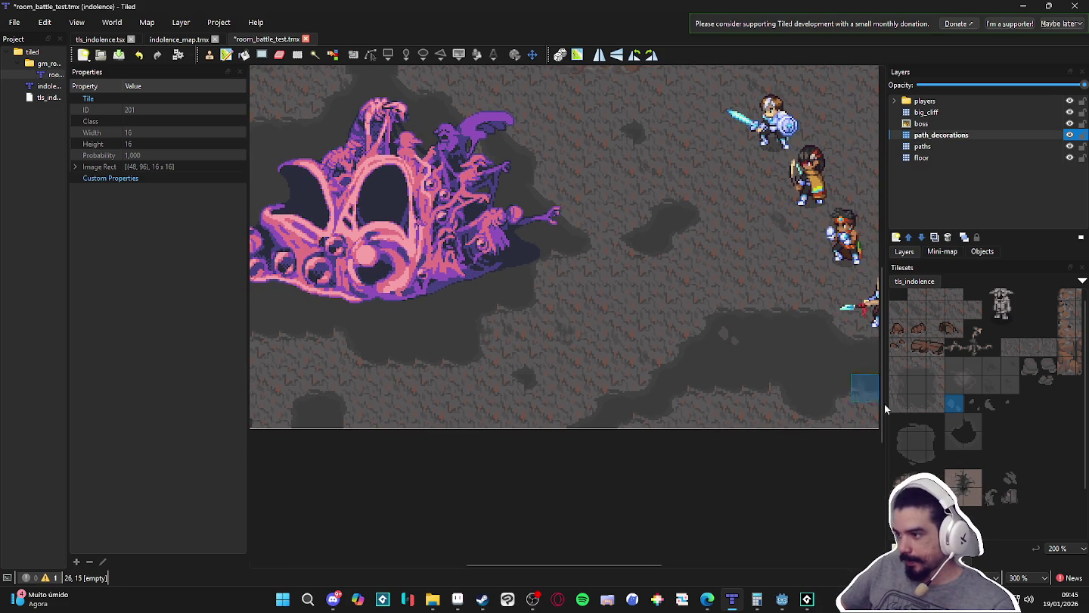
drag(954, 404, 1011, 405)
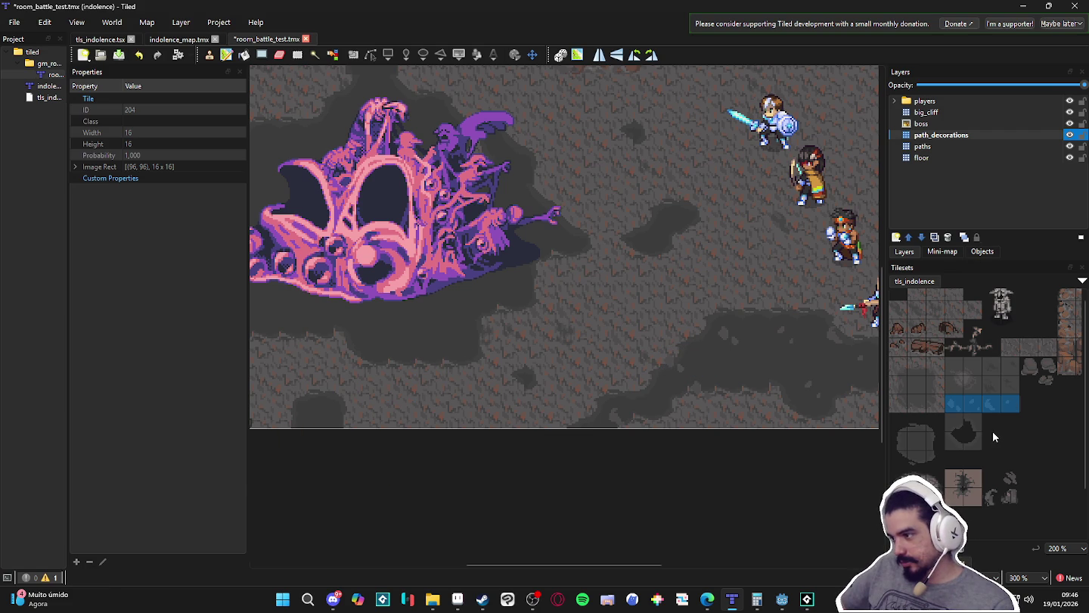
drag(1011, 477, 1014, 500)
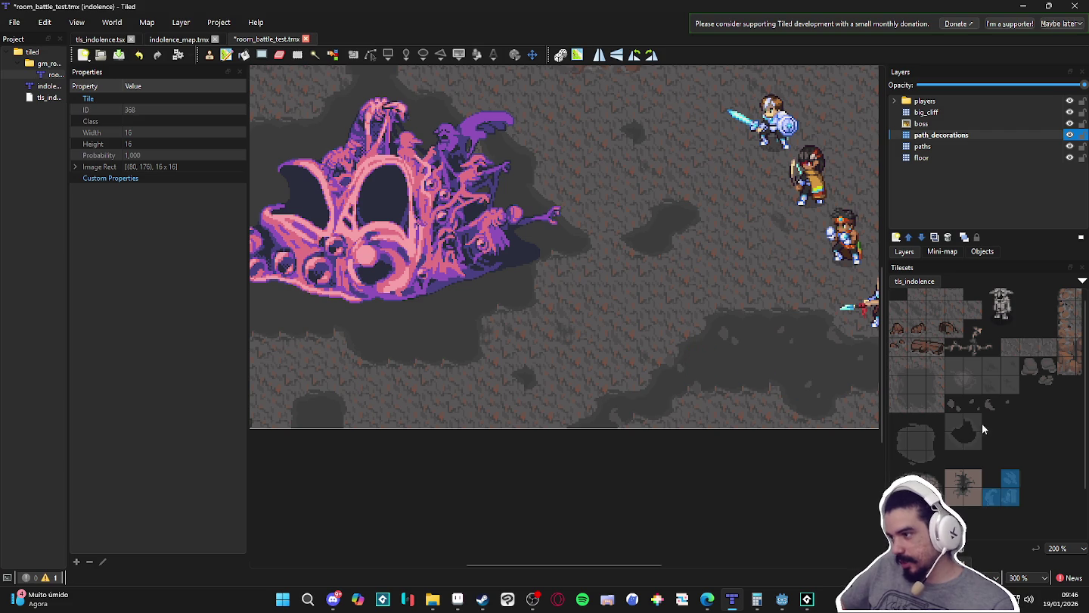
drag(1011, 405, 973, 409)
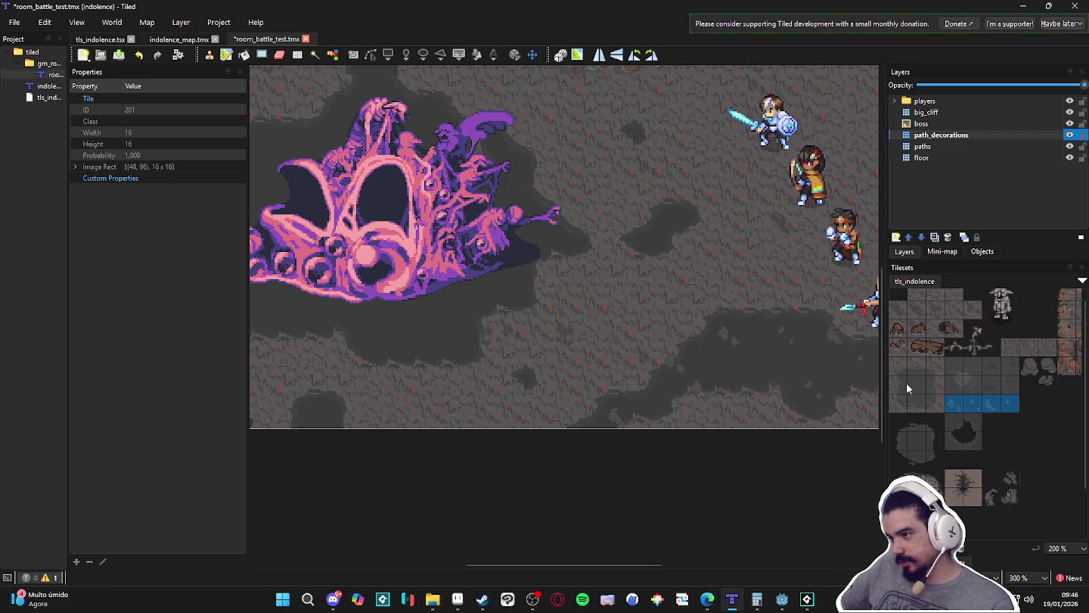
drag(1031, 366, 1051, 387)
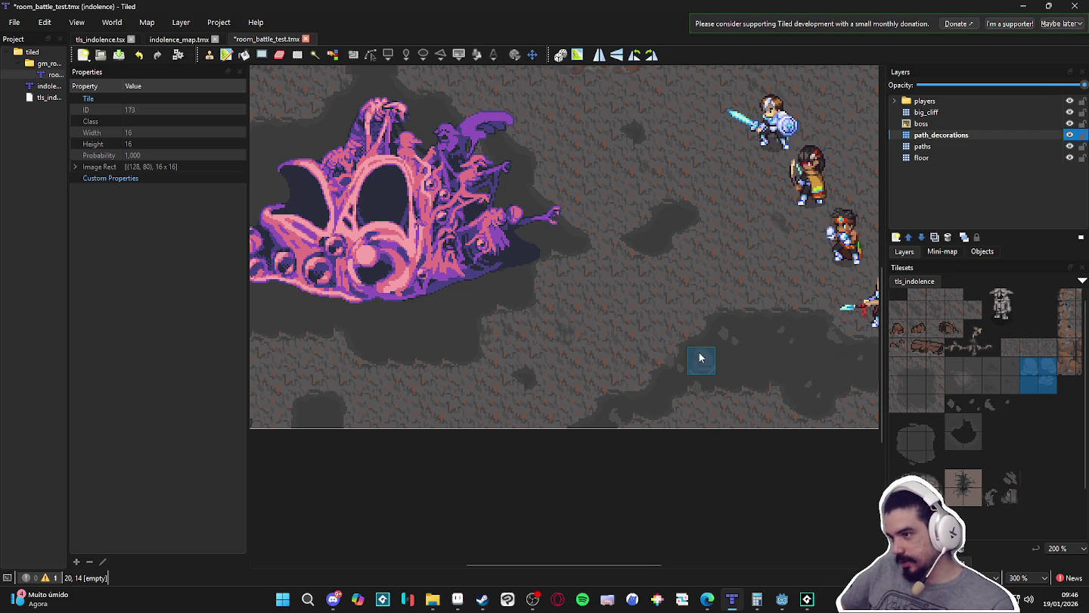
- Stamp rocks across the cave floor, around the boss, and near the map's top edge
click(700, 357)
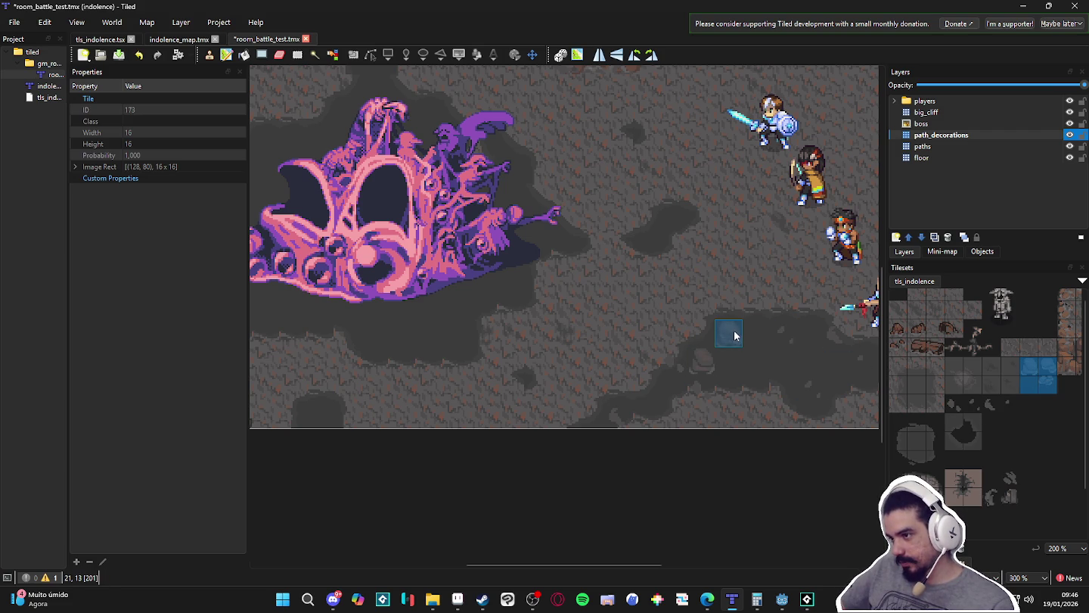
click(819, 398)
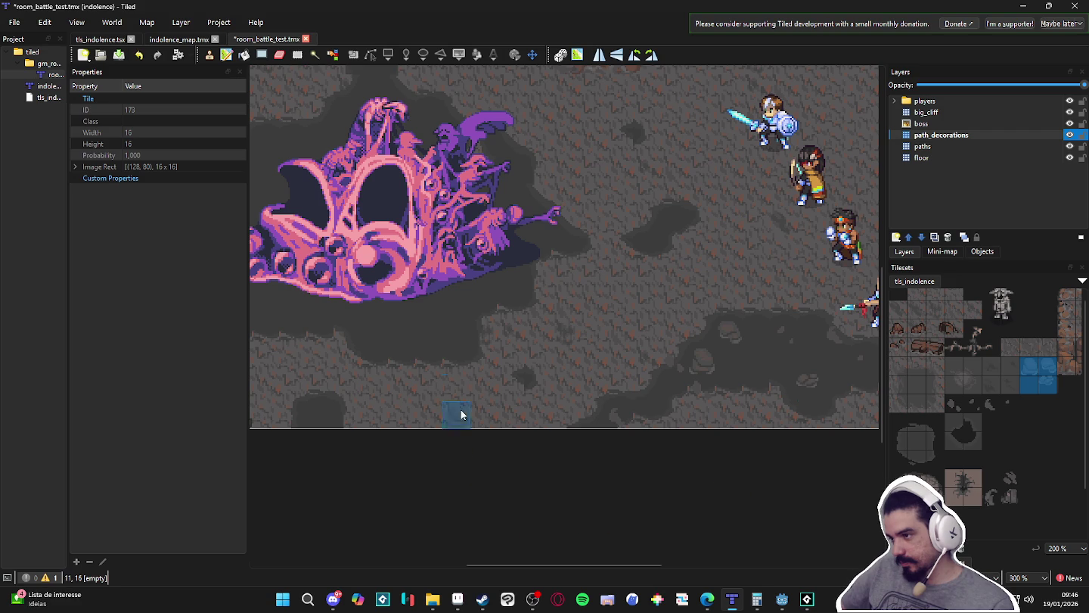
scroll(449, 335, left, 3)
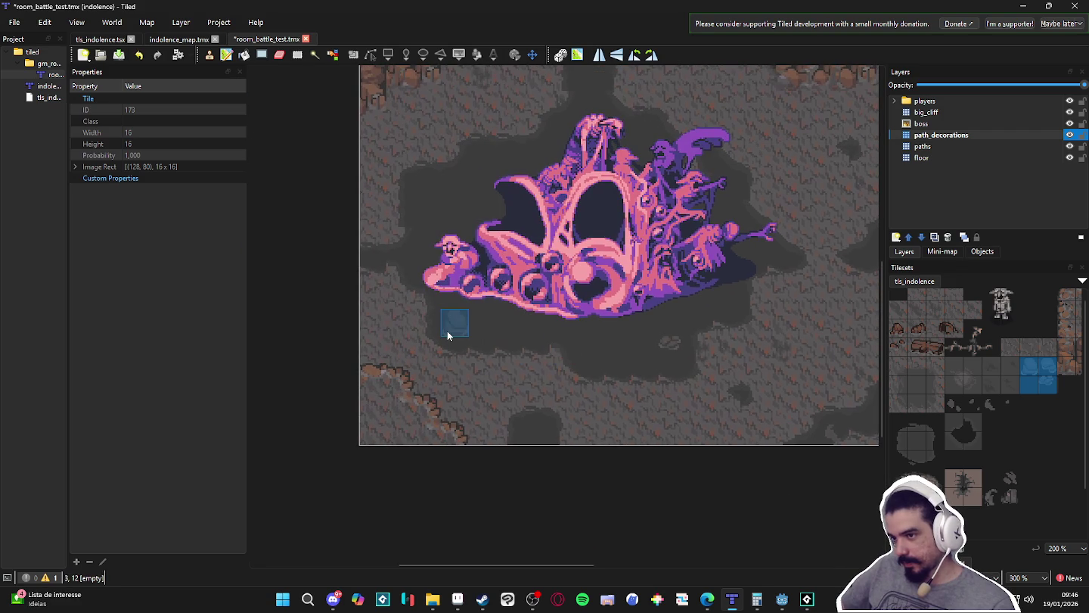
click(446, 331)
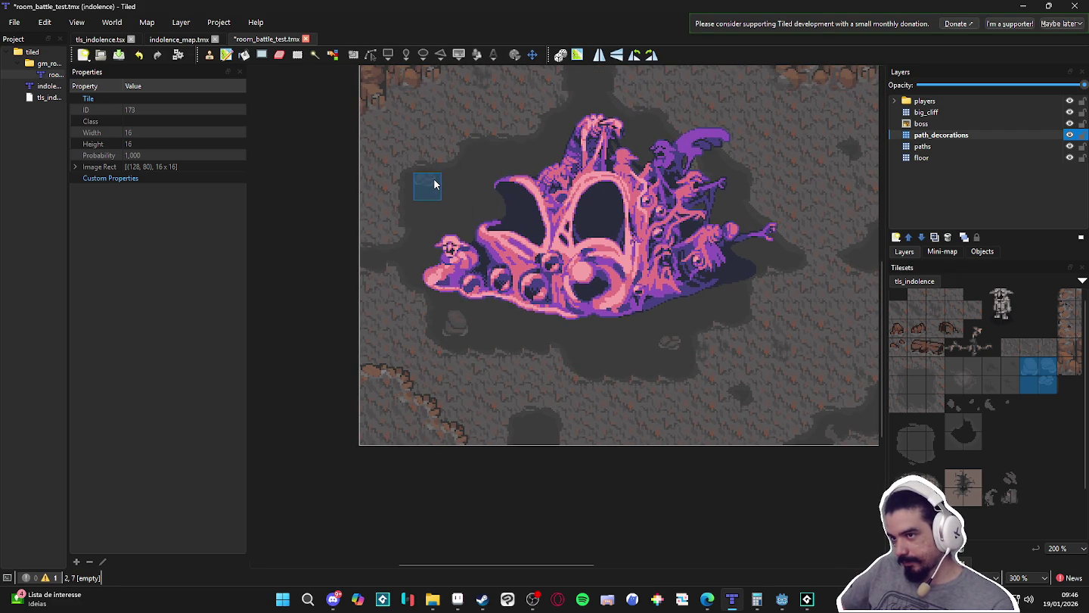
click(428, 187)
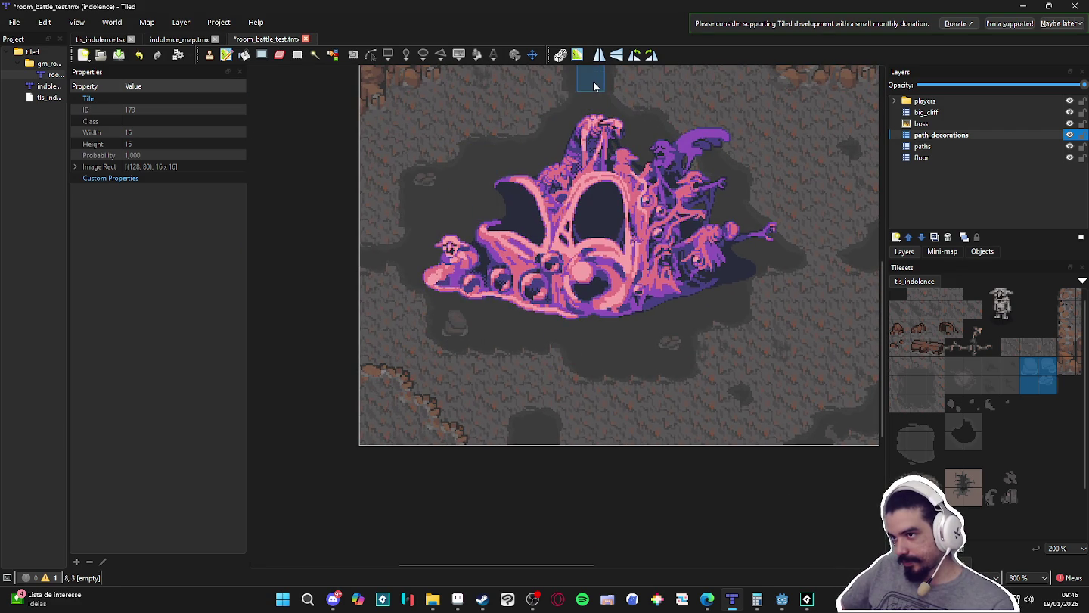
scroll(529, 227, up, 3)
scroll(484, 325, left, 2)
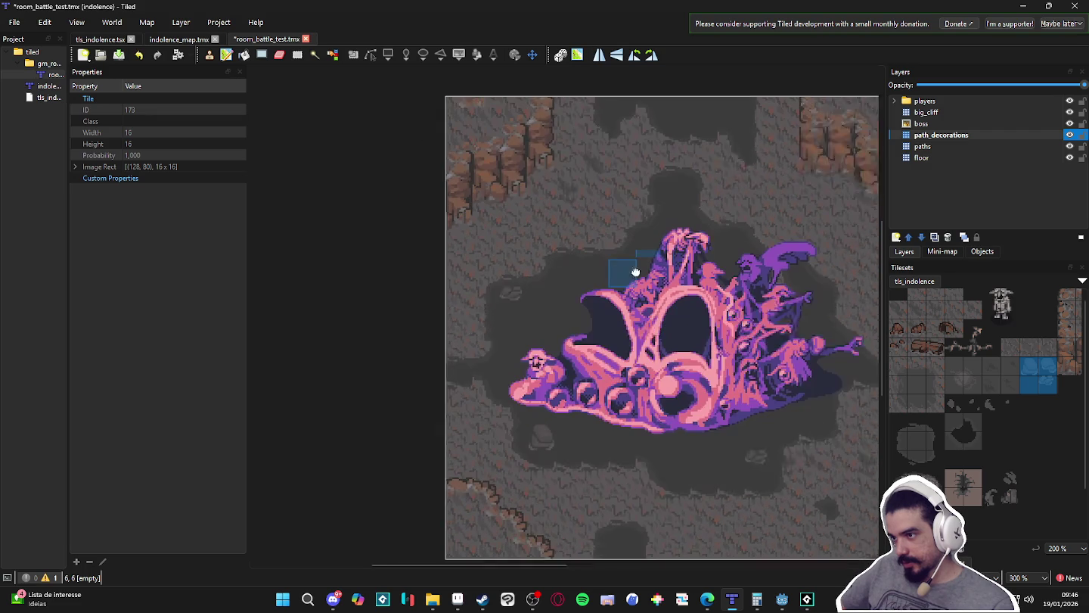
scroll(627, 165, up, 5)
scroll(585, 284, right, 2)
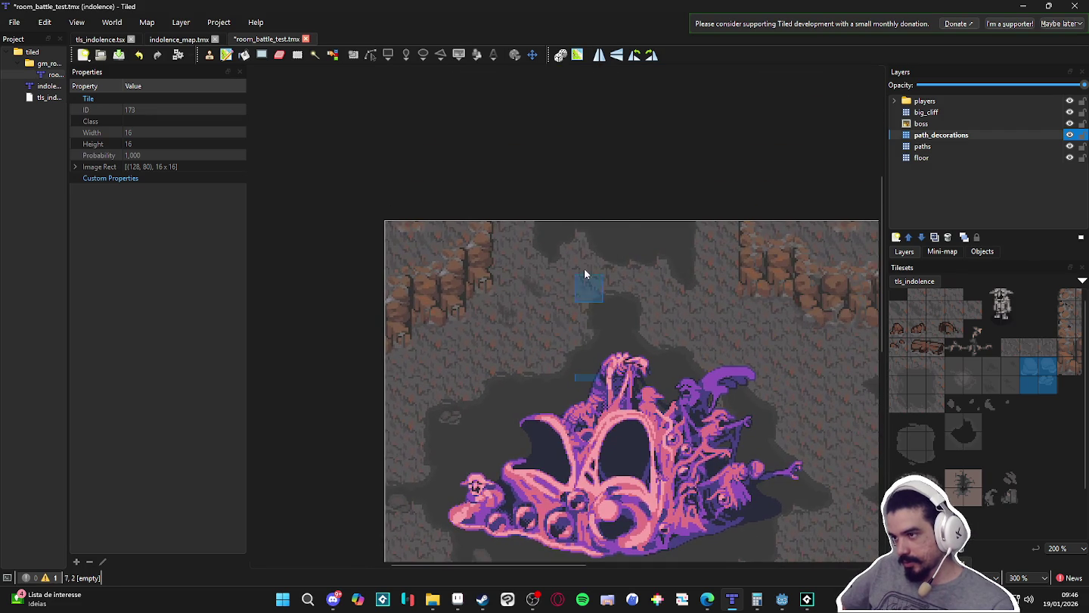
click(614, 237)
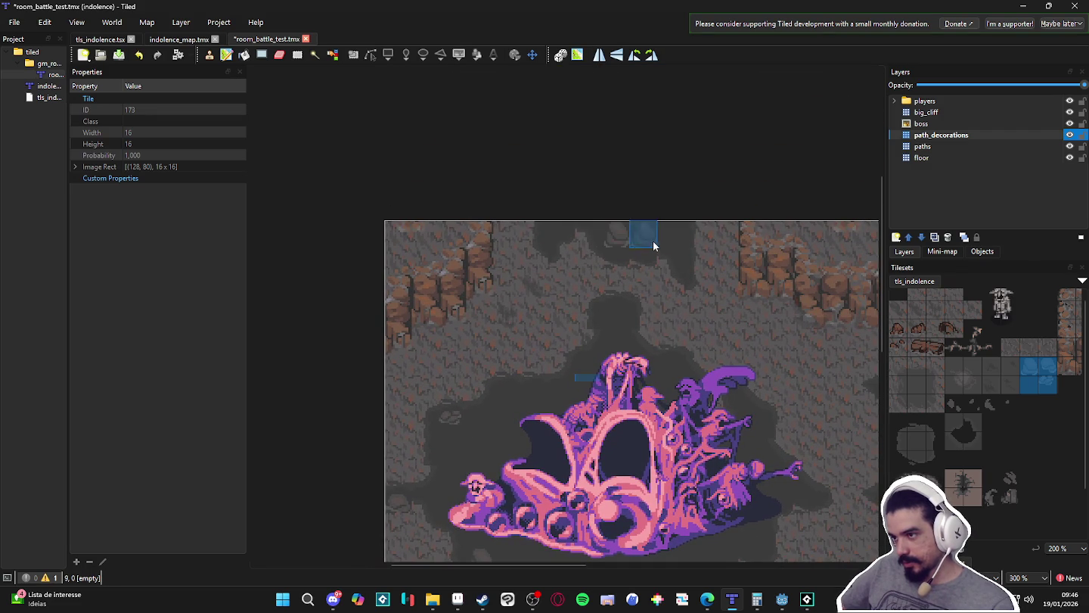
click(562, 235)
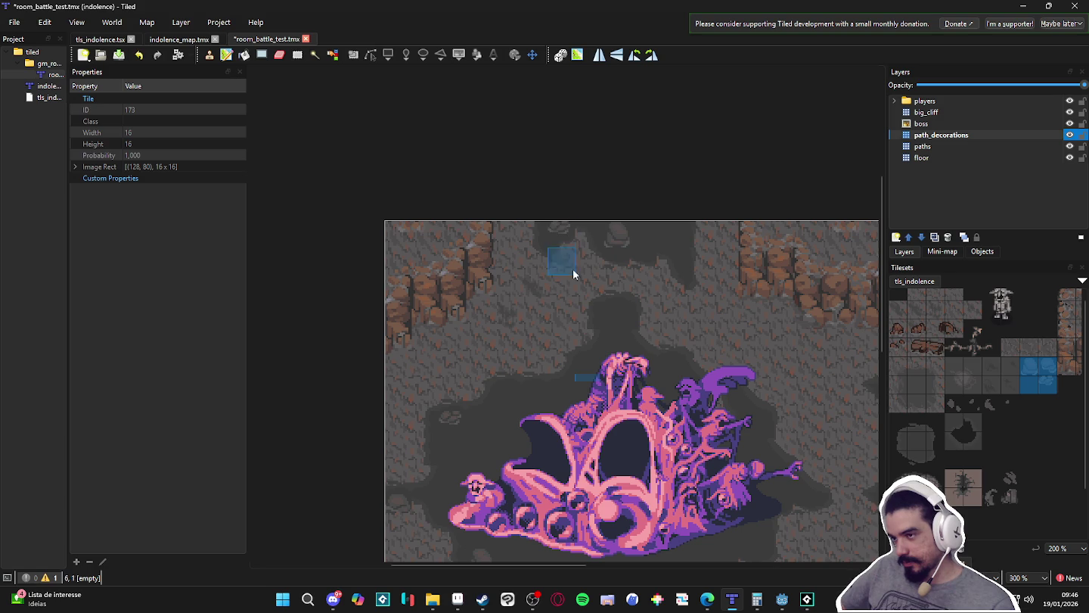
- Pan the map view back to the boss area and the room's right side
scroll(573, 269, down, 5)
scroll(648, 272, right, 5)
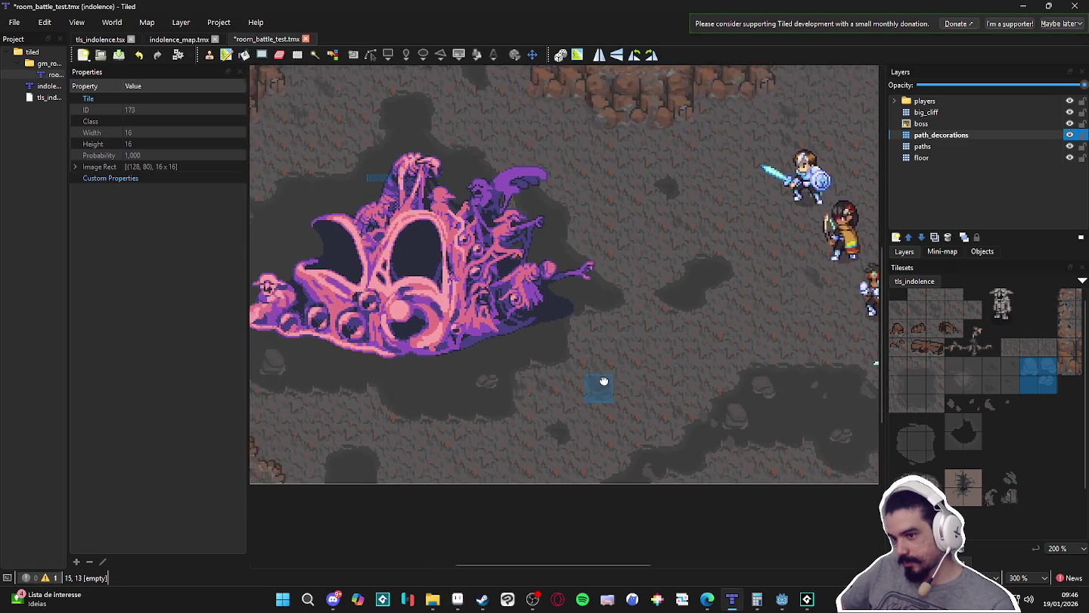
drag(604, 381, 683, 373)
drag(625, 404, 624, 467)
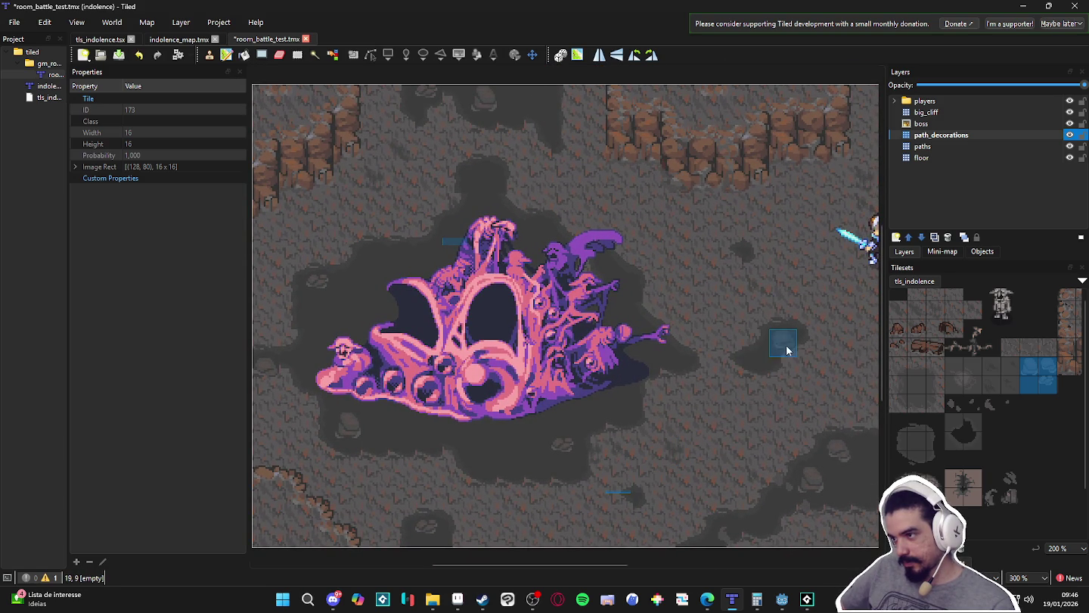
drag(556, 407, 536, 418)
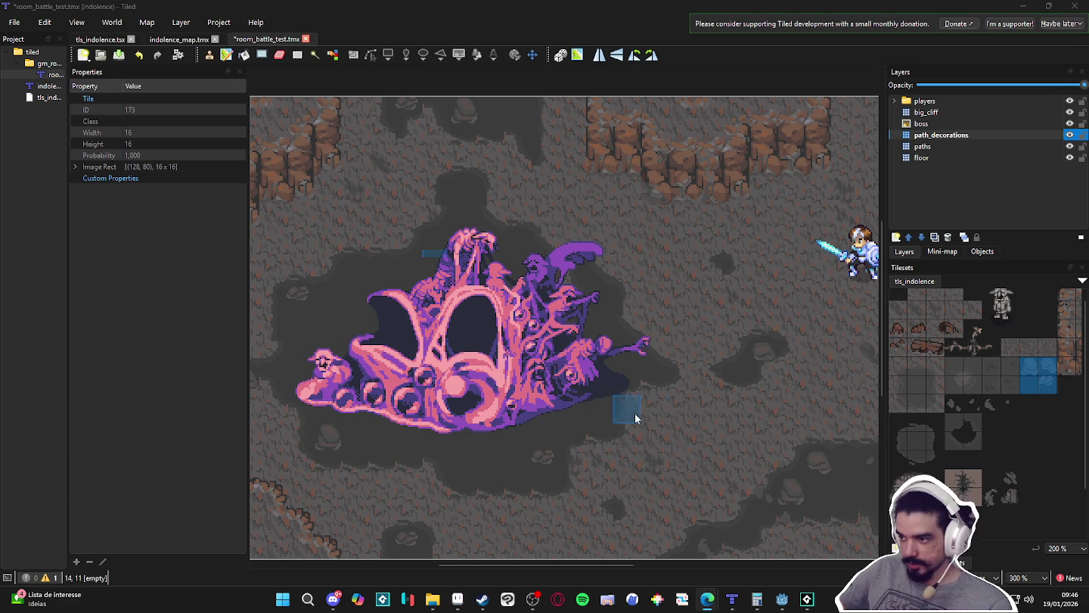
scroll(657, 370, right, 2)
scroll(636, 347, down, 1)
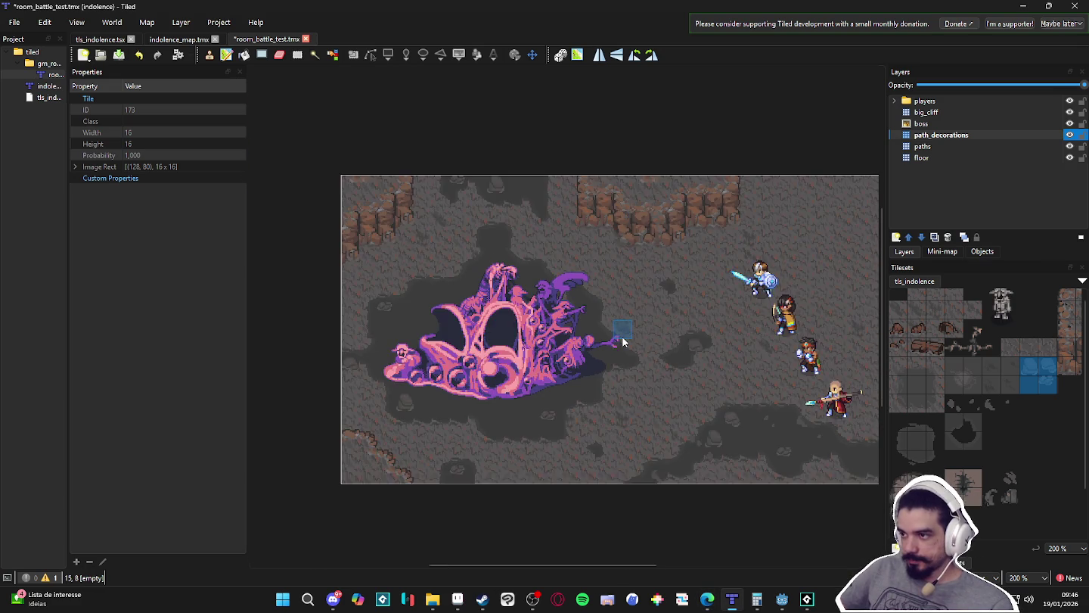
scroll(620, 337, up, 1)
scroll(597, 317, right, 1)
scroll(643, 315, down, 1)
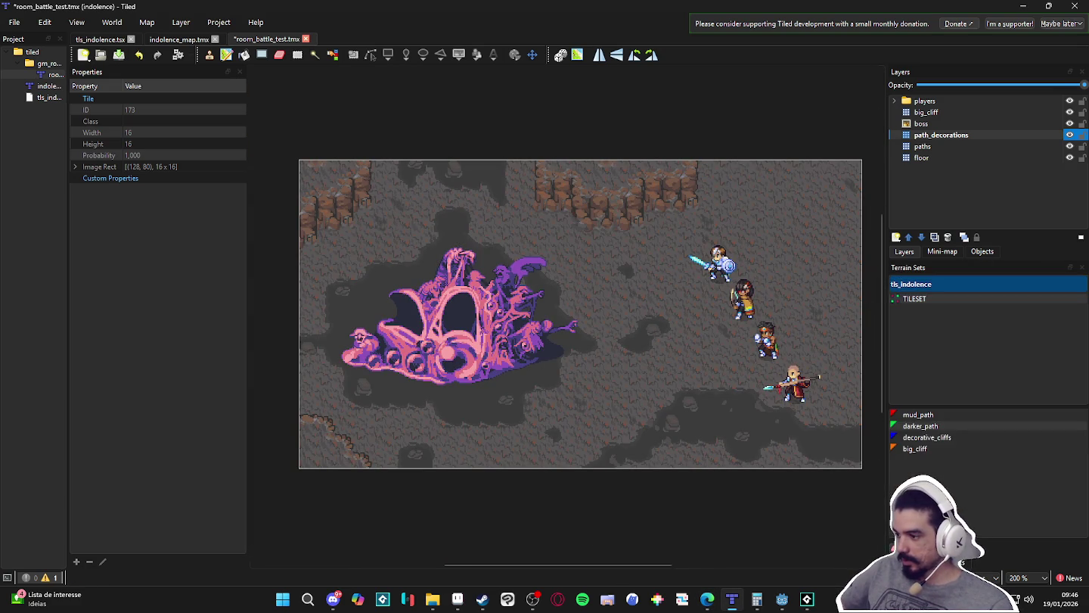
- Choose the decorative_cliffs terrain, select the path_decorations layer, and save the map
click(983, 563)
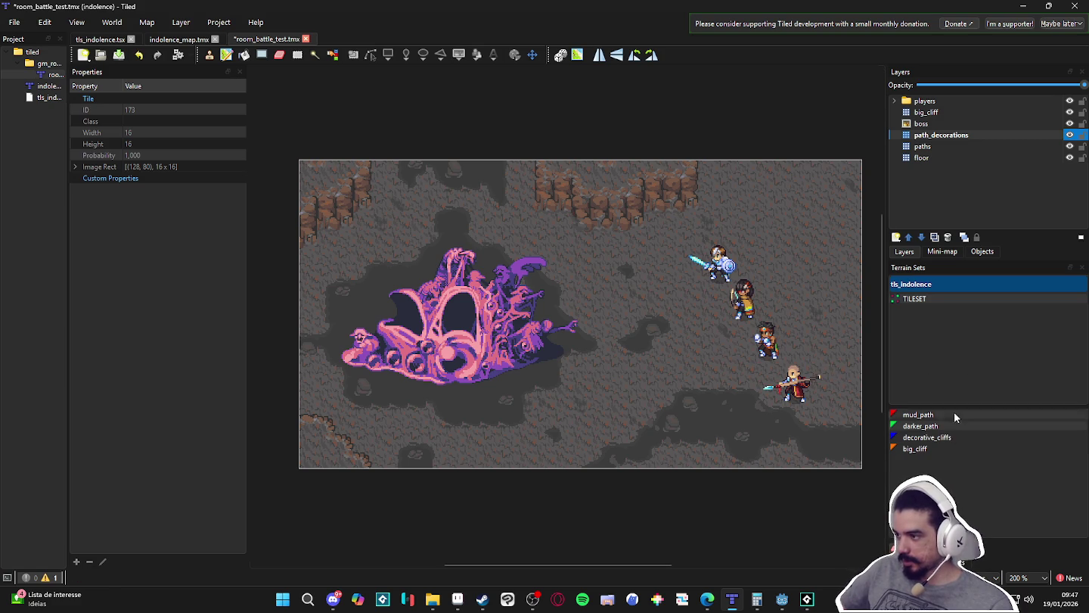
click(970, 439)
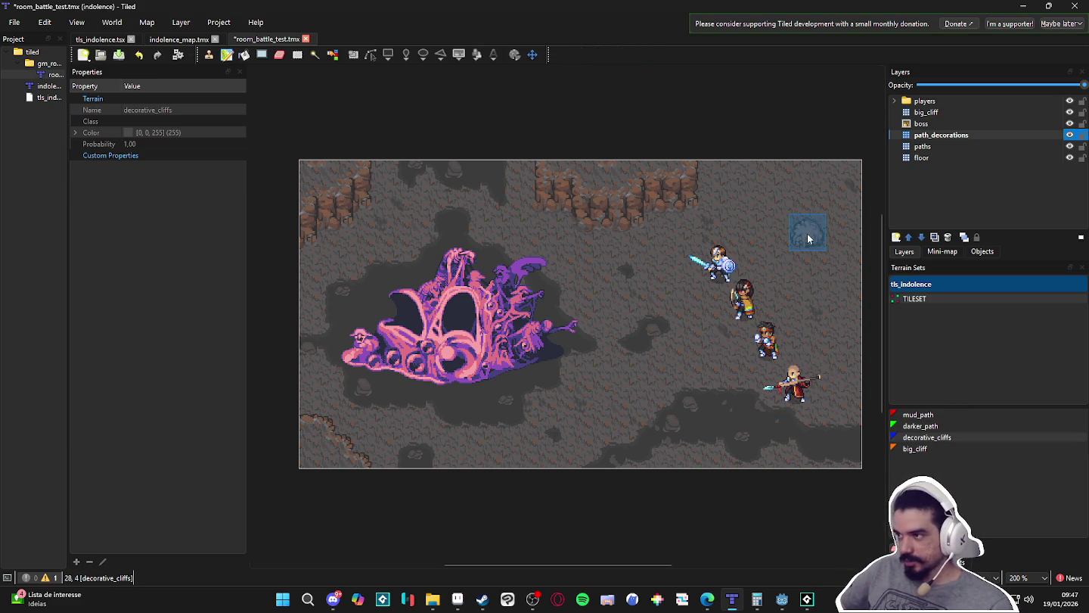
click(938, 134)
key(ctrl+s)
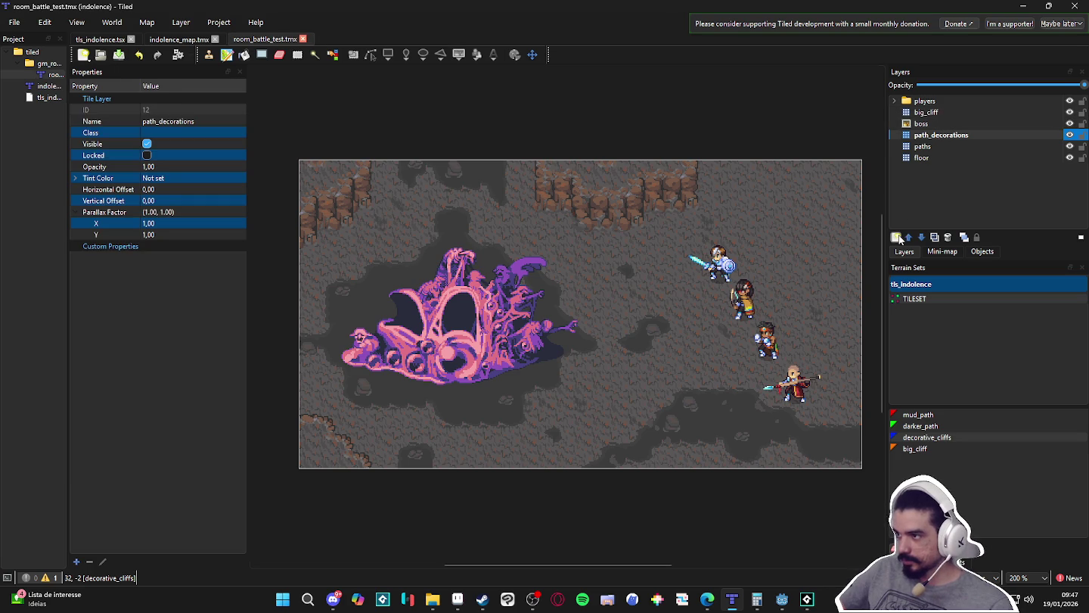
- Add a new tile layer named decorative_cliffs above path_decorations
click(897, 239)
click(926, 252)
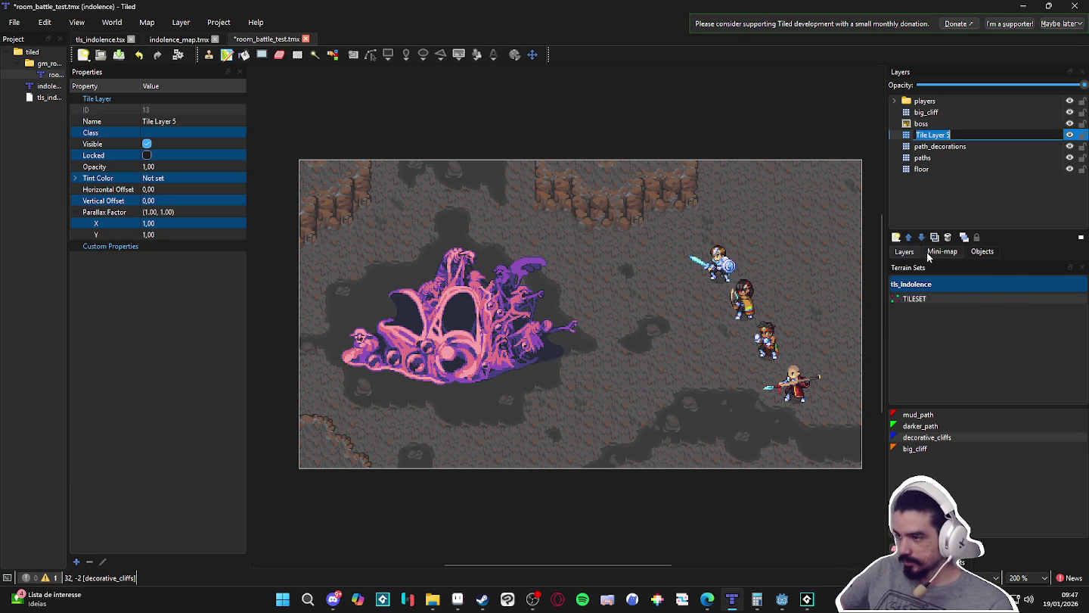
text(decorati)
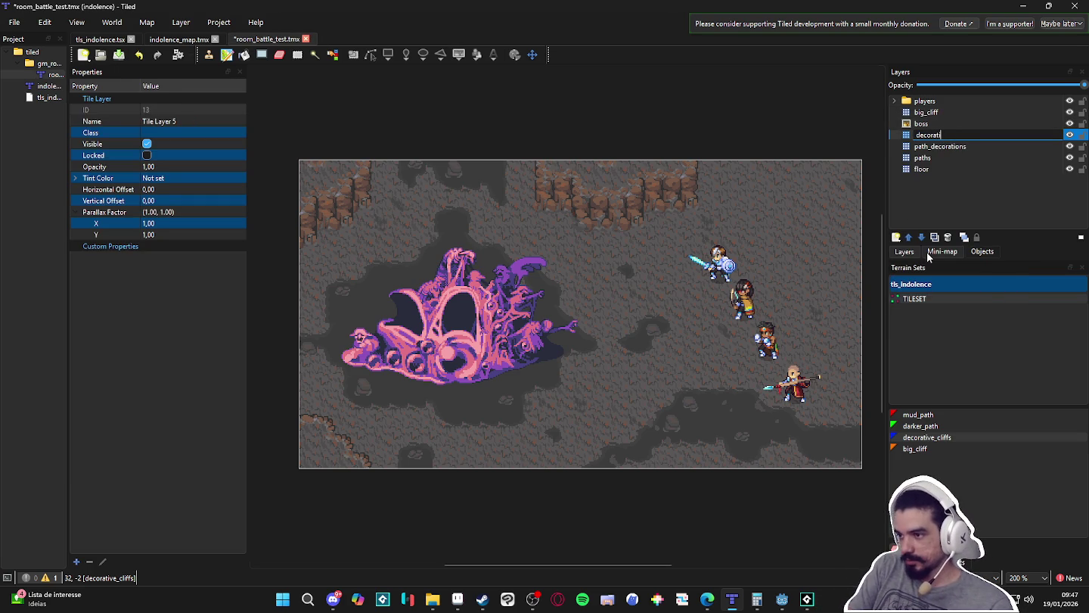
text(ve_cliffs)
key(Return)
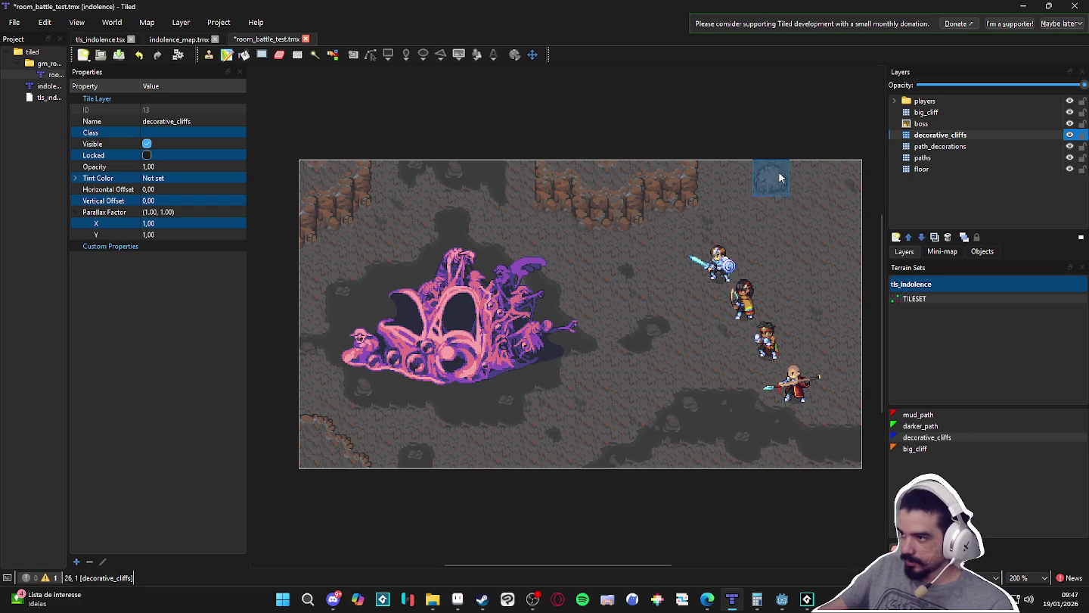
- Paint a trial rocky cliff patch in the upper right, then undo the last placement
drag(789, 200, 835, 240)
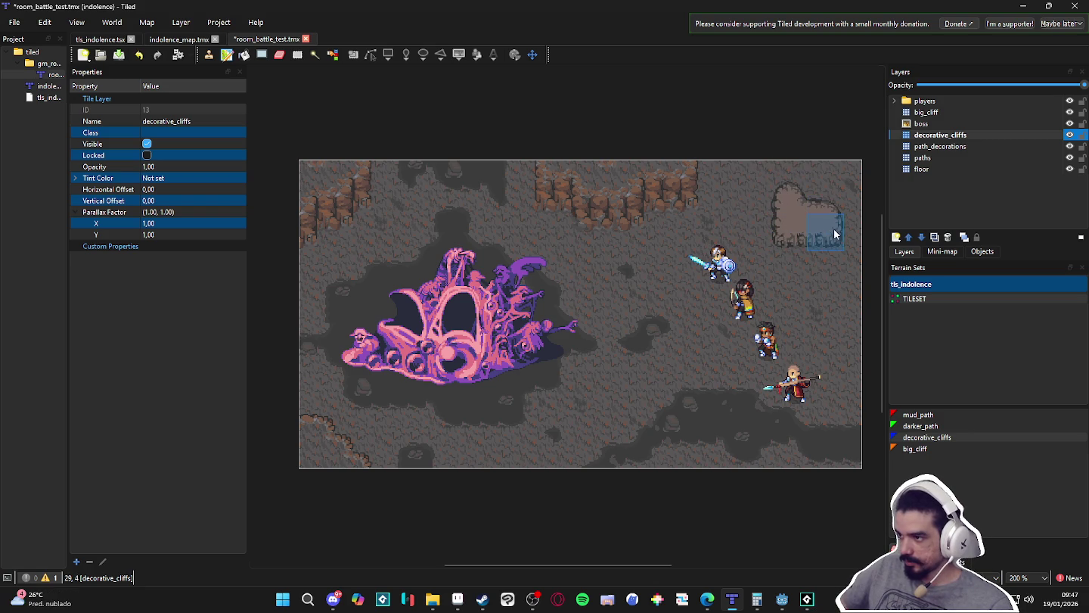
click(816, 246)
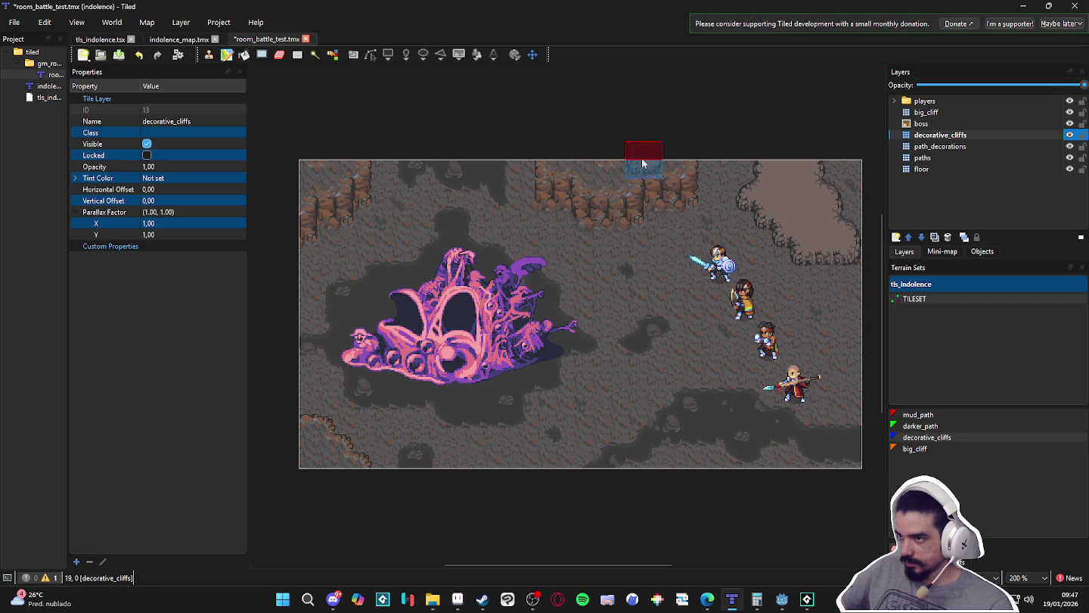
key(ctrl+z)
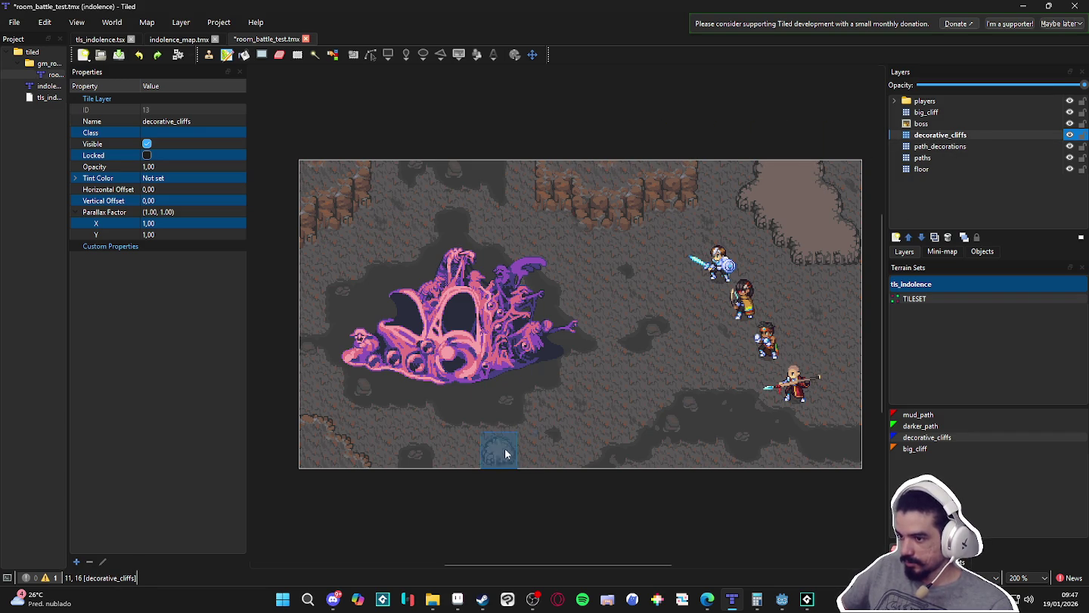
- Stamp two rock tiles near the cave's bottom edge and save the map
click(479, 450)
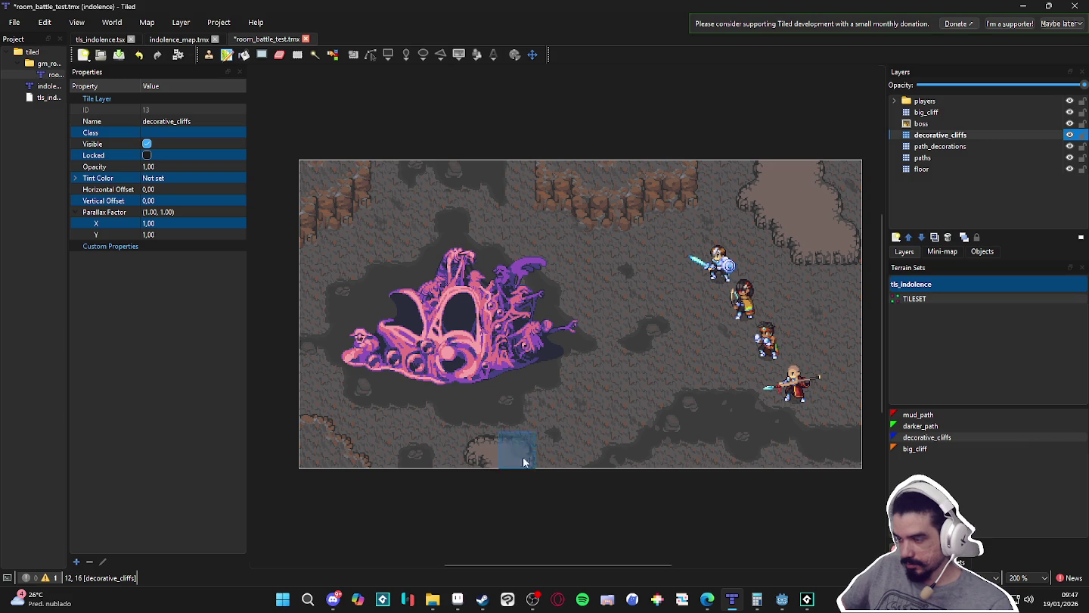
click(681, 460)
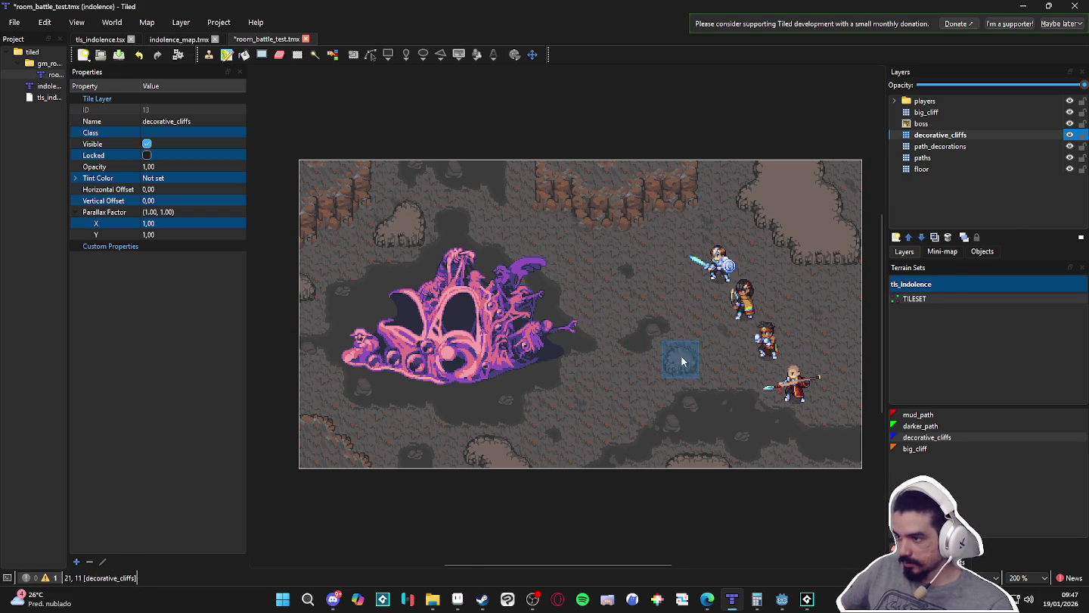
scroll(664, 354, up, 1)
scroll(647, 359, down, 1)
key(ctrl+s)
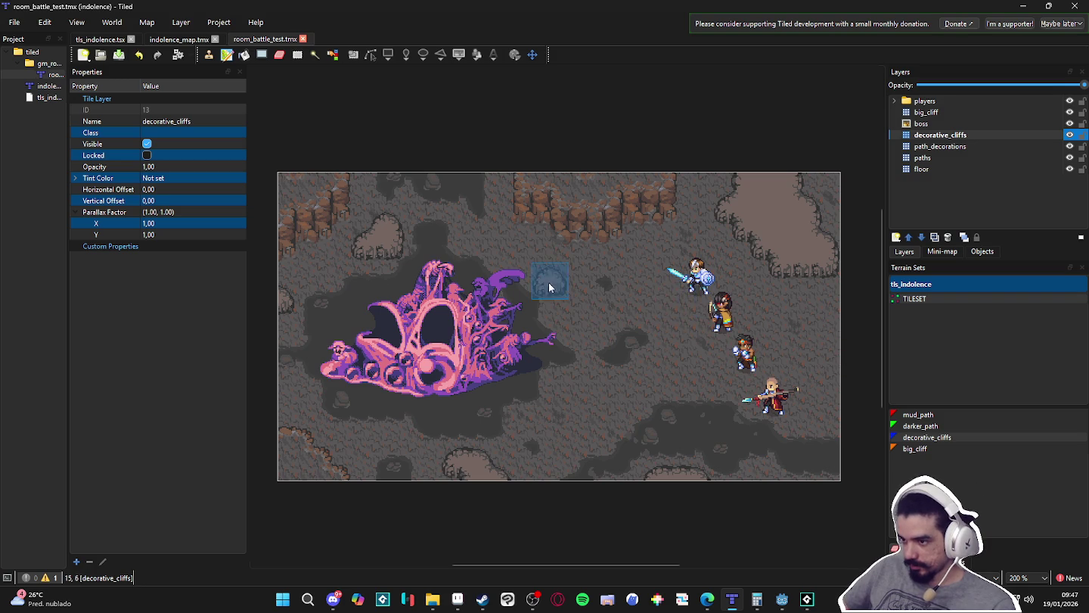
- Select a row of three tiles from the tileset as the brush
scroll(487, 310, up, 1)
scroll(549, 348, down, 1)
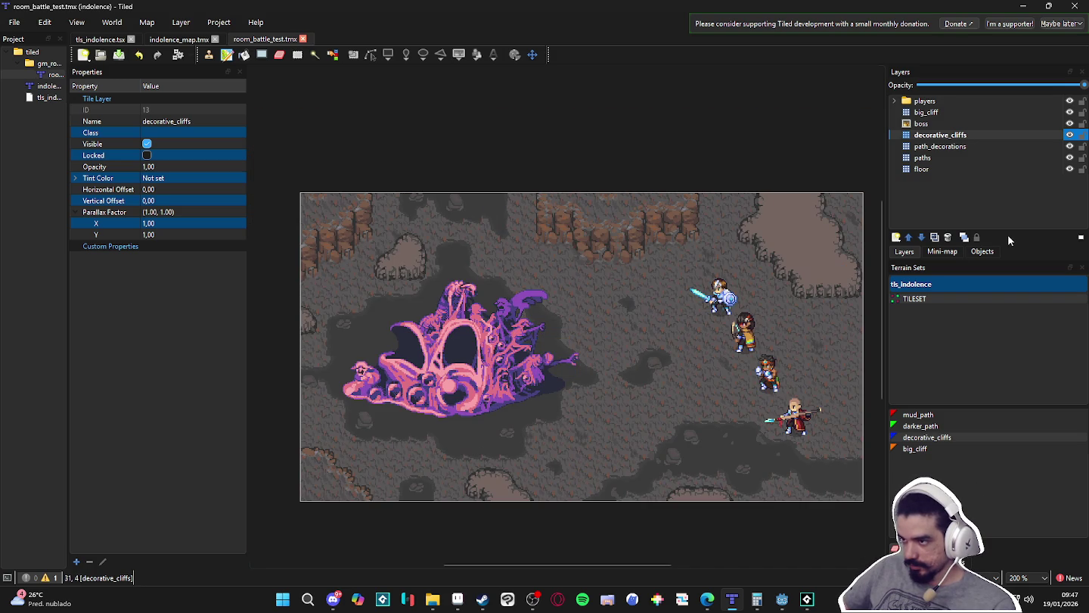
click(930, 564)
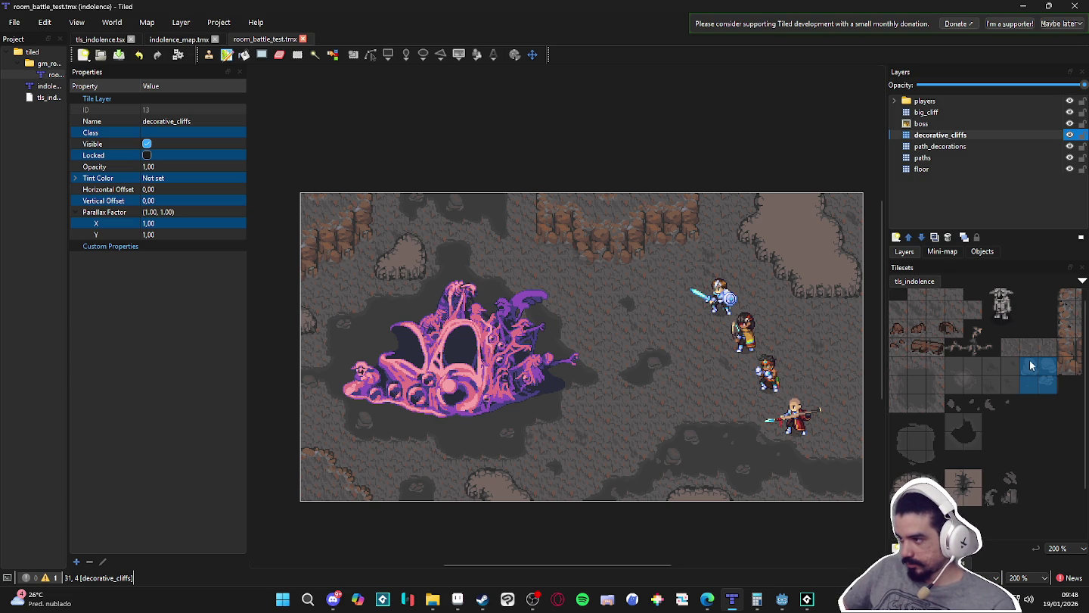
drag(1012, 350, 1042, 350)
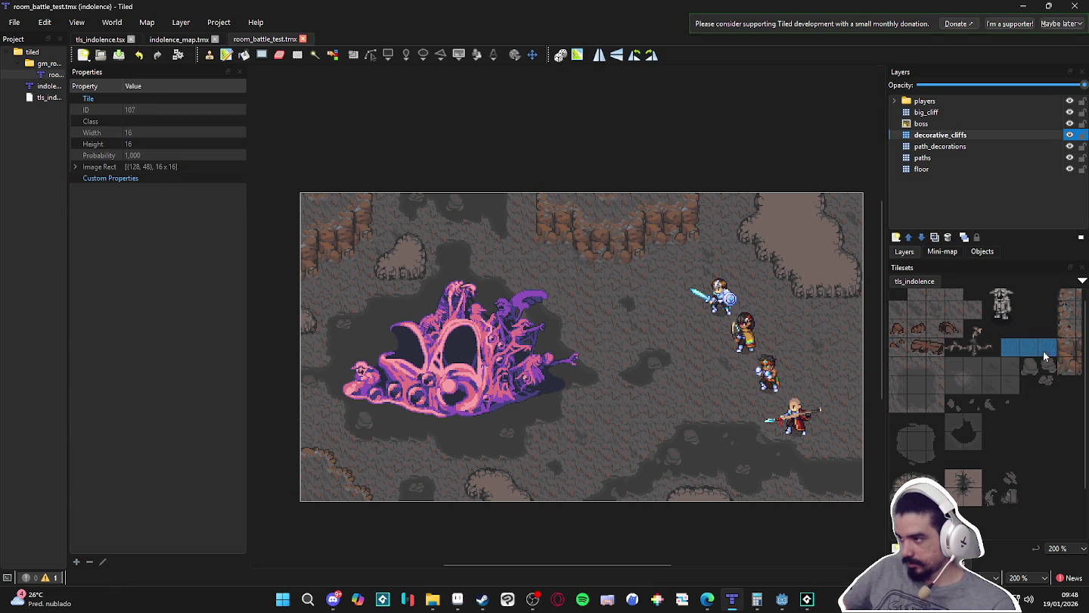
click(984, 168)
click(727, 456)
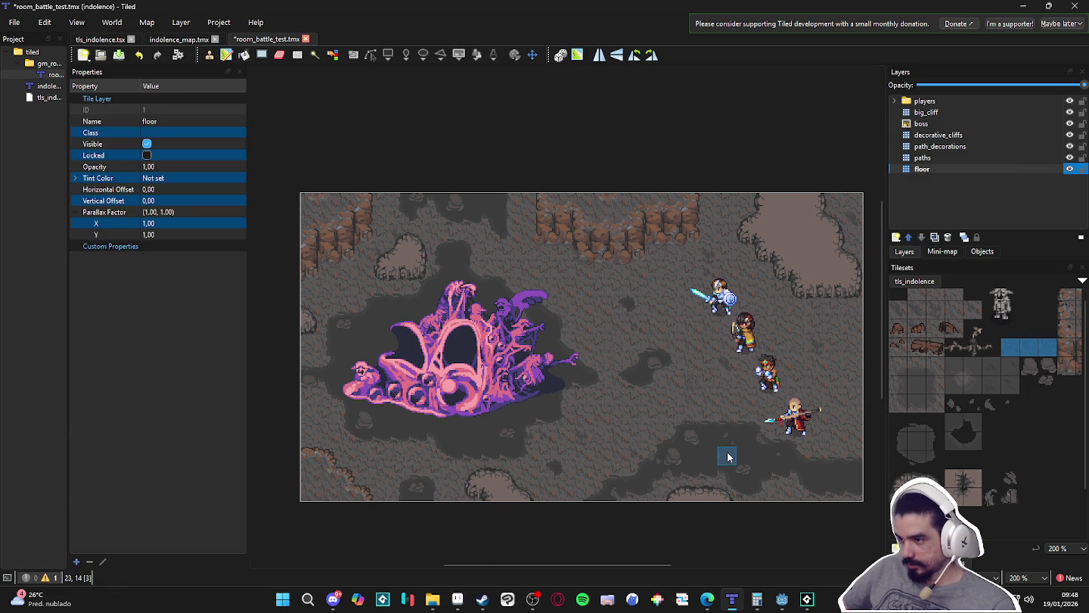
scroll(732, 406, up, 1)
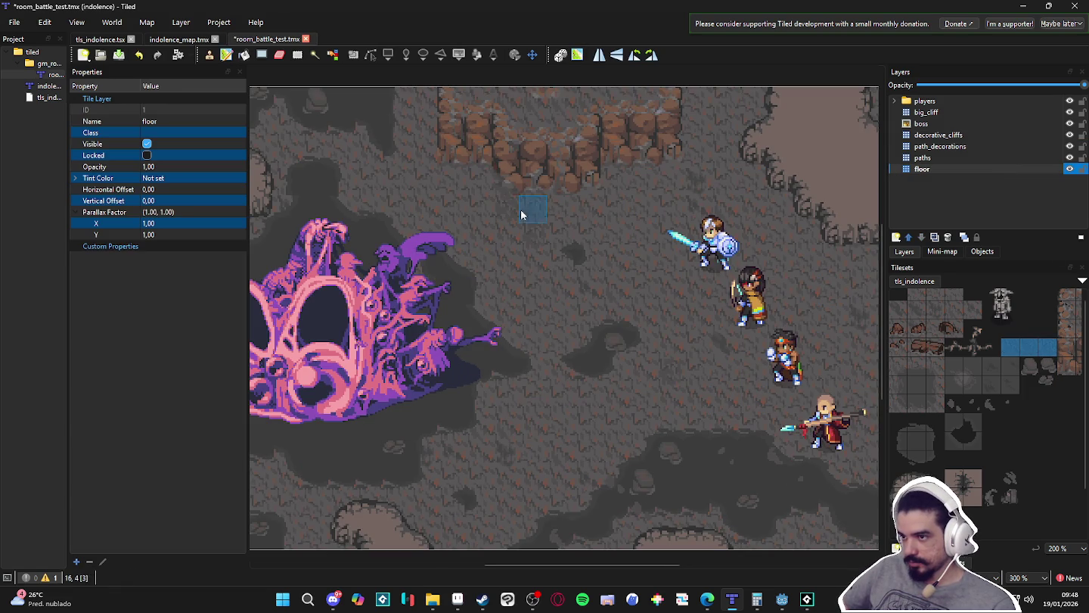
ctrl+scroll(506, 292, down, 1)
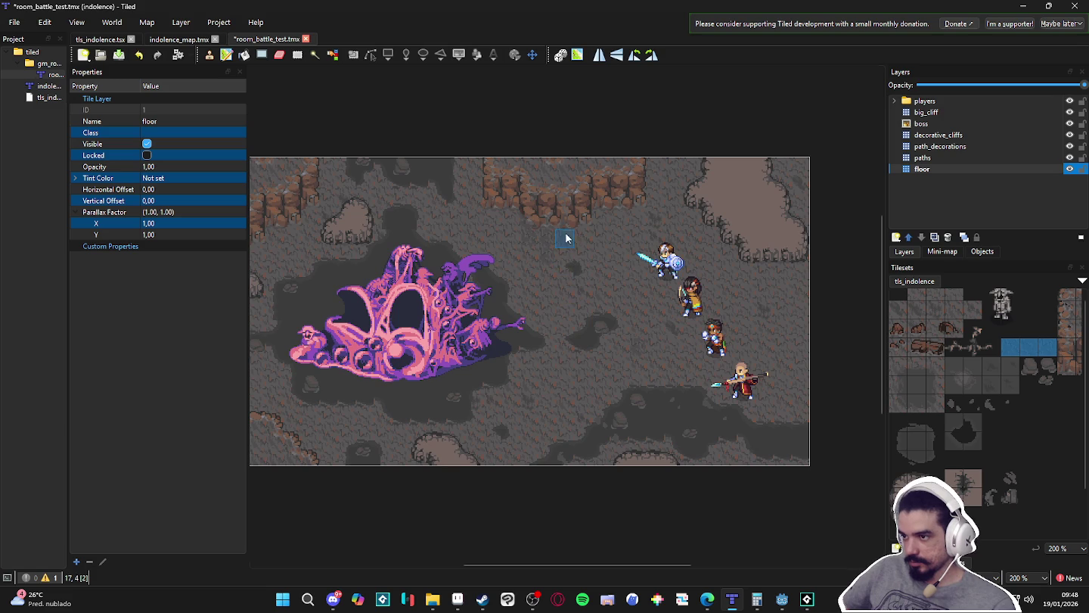
drag(485, 299, 527, 312)
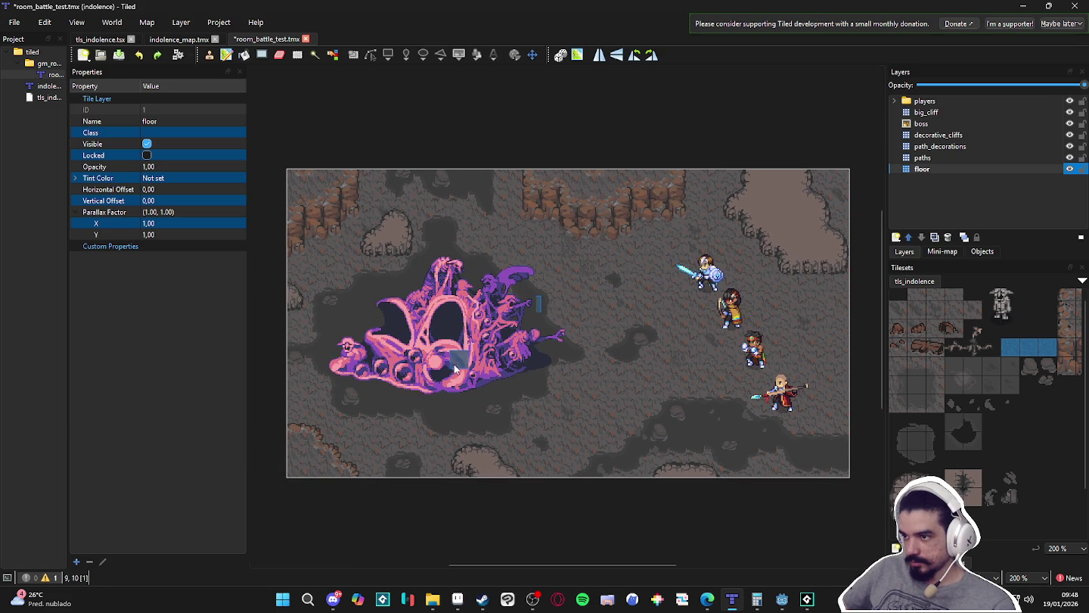
drag(416, 303, 498, 320)
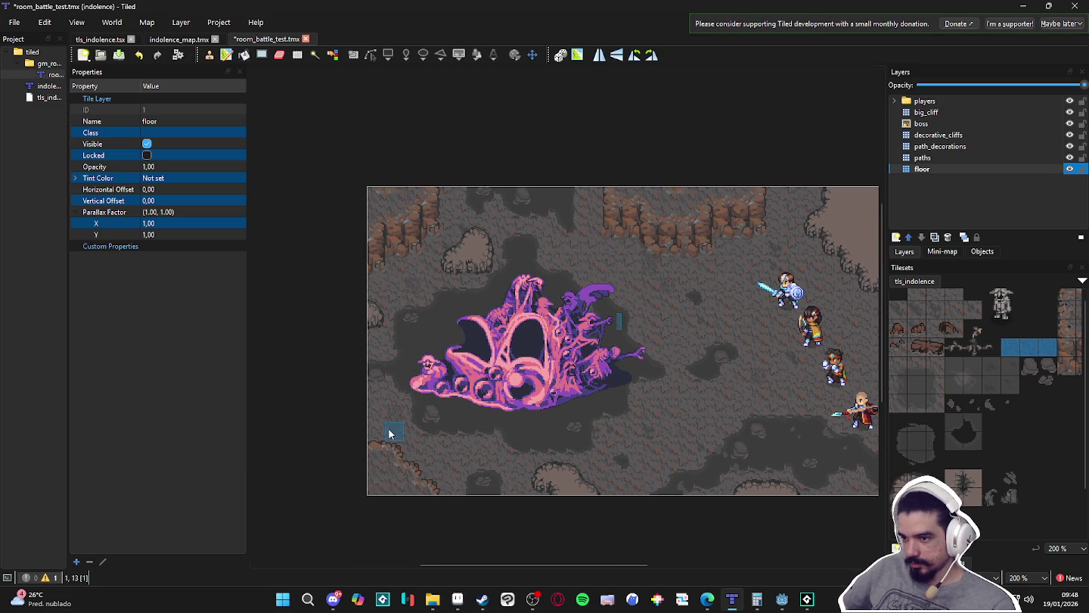
scroll(600, 486, up, 1)
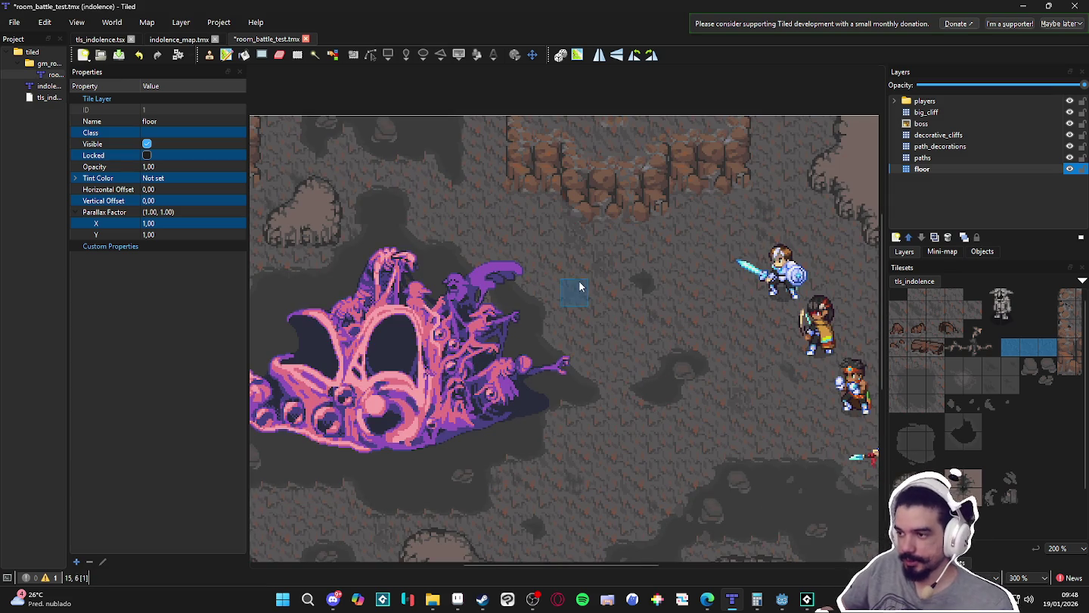
scroll(628, 261, up, 2)
scroll(629, 260, right, 2)
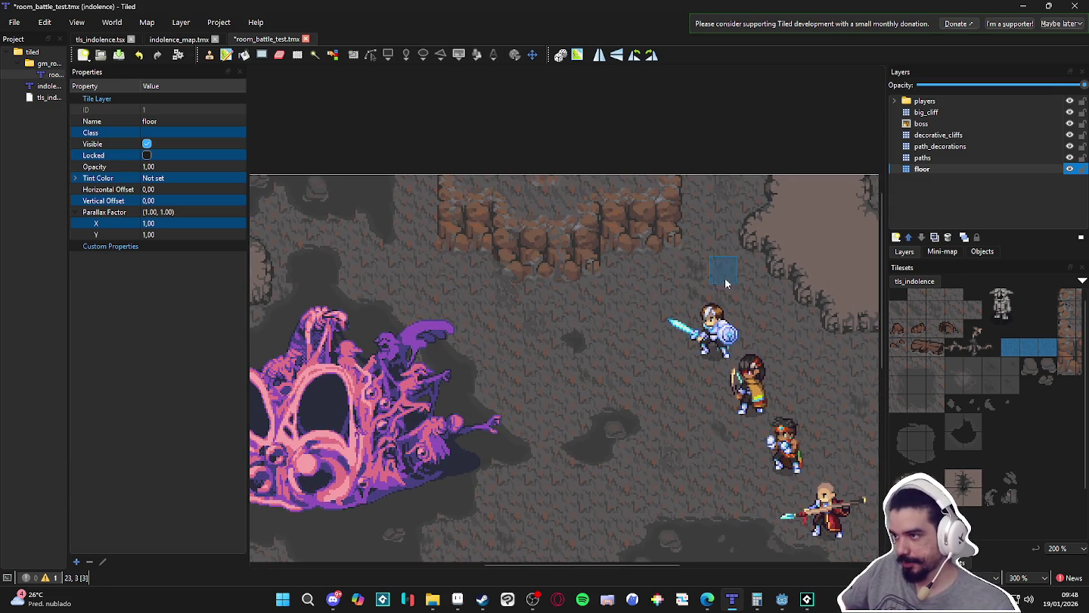
scroll(725, 276, down, 2)
scroll(725, 277, right, 5)
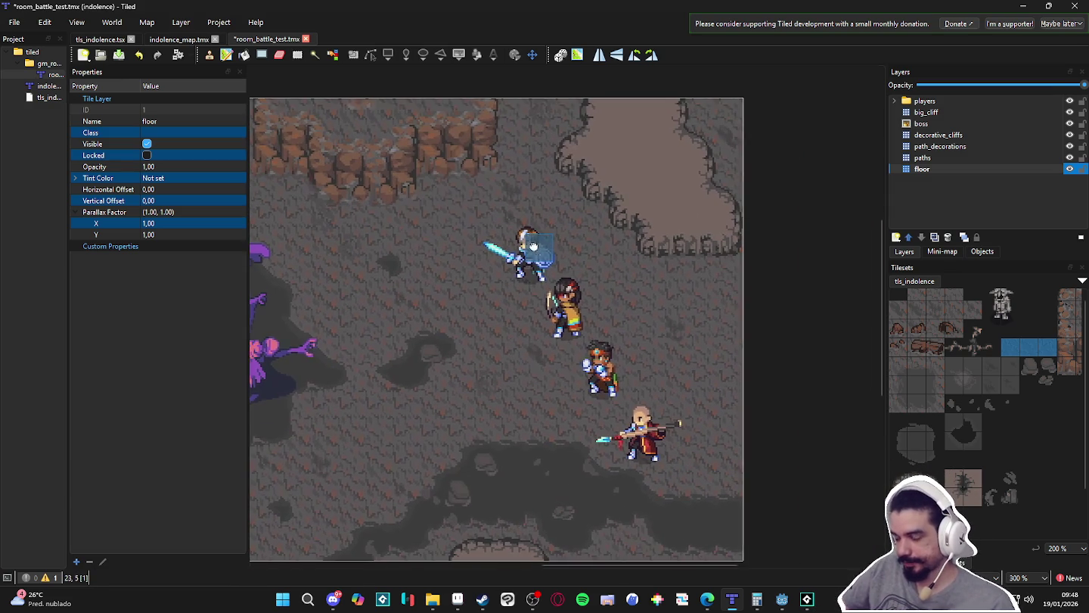
- Make decorative_cliffs the working layer and try several tiles from the tileset
click(958, 146)
click(958, 136)
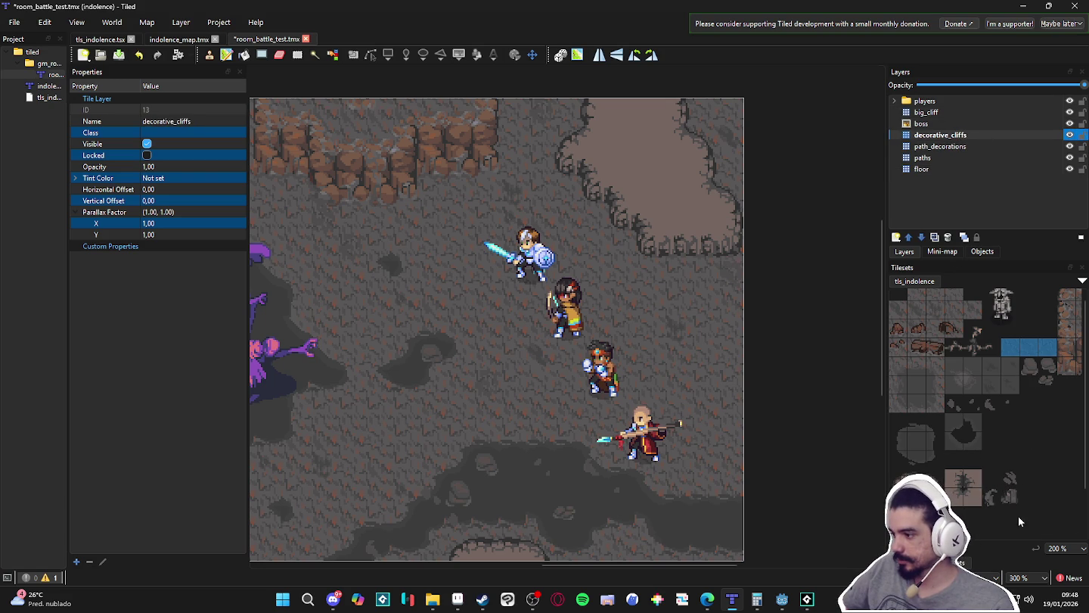
drag(997, 484, 1014, 501)
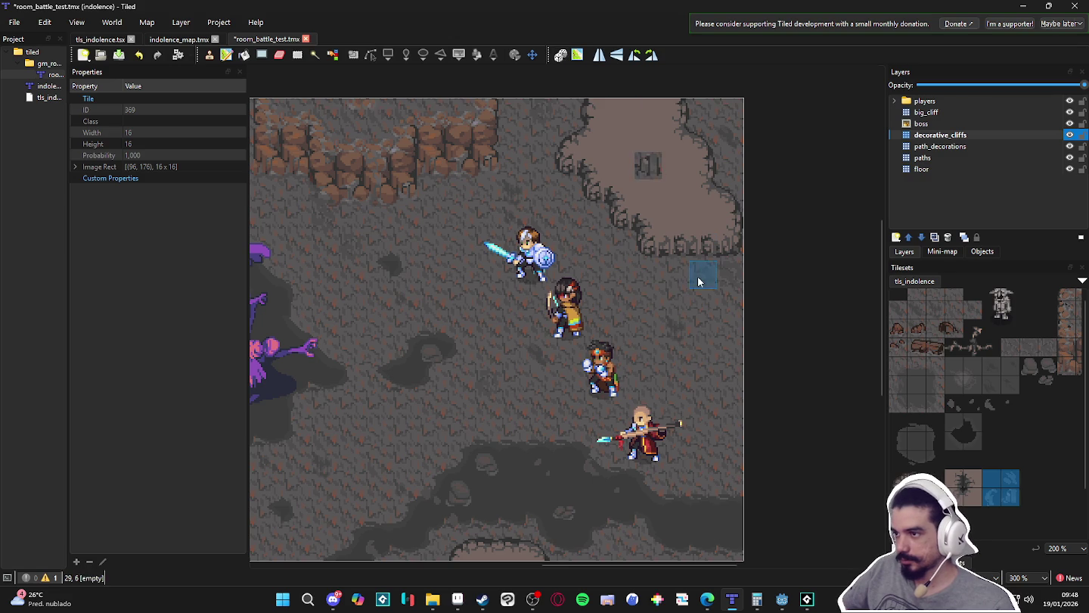
click(1011, 478)
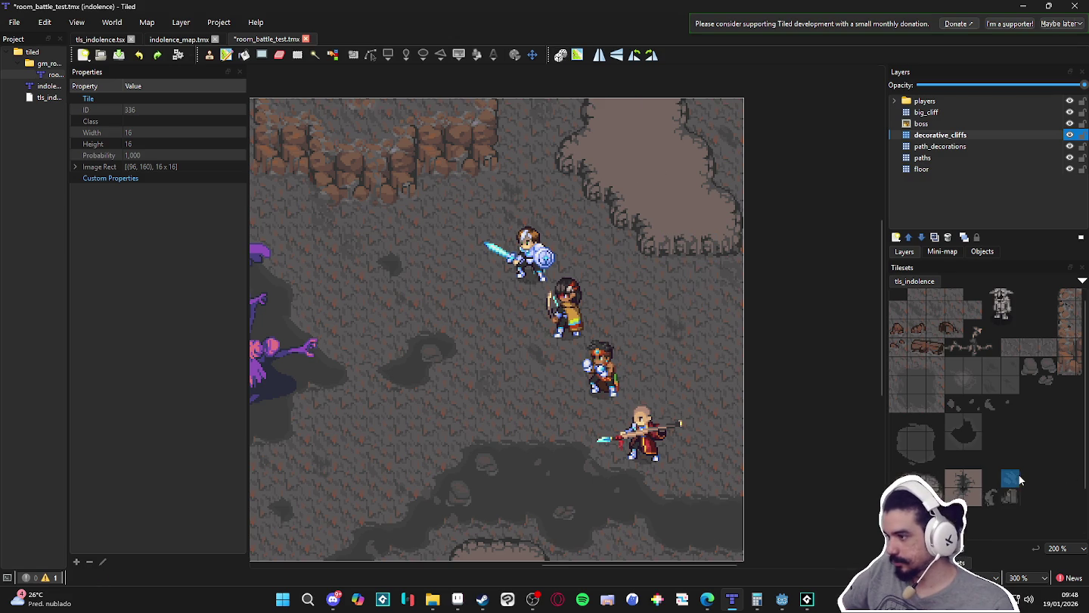
scroll(998, 440, down, 2)
scroll(990, 500, down, 1)
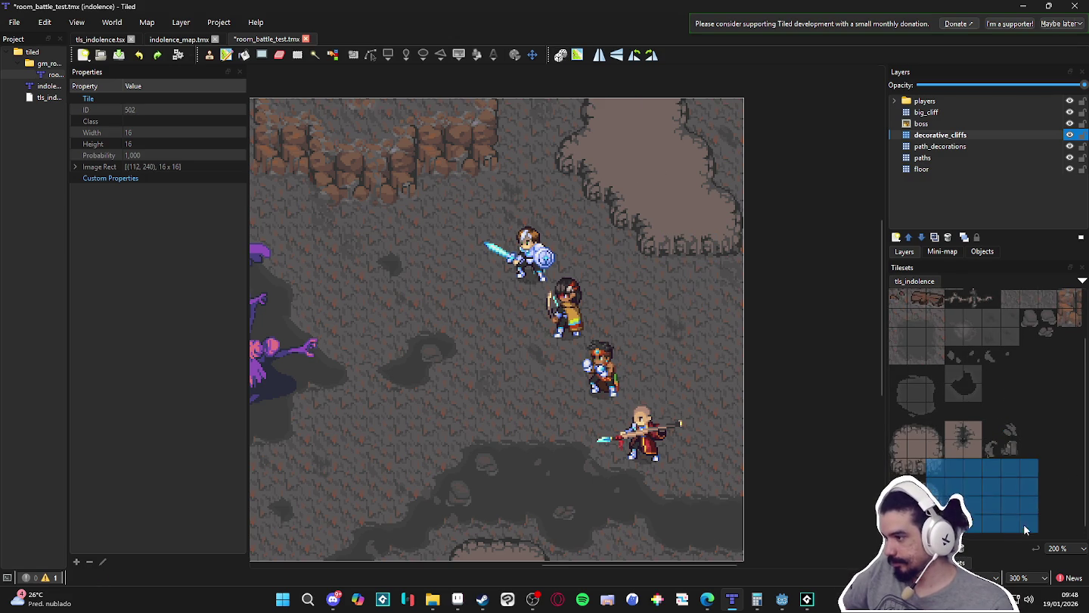
click(1012, 467)
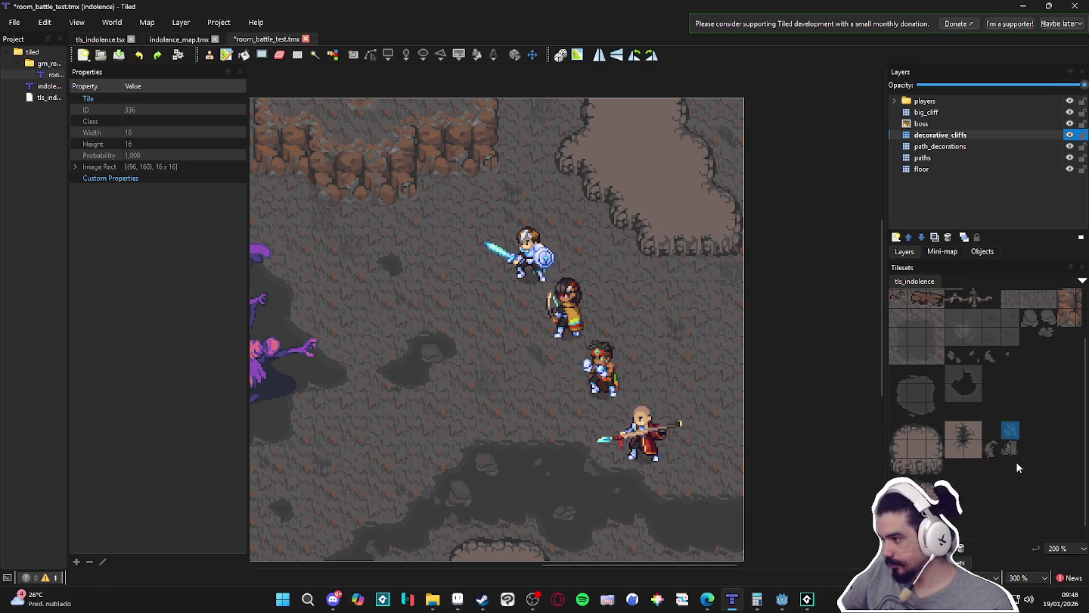
click(991, 448)
click(1011, 431)
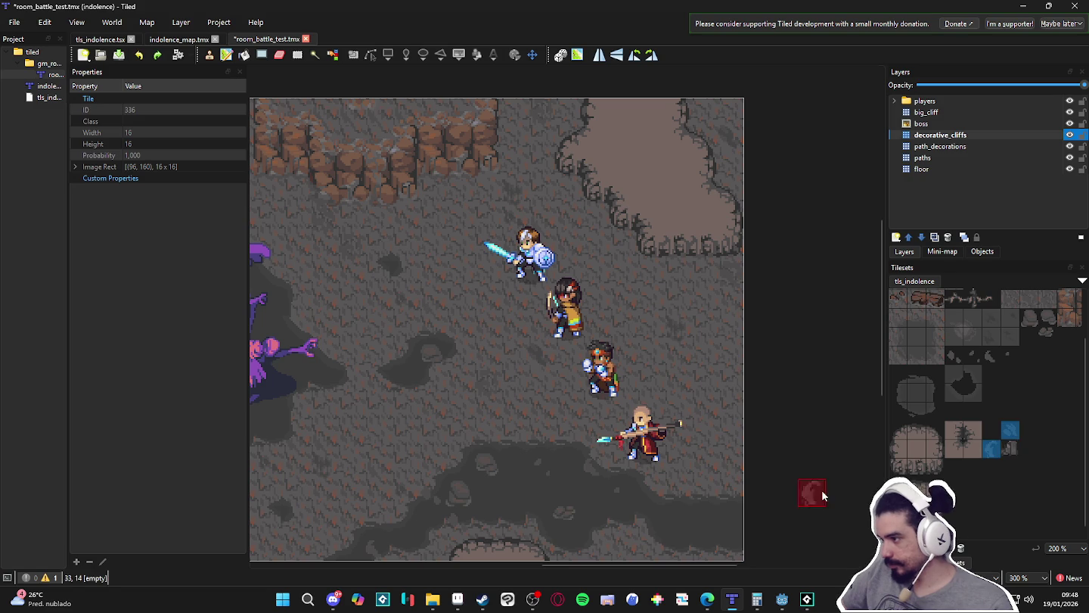
- Stamp a trial dark tile near the right-hand cliff, then undo it
click(701, 219)
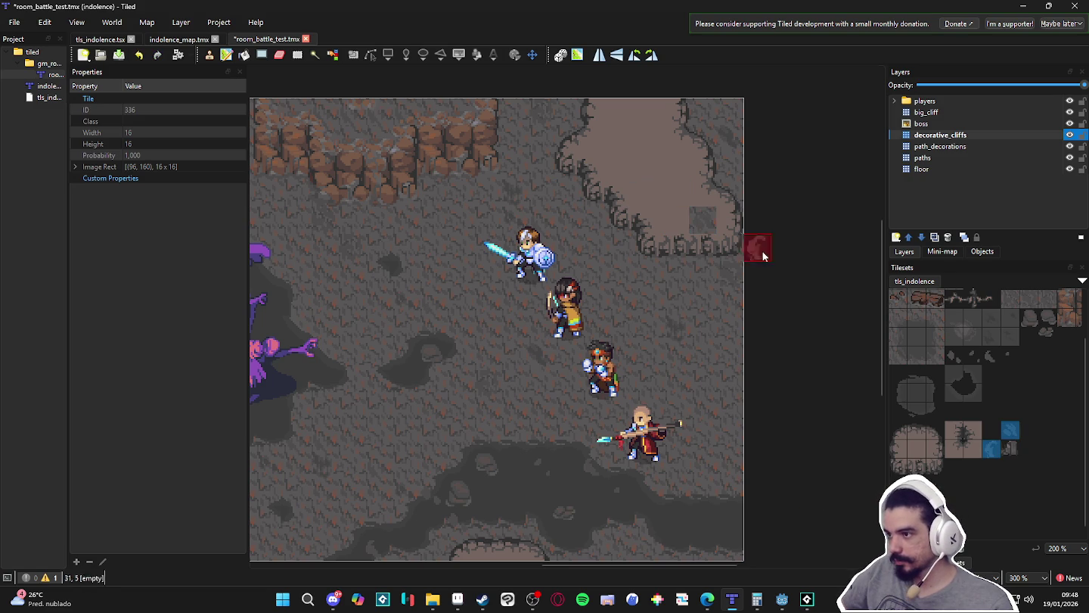
key(ctrl+z)
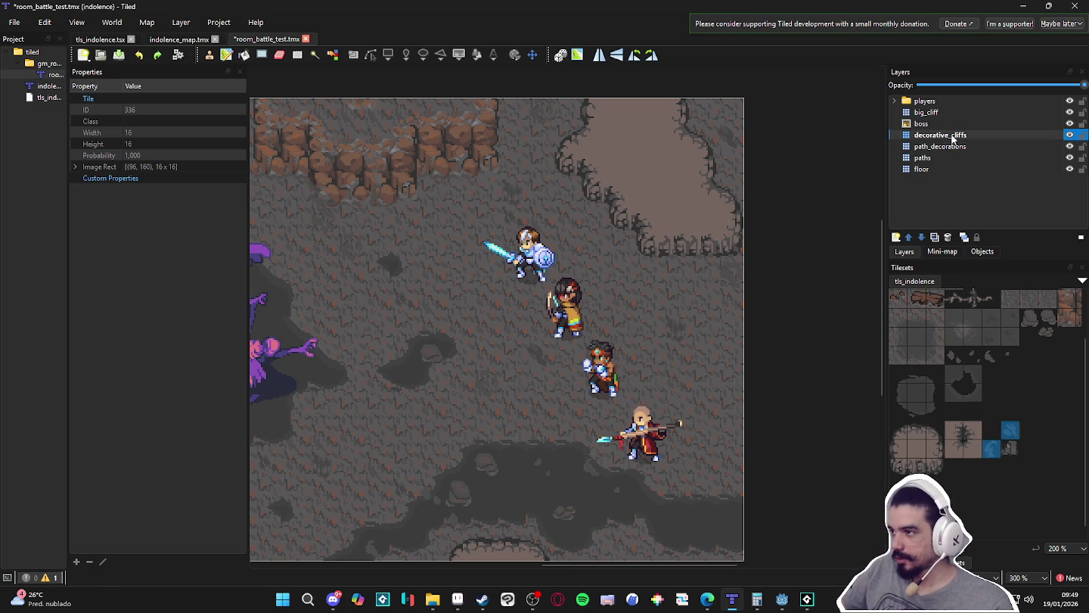
click(945, 136)
click(896, 237)
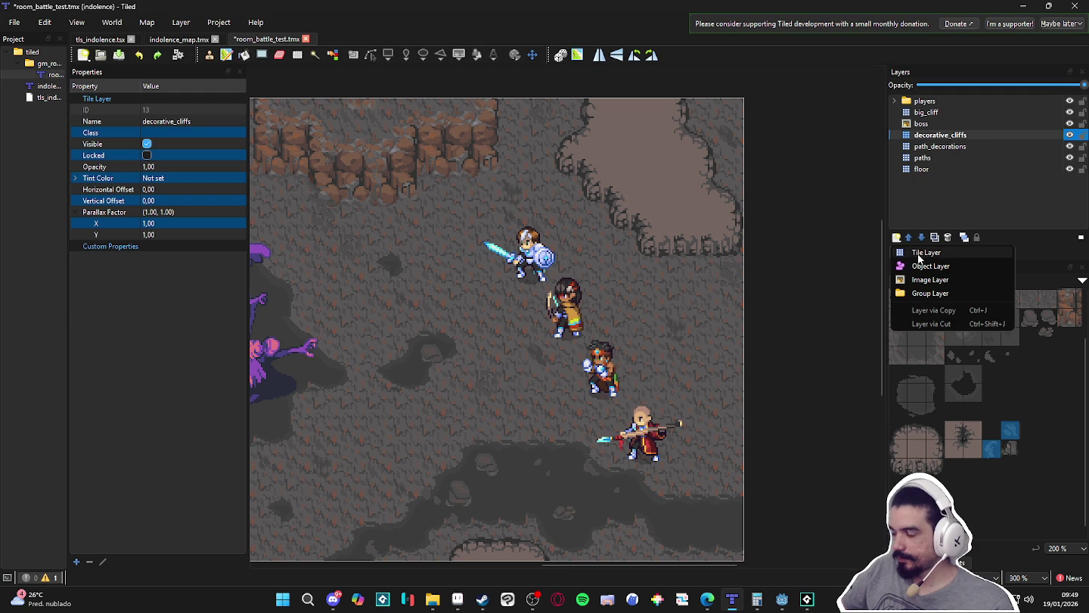
- Create a tile layer named decorative_cliffs_decorations directly above decorative_cliffs
click(922, 254)
text(d)
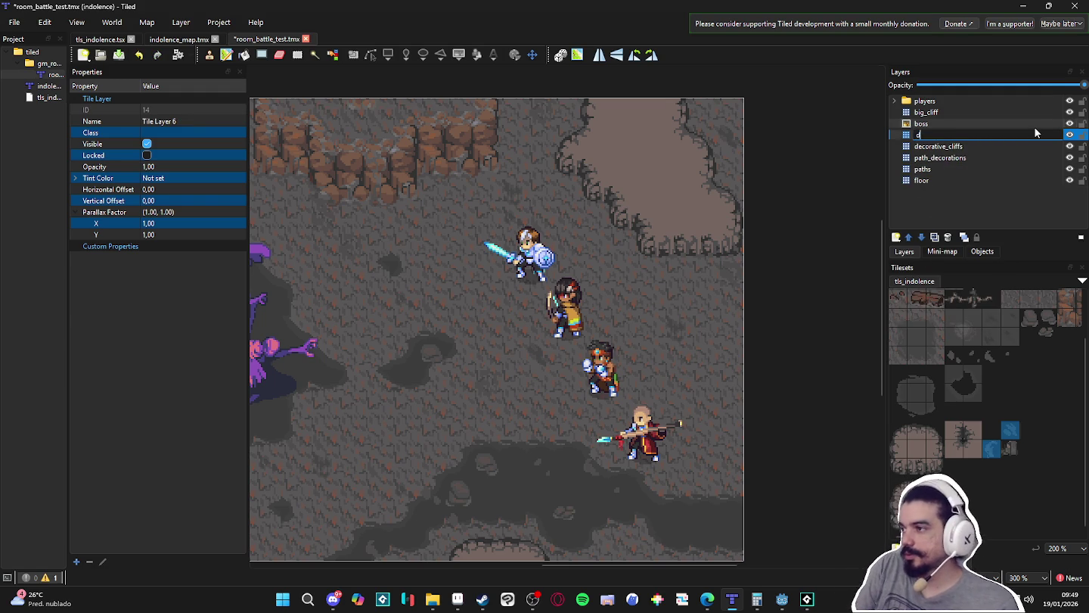
text(ecorative_cliff)
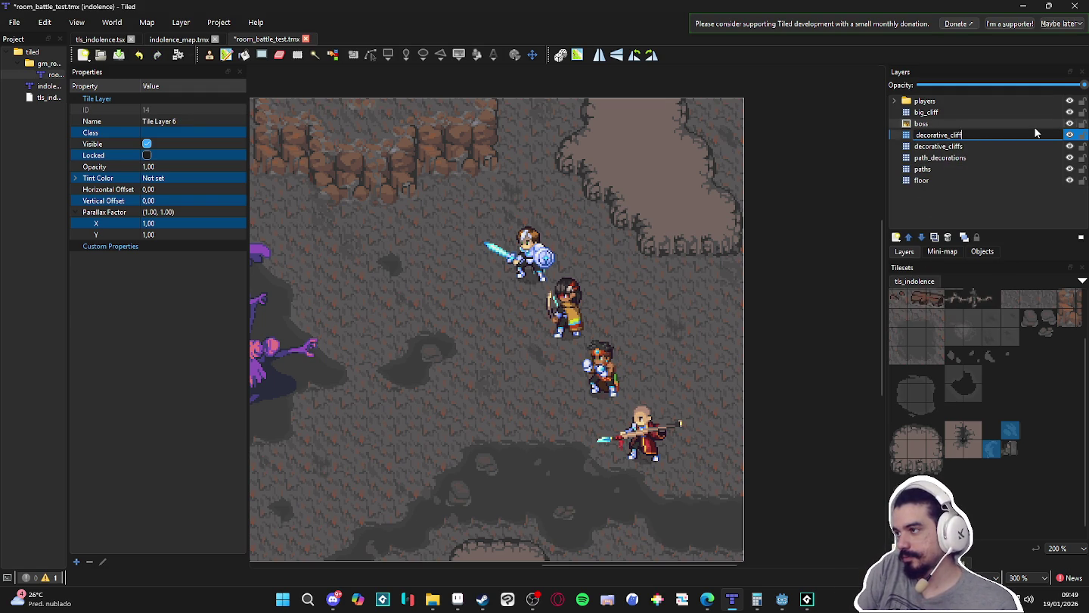
text(s_decorations)
key(Return)
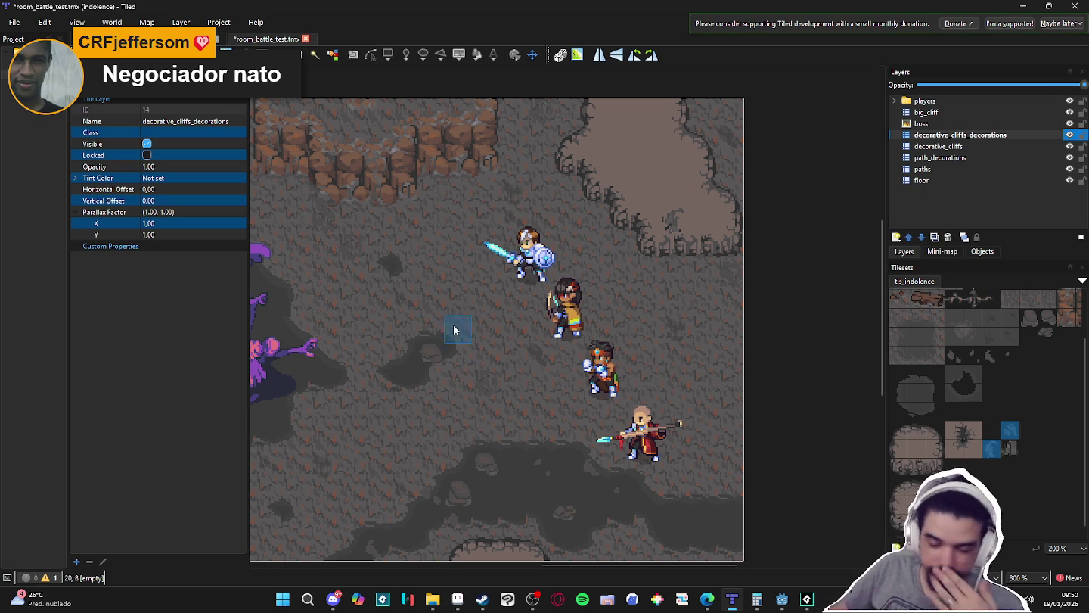
- Stamp a small grey decoration tile on the cliff edge beside the light rock outcrop
drag(438, 335, 583, 321)
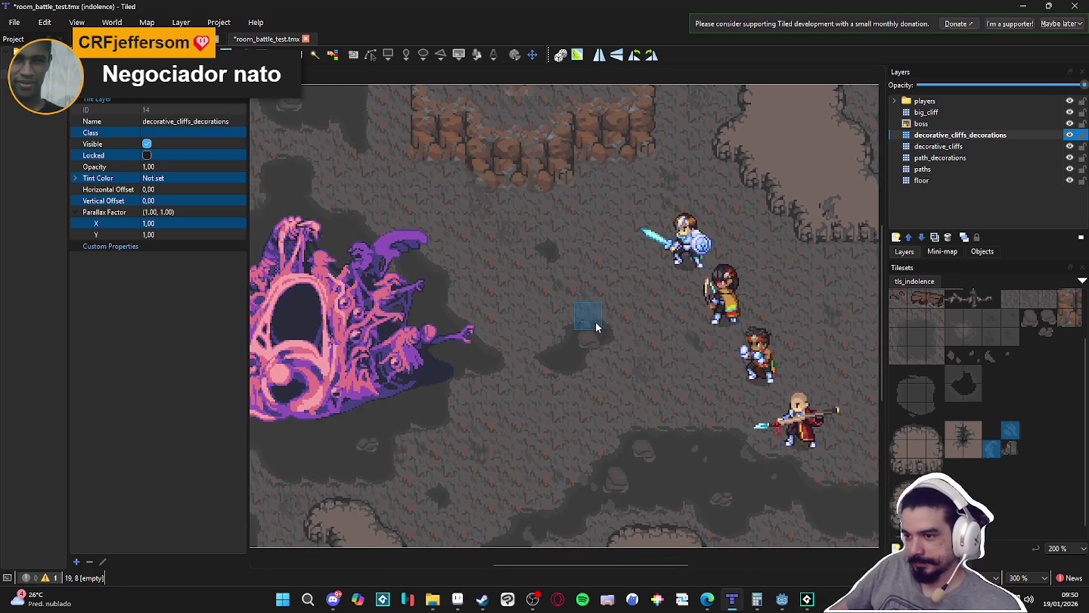
scroll(596, 323, down, 2)
mouse_move(432, 352)
mouse_down()
mouse_move(630, 323)
mouse_move(618, 328)
mouse_up()
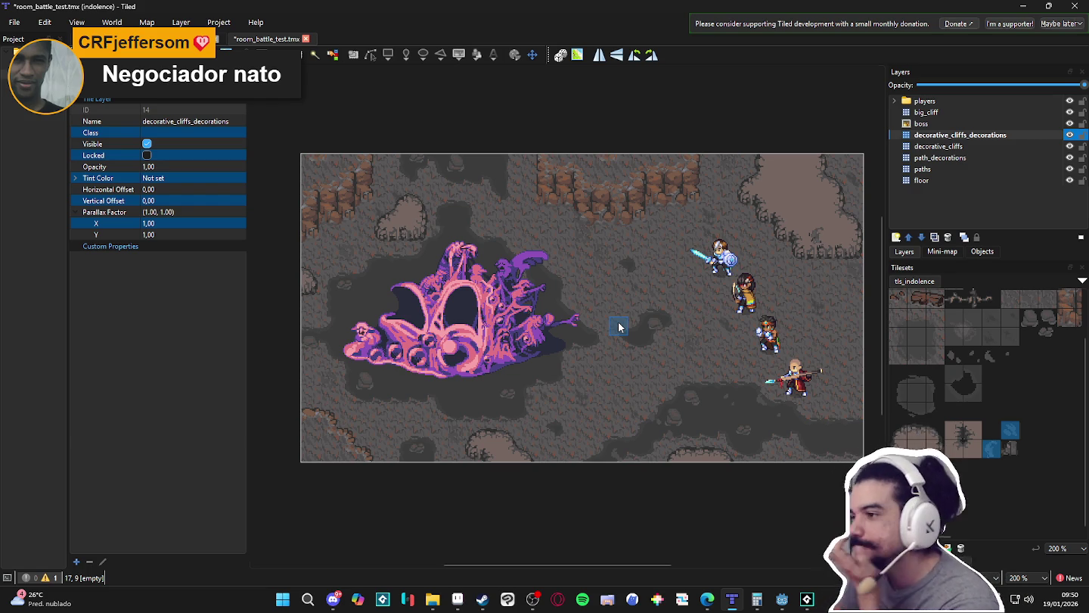
click(619, 326)
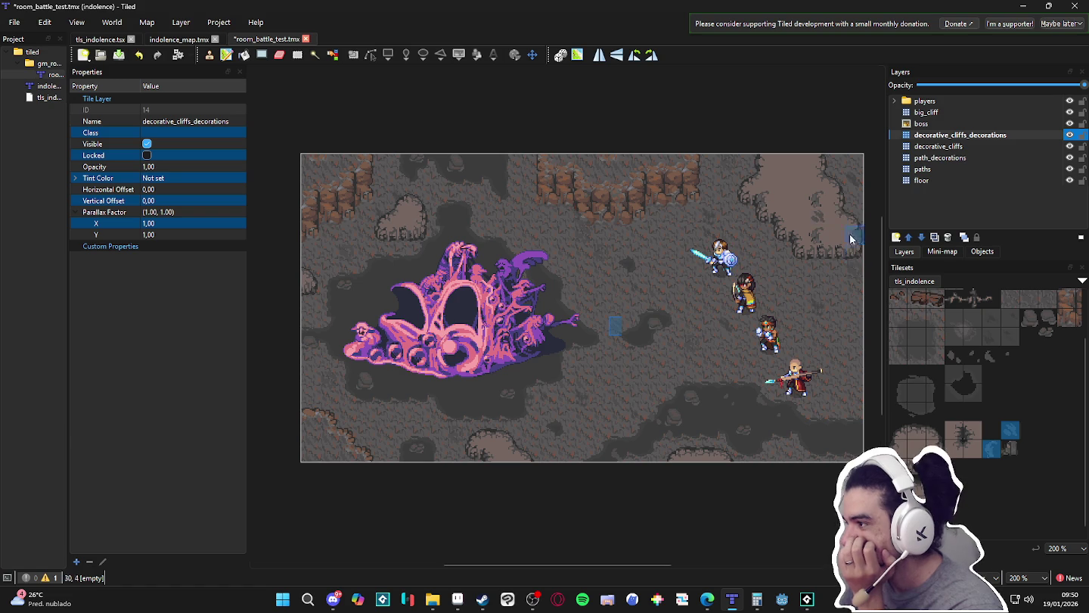
scroll(834, 242, up, 3)
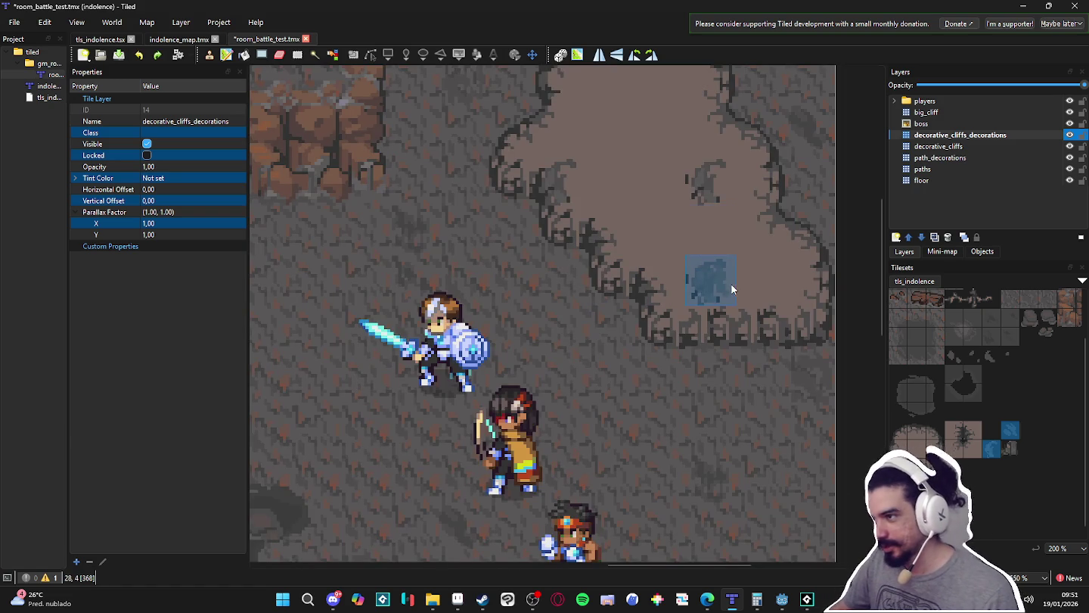
scroll(636, 207, down, 2)
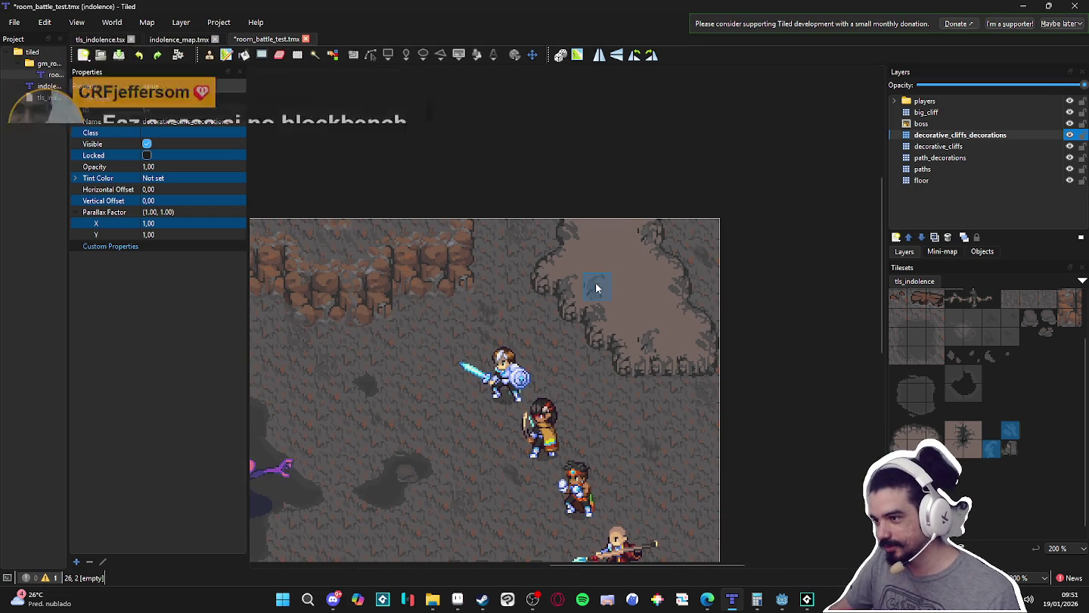
click(622, 286)
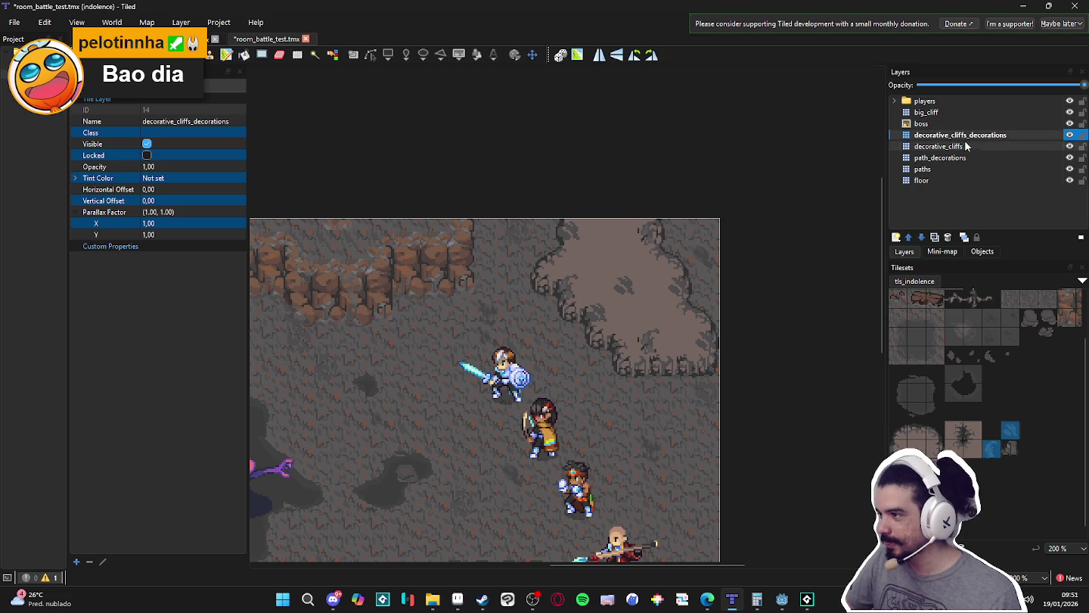
- Pick a decoration tile for the decorative_cliffs_decorations layer and save the map
click(1047, 149)
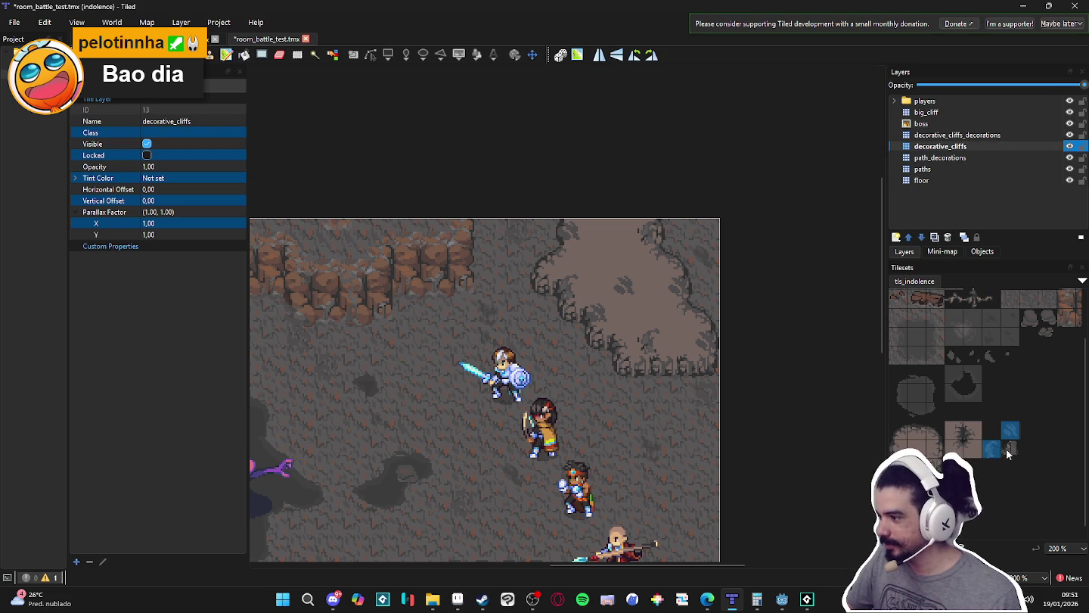
click(1012, 450)
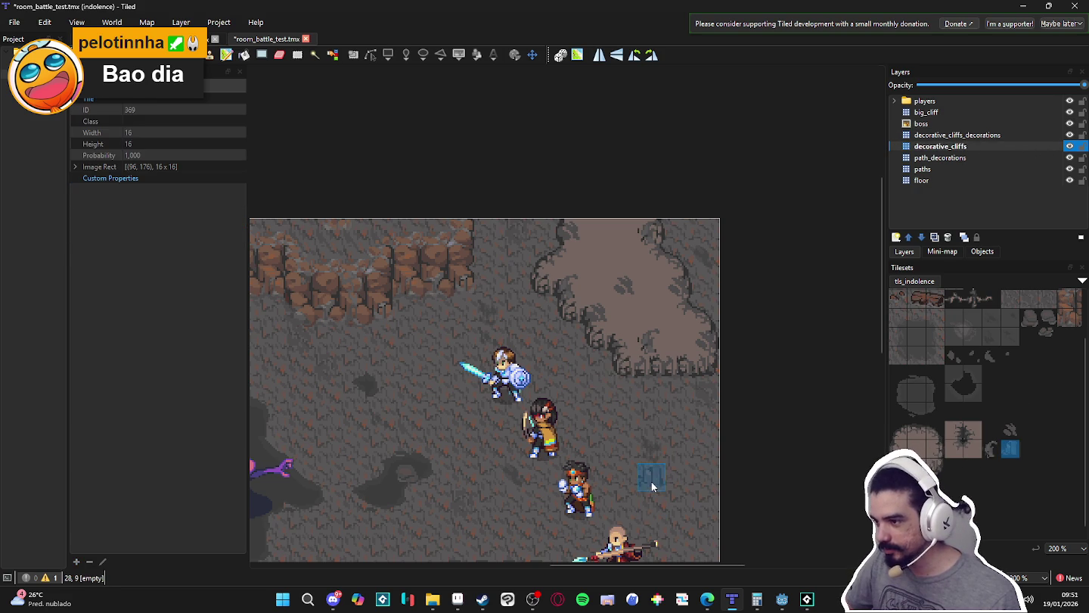
click(959, 135)
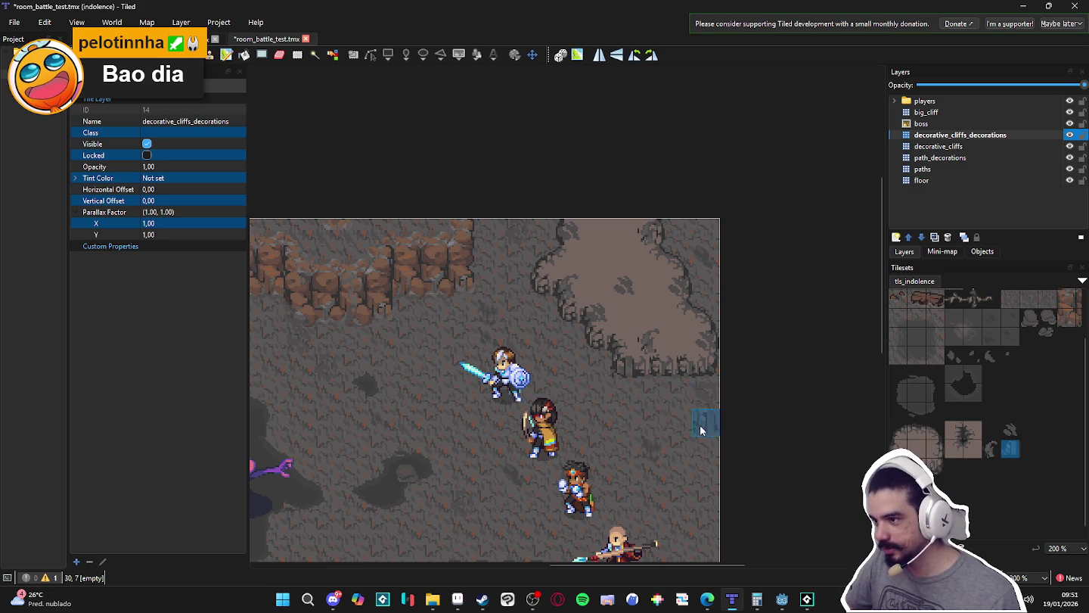
ctrl+scroll(651, 420, down, 2)
key(ctrl+s)
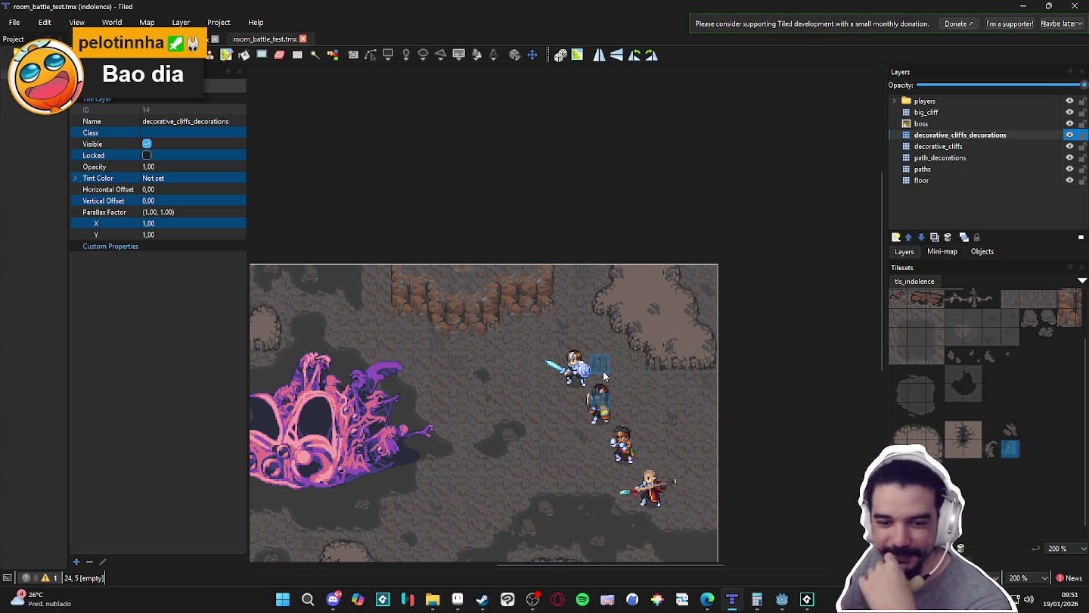
- Stamp a different small decoration tile on the cave floor beside the boss
mouse_move(482, 409)
mouse_down()
mouse_move(549, 310)
mouse_move(626, 334)
mouse_up()
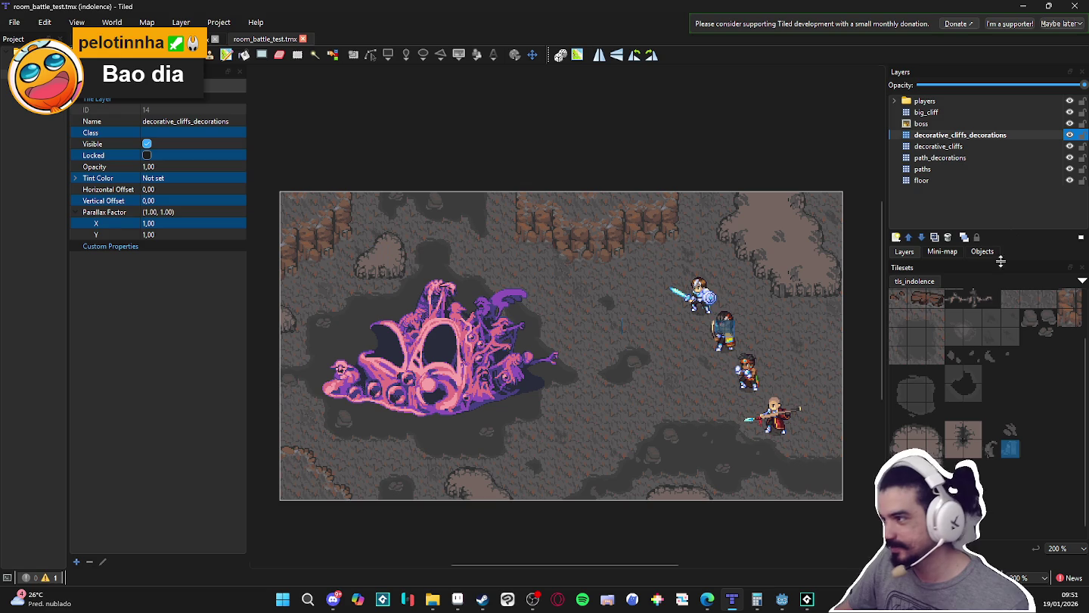
click(1010, 429)
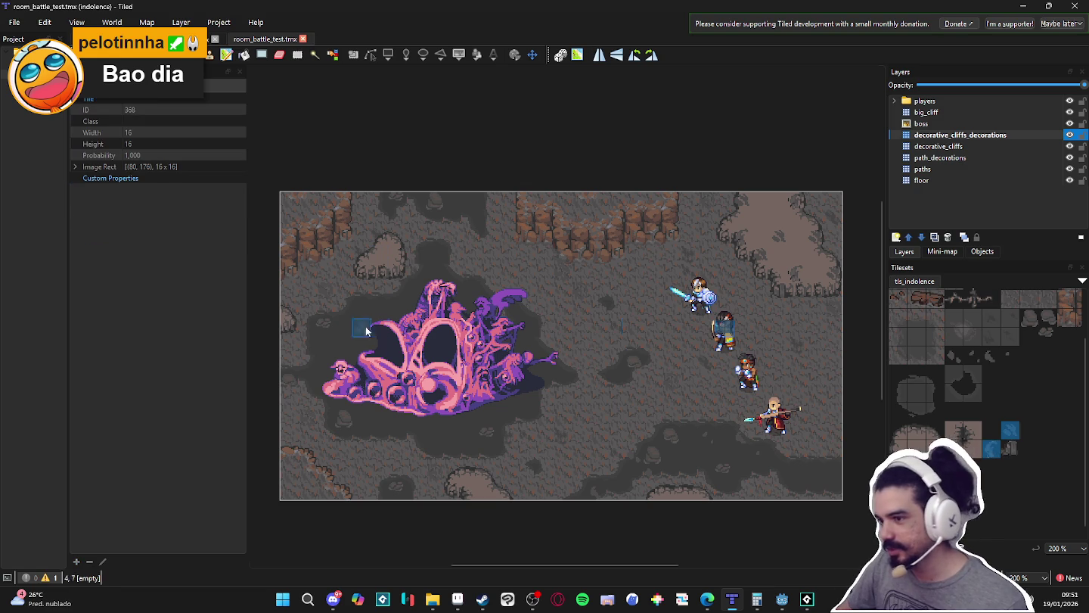
click(636, 303)
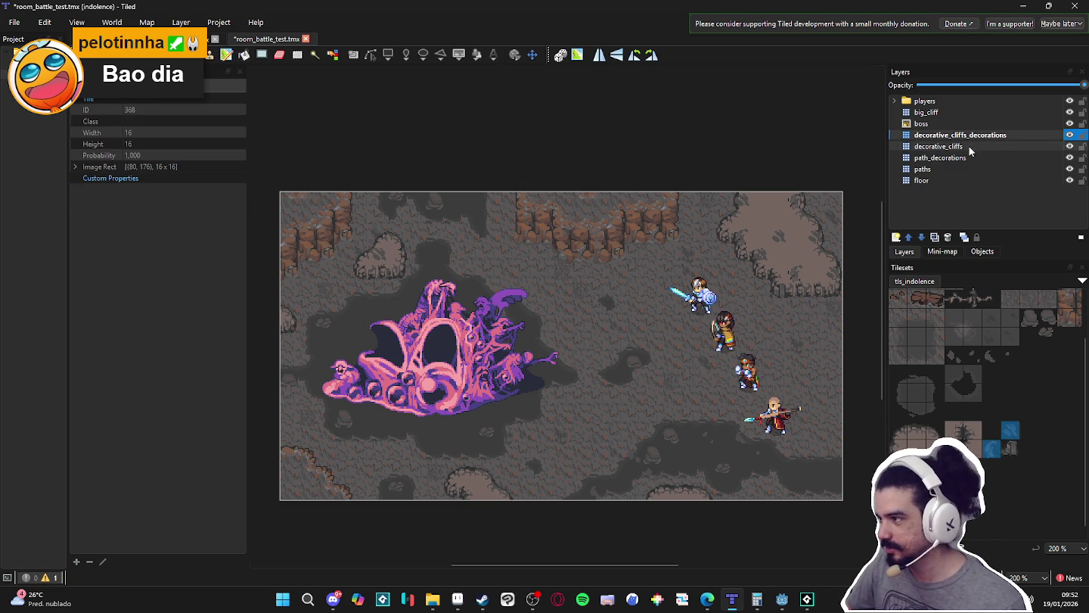
click(981, 158)
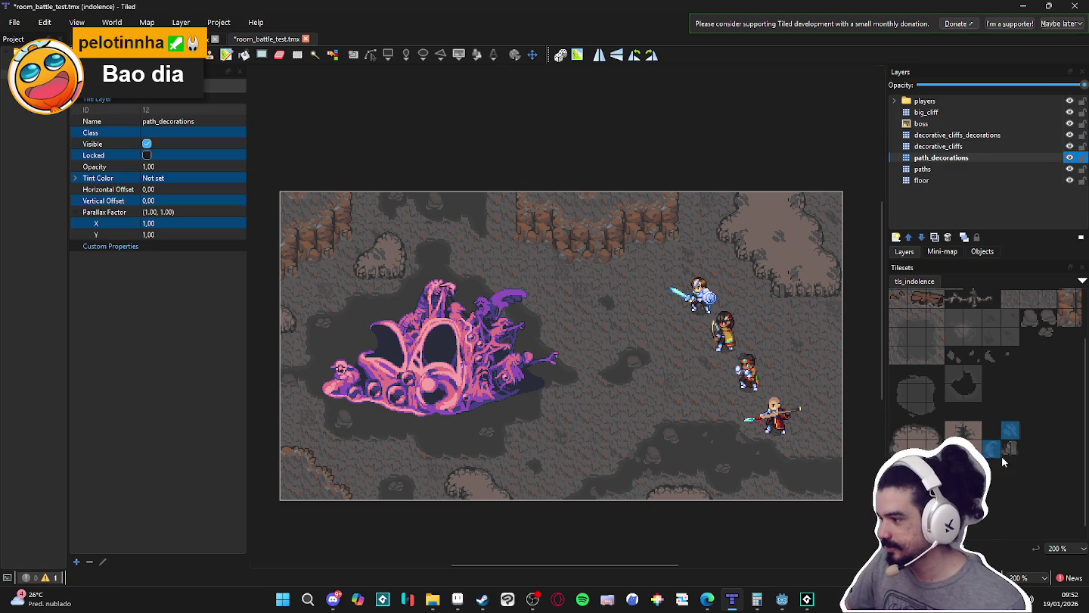
- Select two adjacent path-decoration tiles and save room_battle_test.tmx
click(990, 369)
drag(954, 355, 1014, 356)
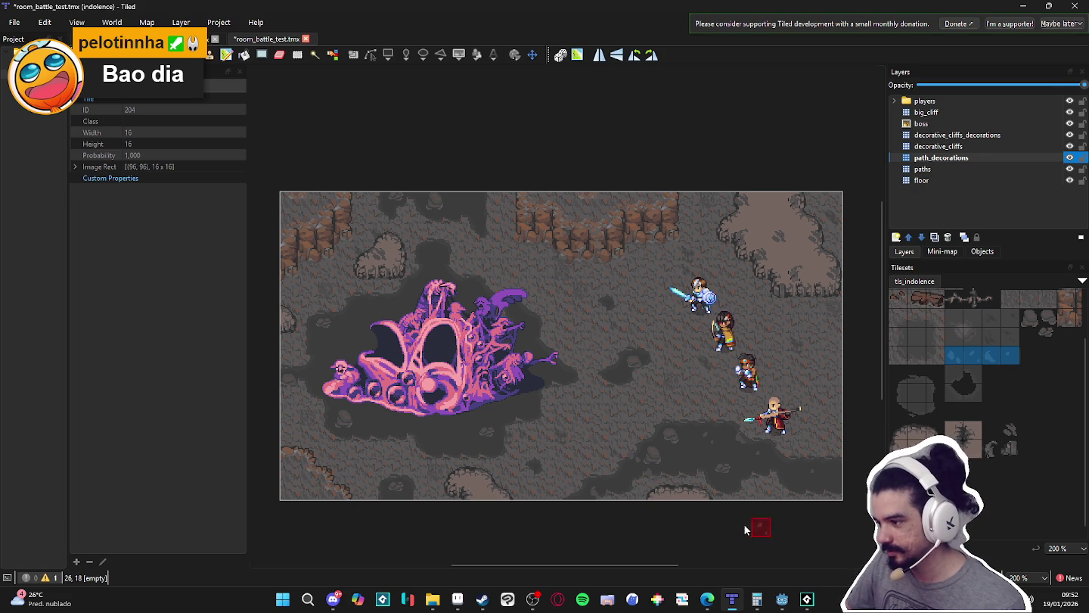
scroll(658, 454, down, 1)
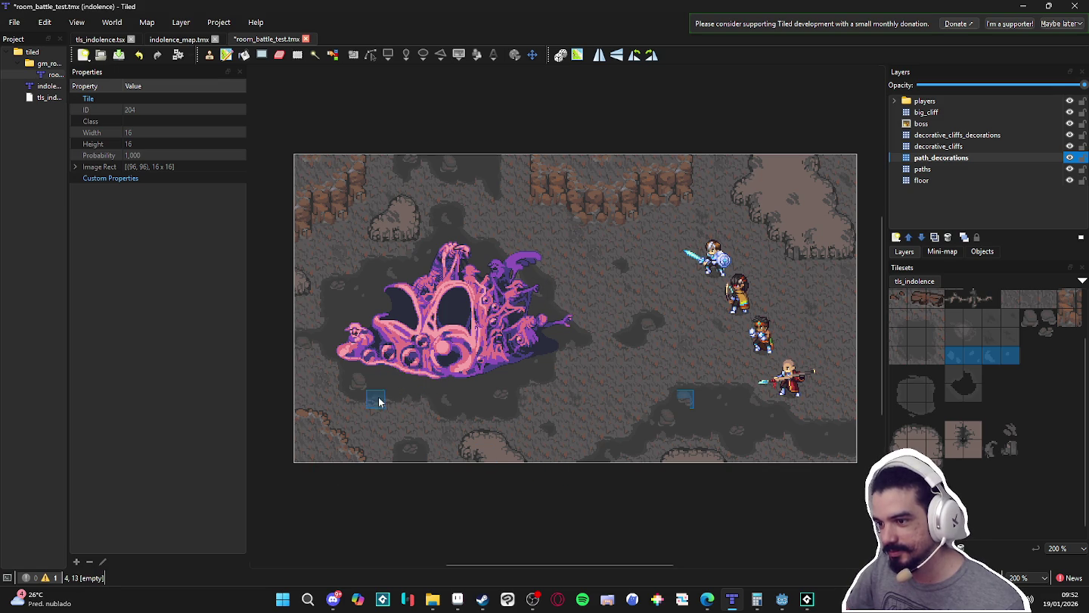
key(ctrl+s)
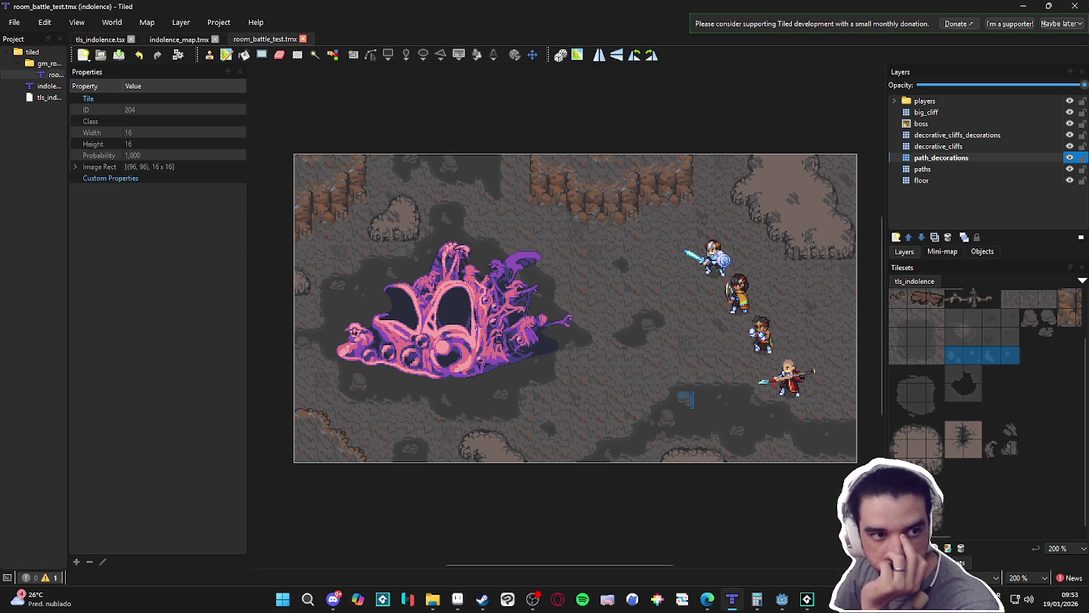
key(alt+Tab)
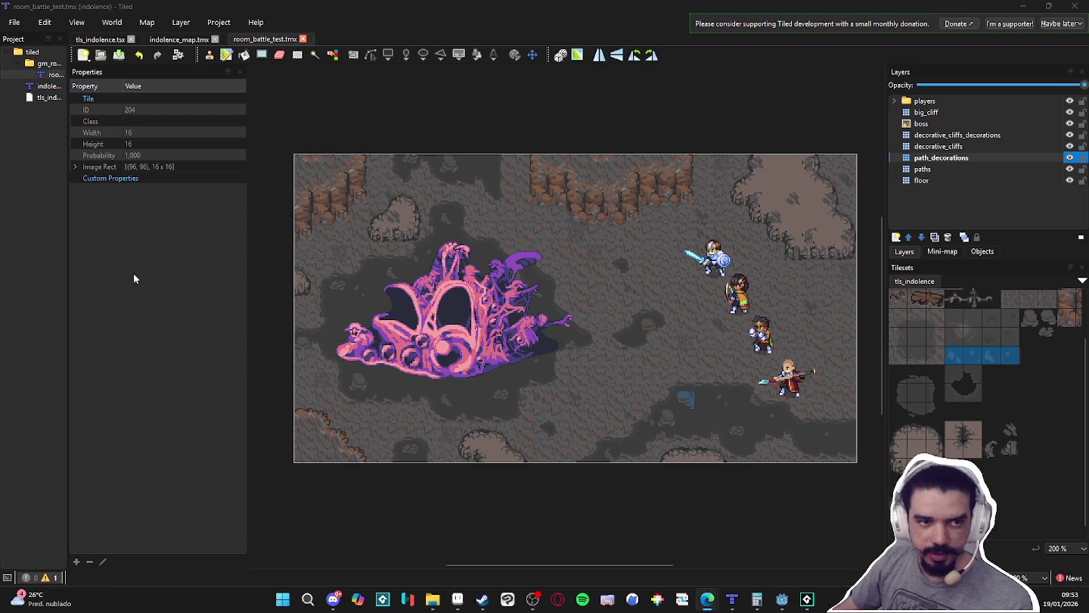
- Search Edge for 'ferias escolares 2025', then close the browser
text(feria)
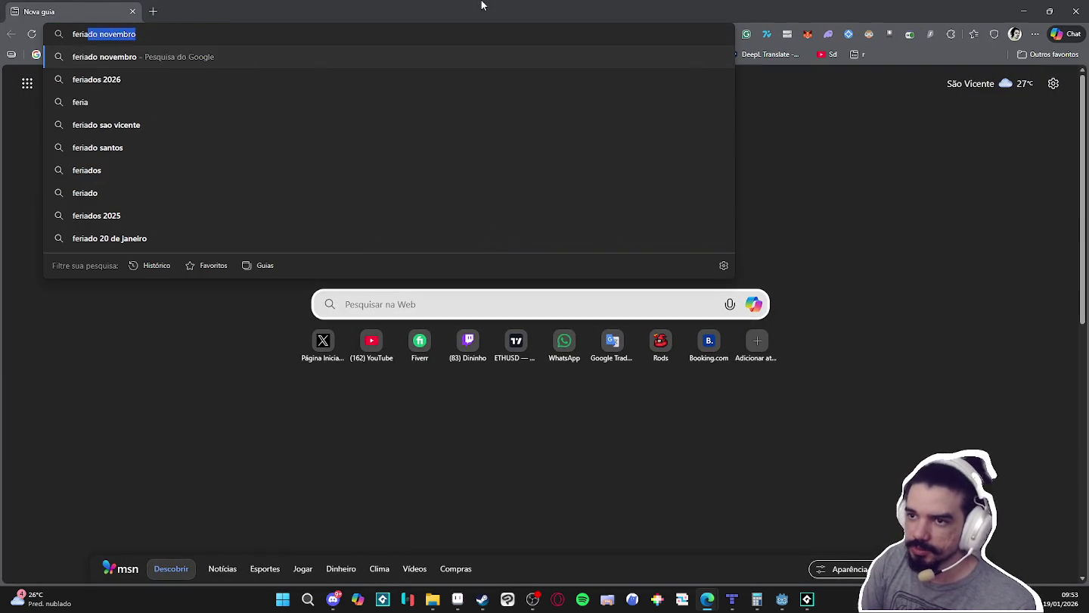
text(s escol)
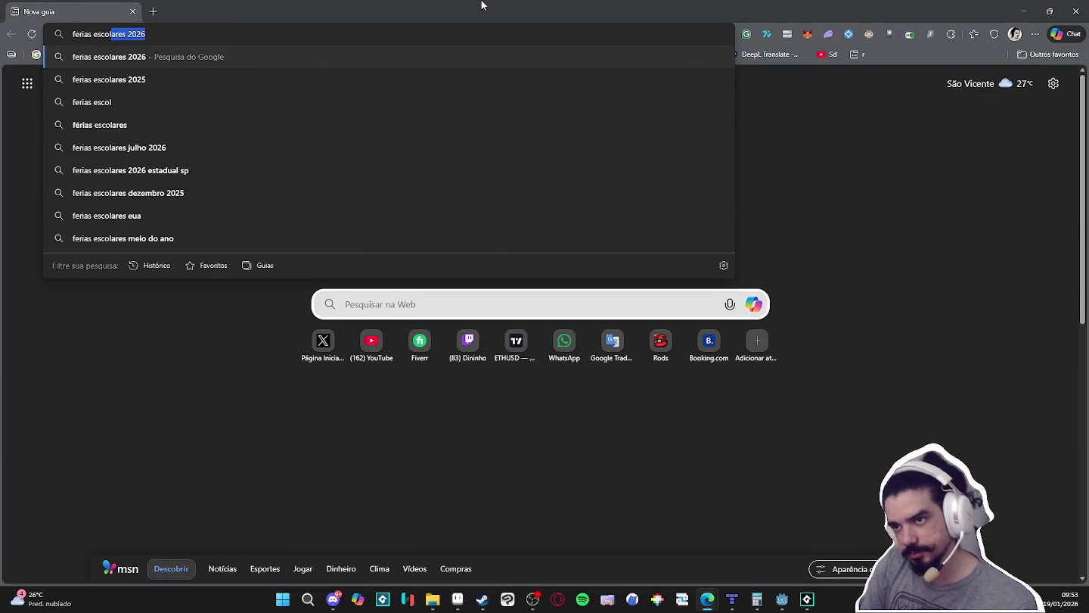
key(Down)
key(Return)
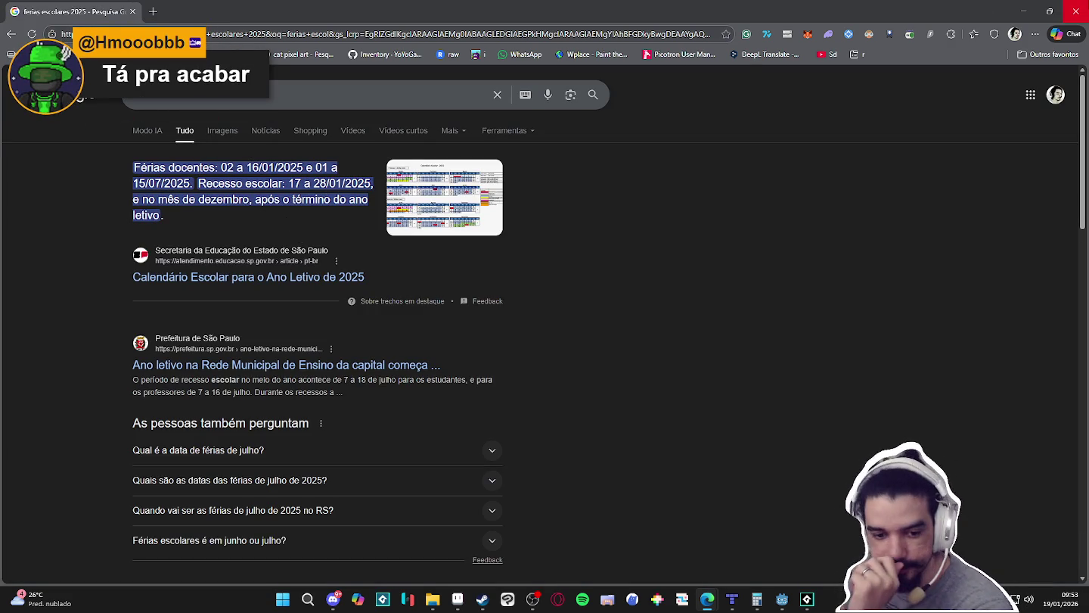
click(1075, 11)
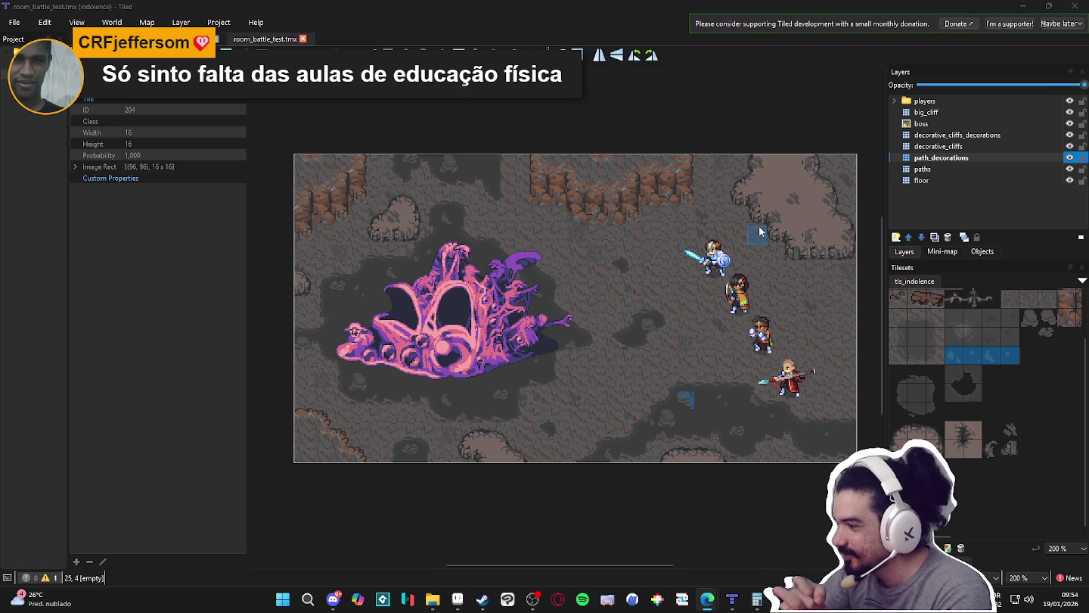
drag(758, 235, 683, 247)
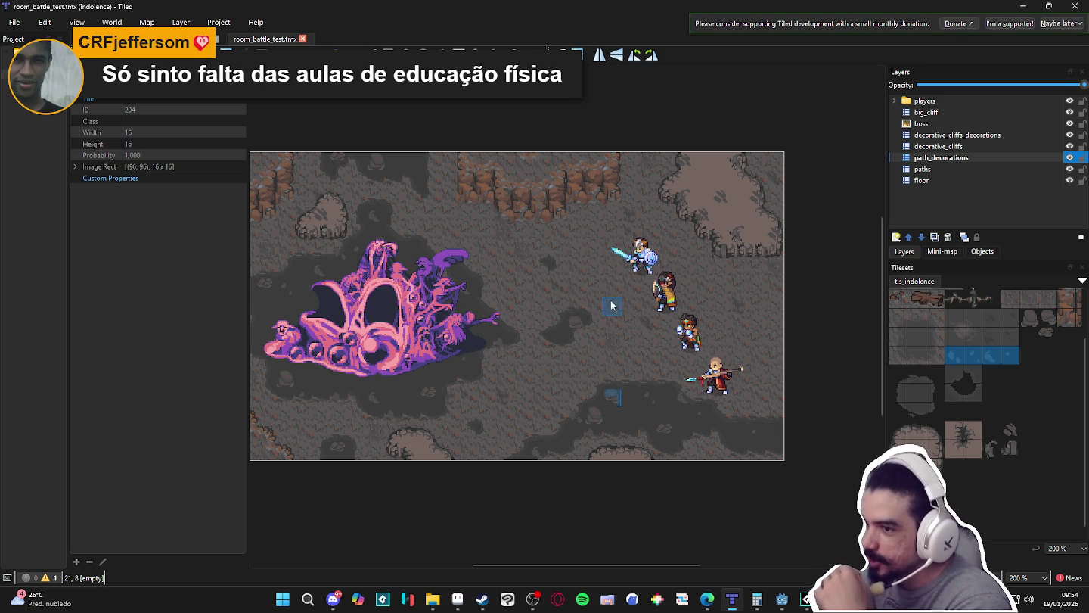
drag(610, 322, 679, 327)
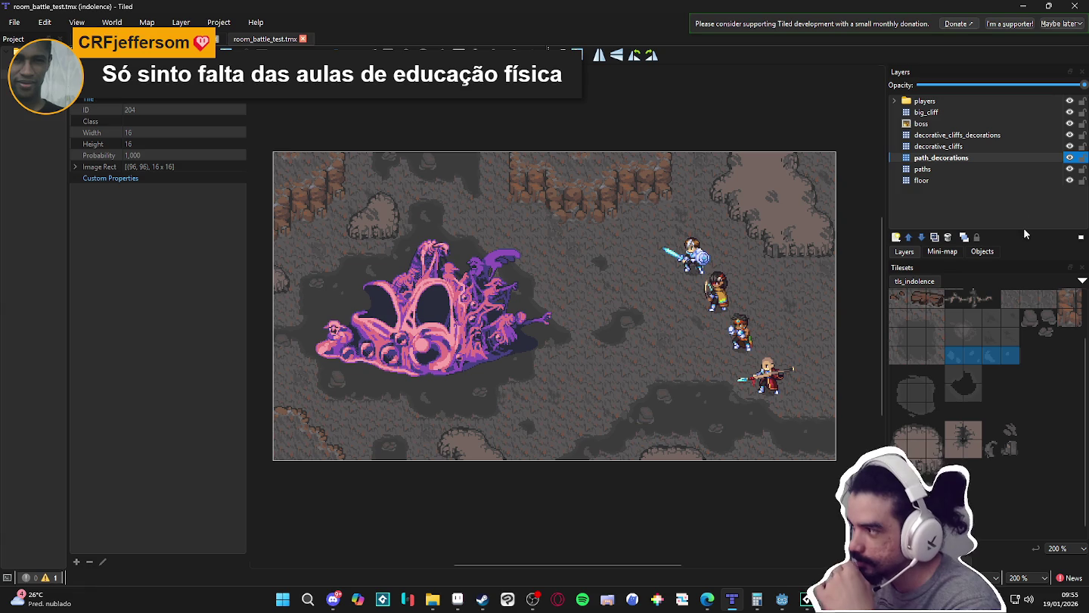
- Check the paths, path_decorations, decorative_cliffs and decorative_cliffs_decorations layers in turn
click(982, 172)
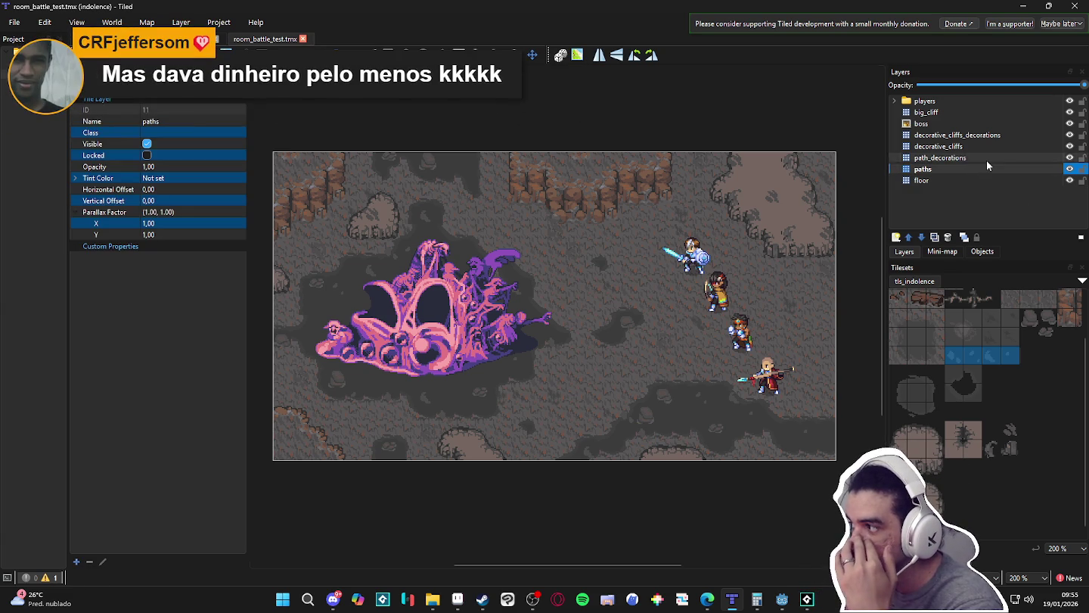
click(987, 161)
click(997, 168)
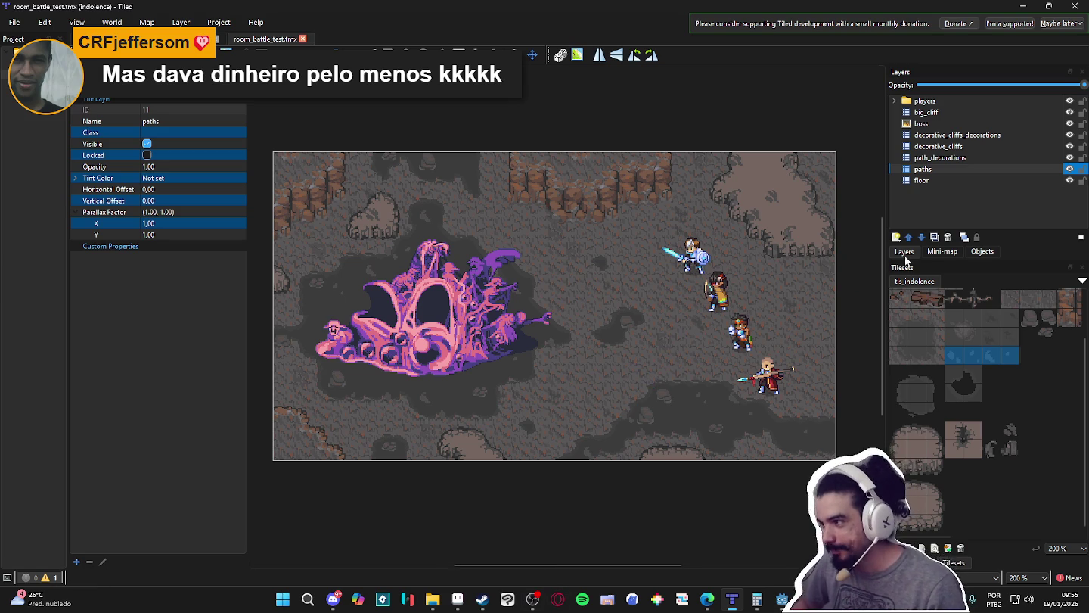
click(965, 157)
click(959, 147)
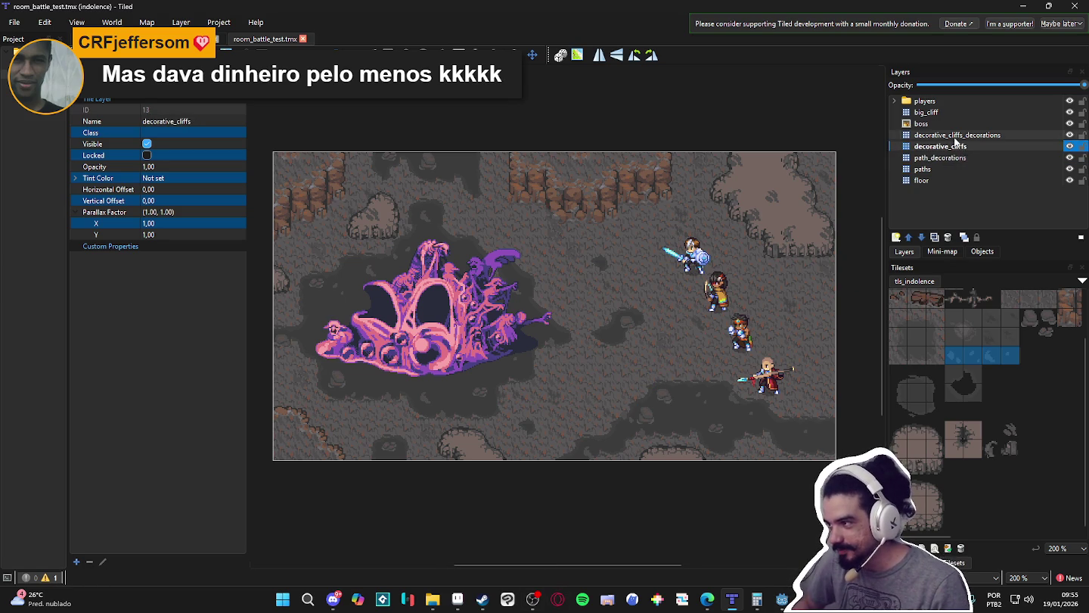
click(956, 136)
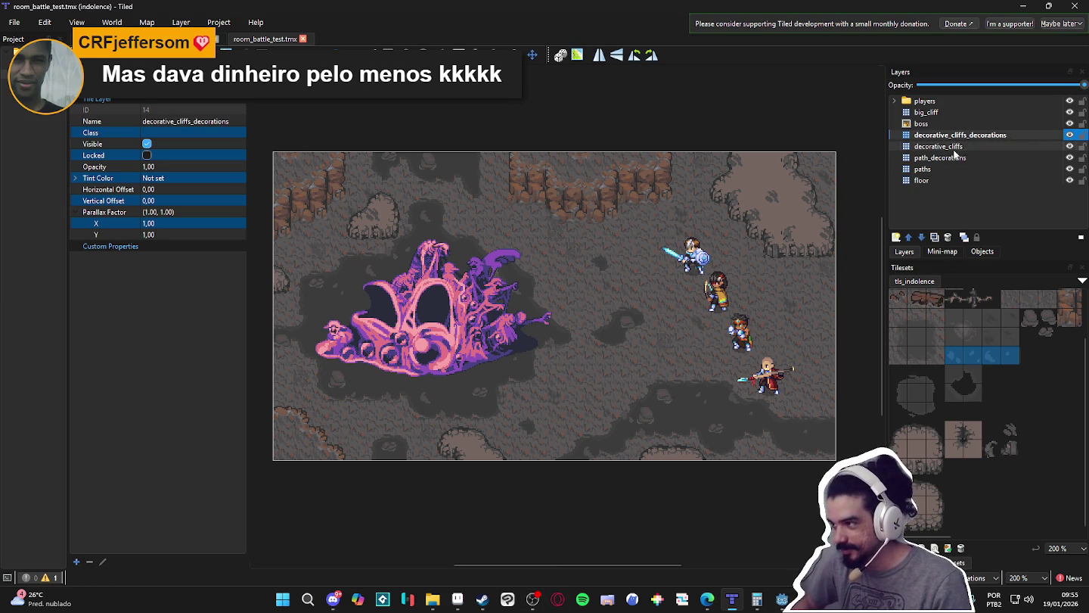
click(949, 146)
click(946, 136)
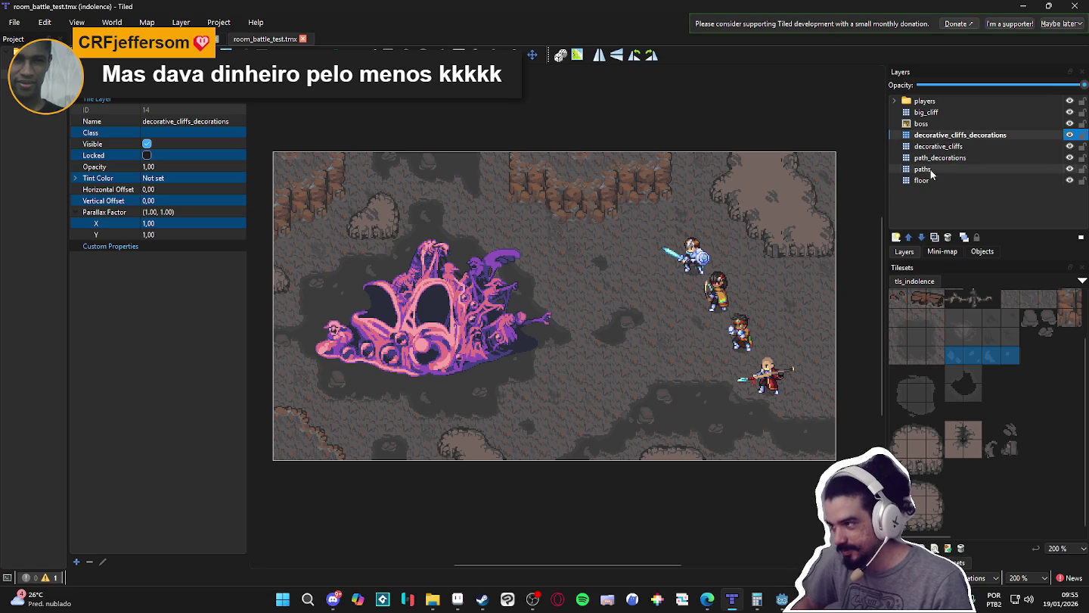
- Try reordering decorative_cliffs_decorations, restore it, and select path_decorations
click(926, 170)
click(937, 160)
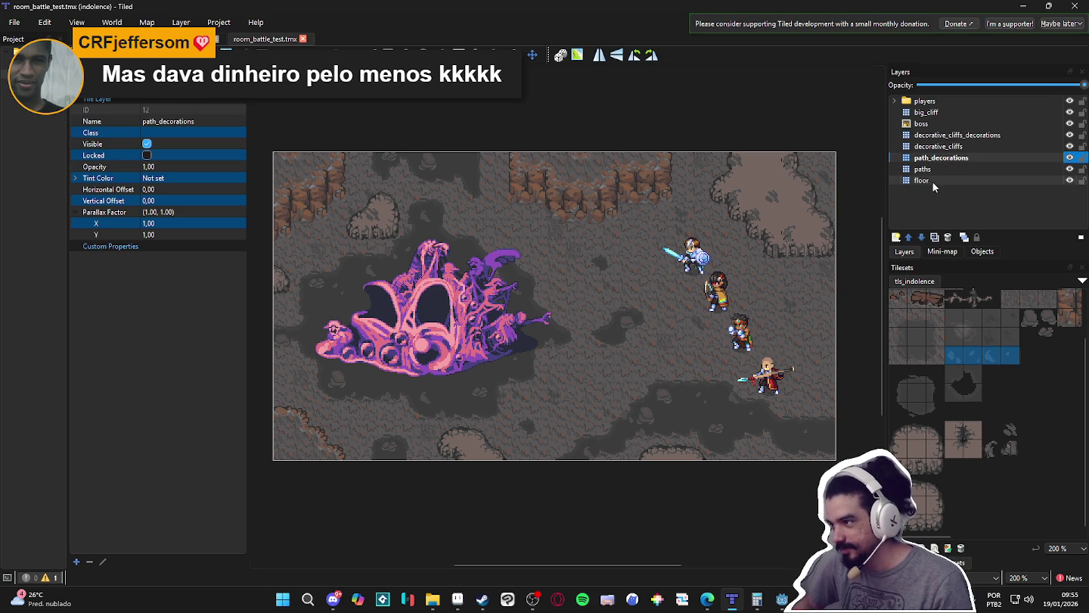
click(930, 181)
click(942, 148)
drag(945, 136, 936, 152)
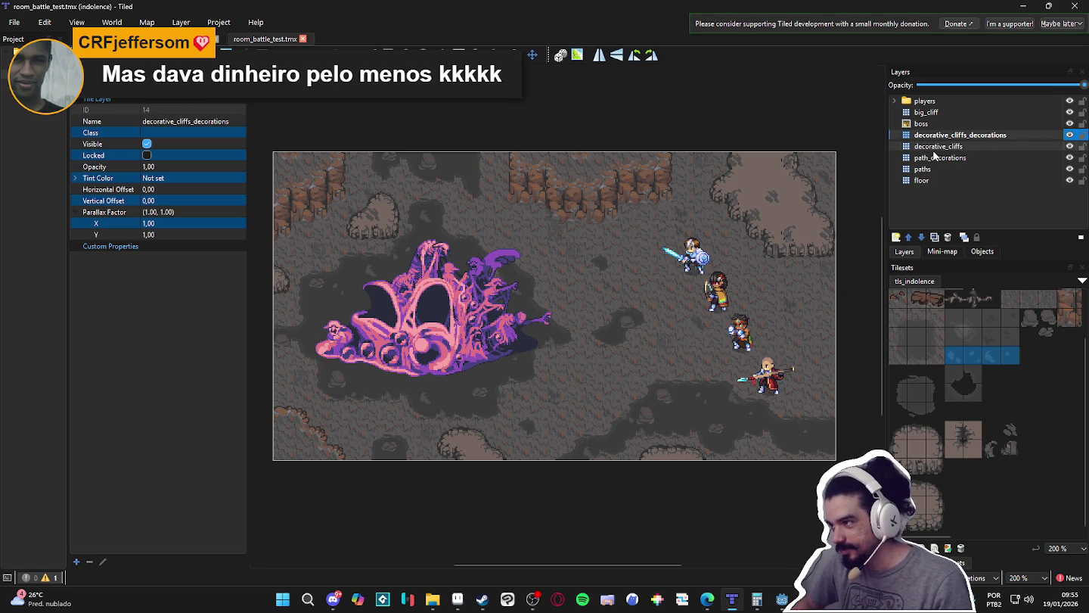
click(908, 236)
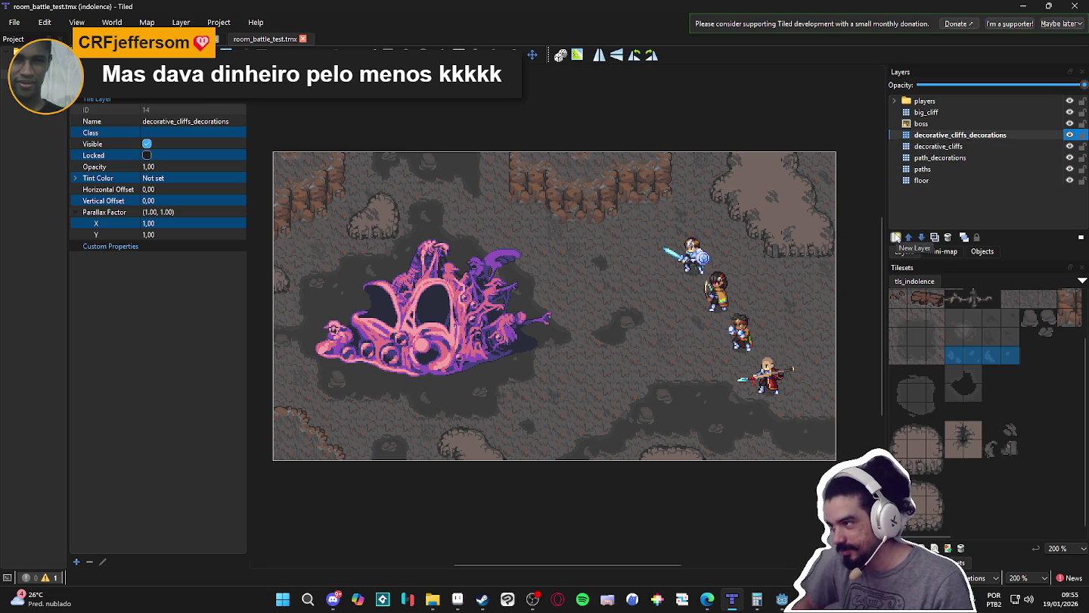
click(938, 171)
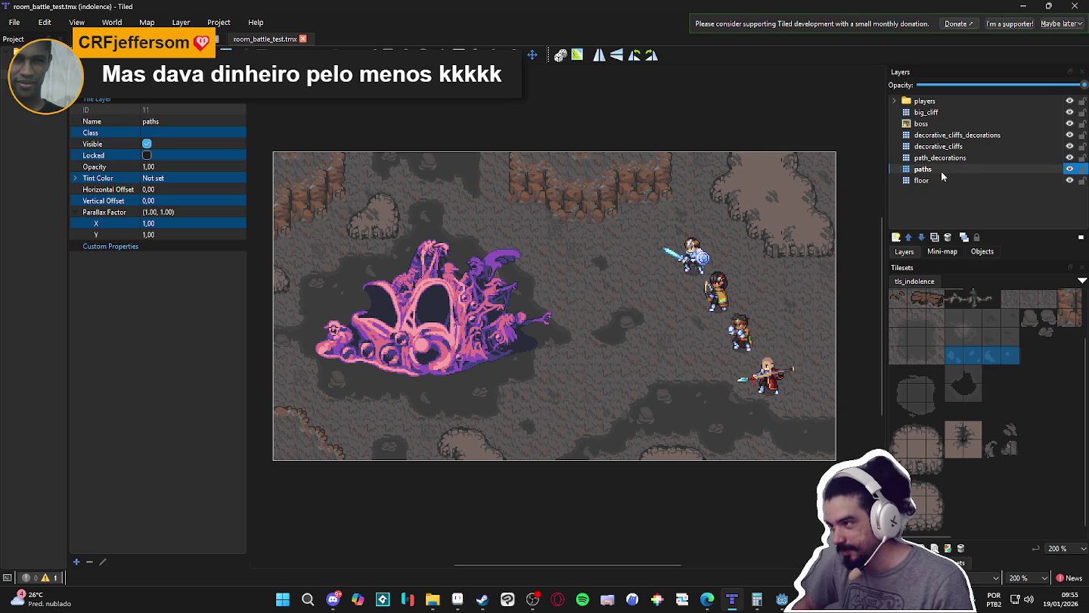
click(938, 158)
- Add a new tile layer named floor_decorations between decorative_cliffs and path_decorations
click(896, 237)
click(904, 252)
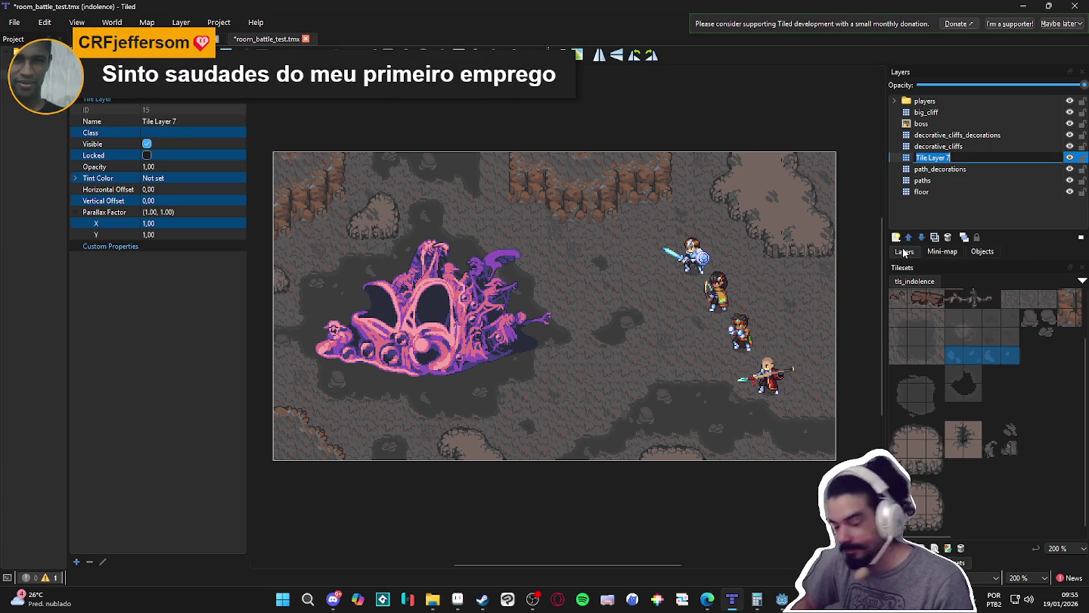
text(floor_d)
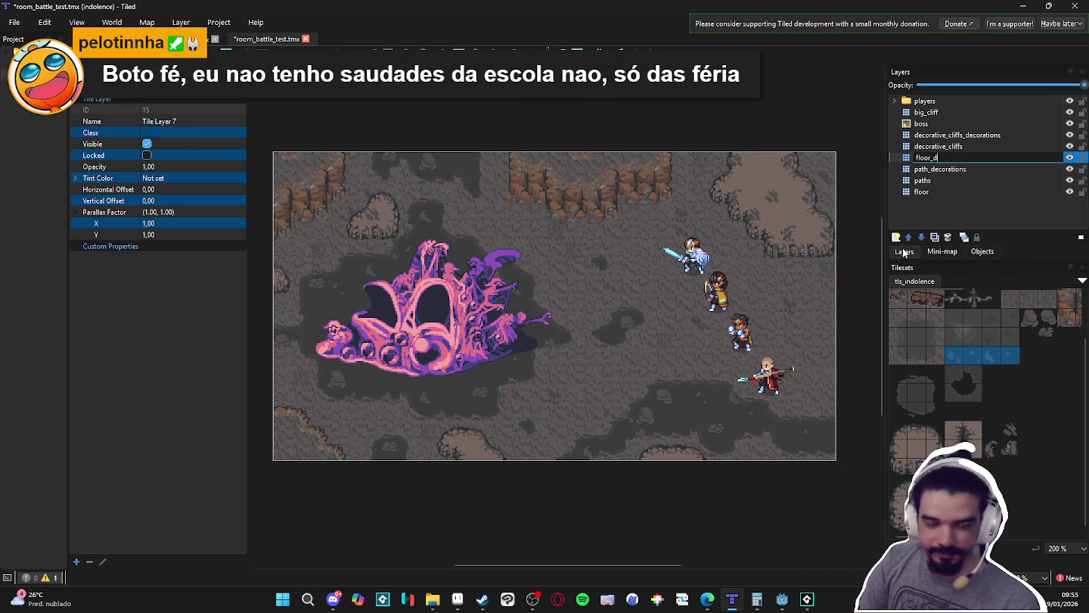
text(ecorations)
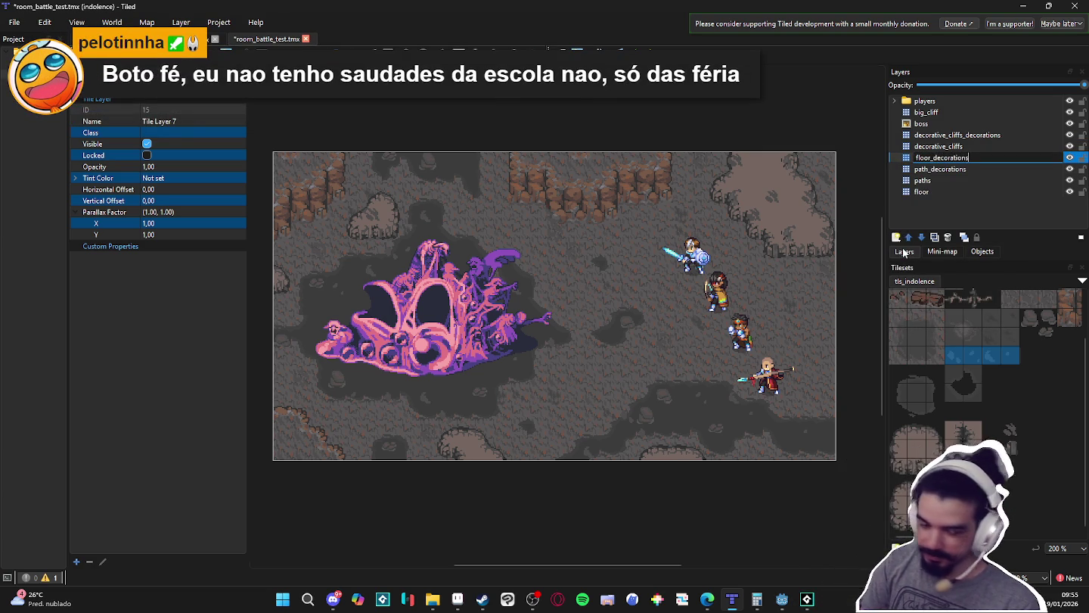
key(Return)
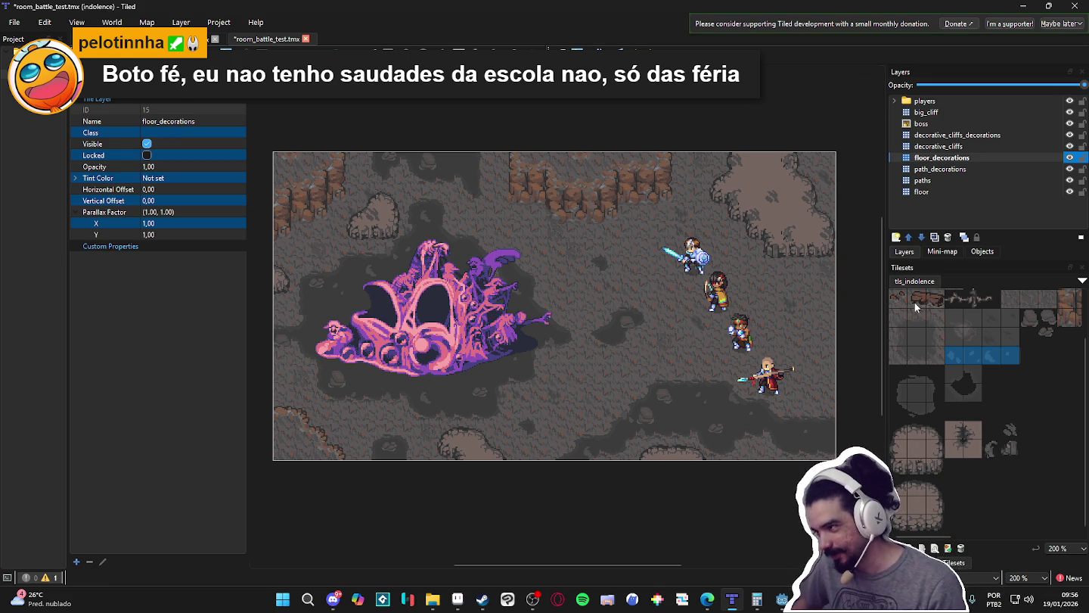
- Stamp a two-tile log below-left of the boss and a small tile to its left
drag(915, 303, 935, 302)
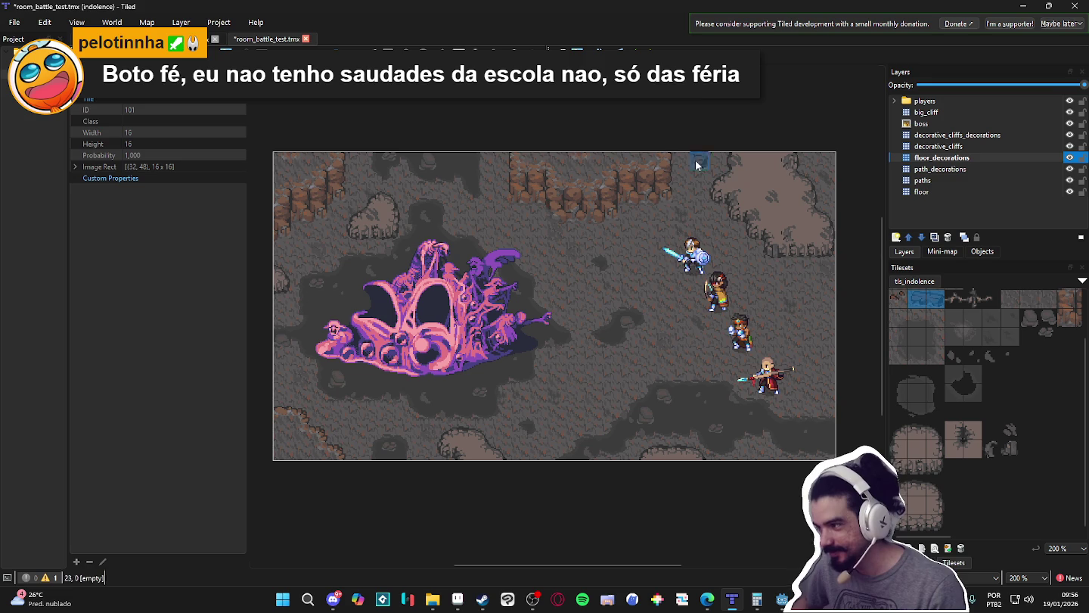
click(608, 403)
scroll(529, 377, down, 2)
scroll(530, 378, left, 3)
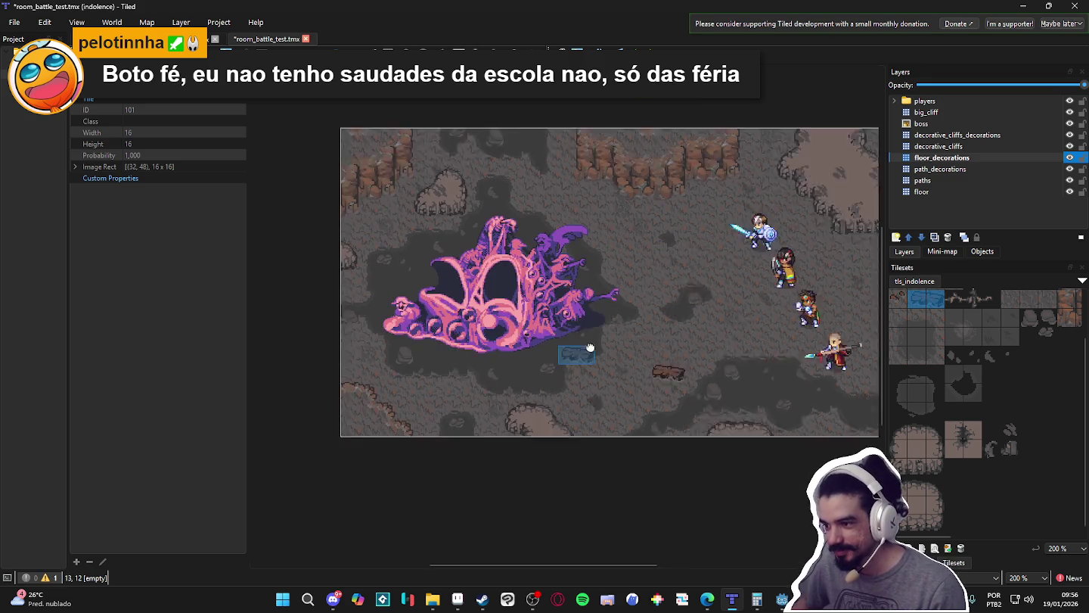
key(ctrl+z)
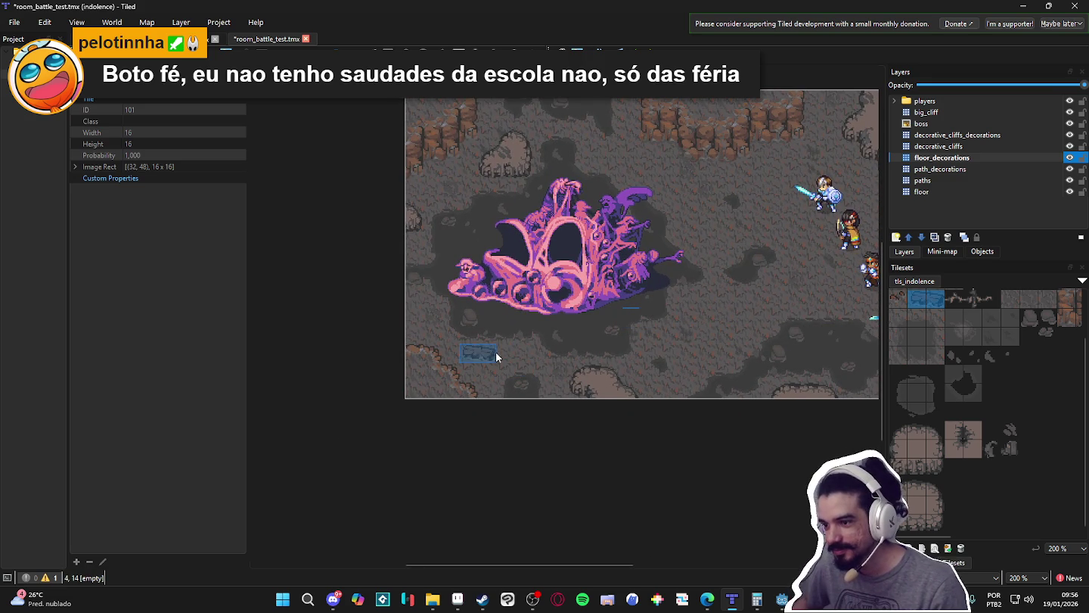
click(499, 354)
click(898, 300)
click(431, 321)
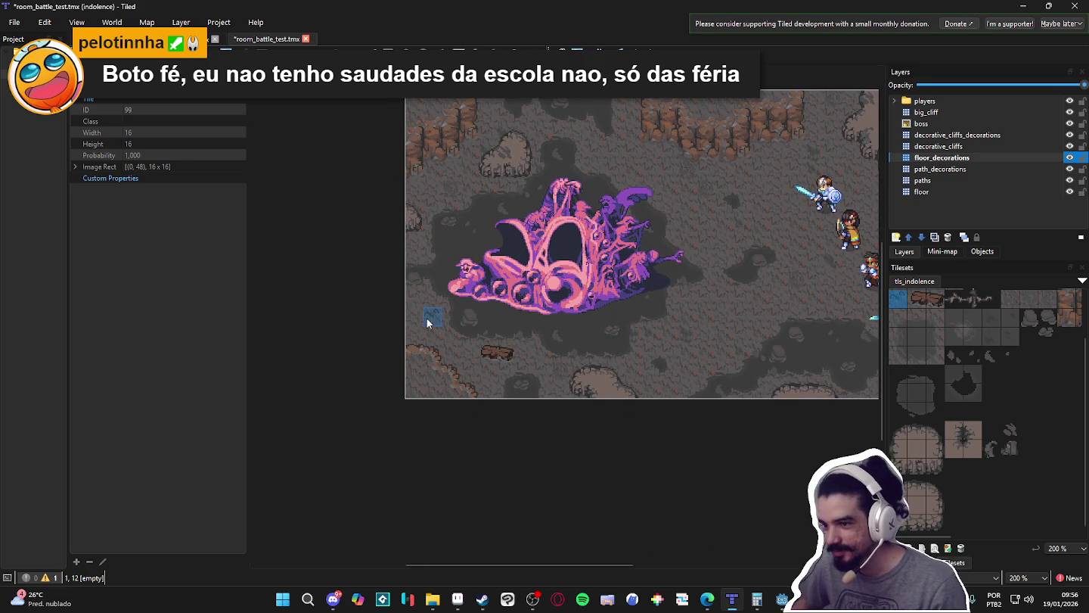
- Place a small rock tile near the top hero
scroll(683, 357, up, 1)
scroll(683, 356, right, 1)
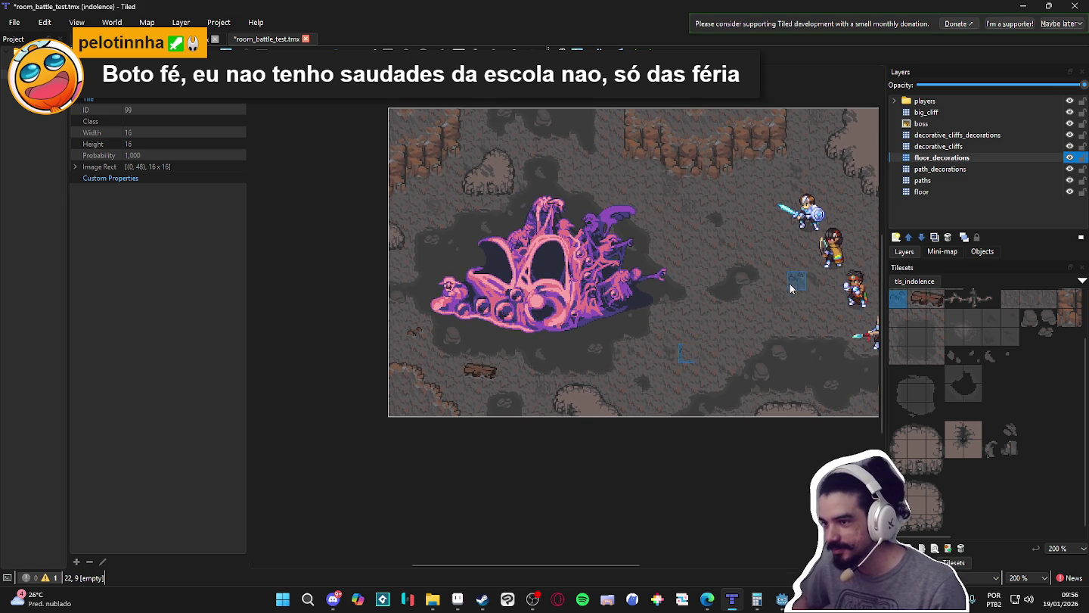
scroll(783, 306, up, 1)
scroll(783, 305, right, 1)
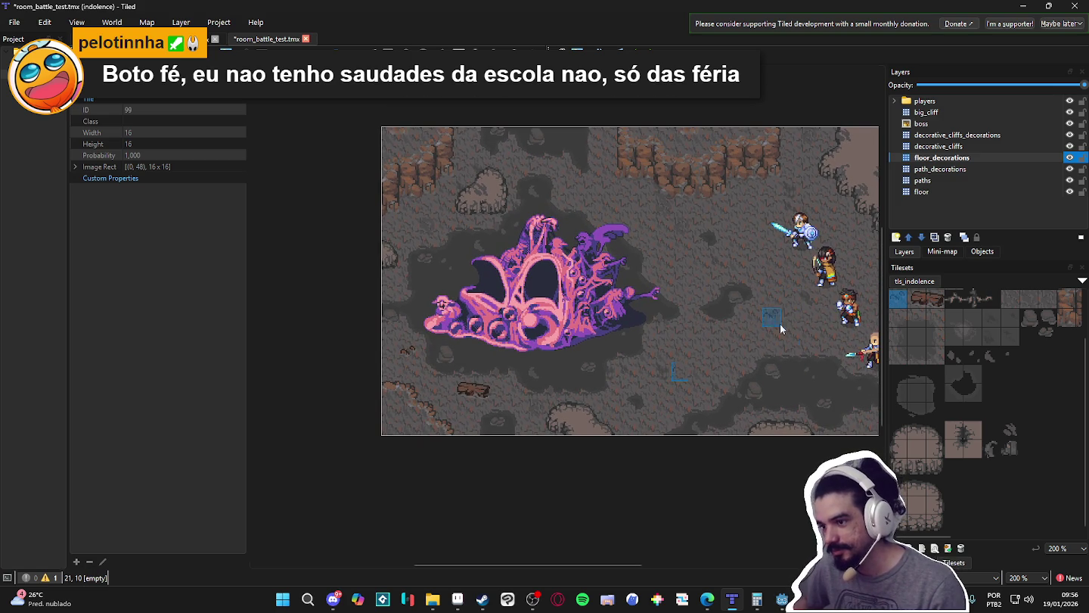
scroll(786, 330, right, 3)
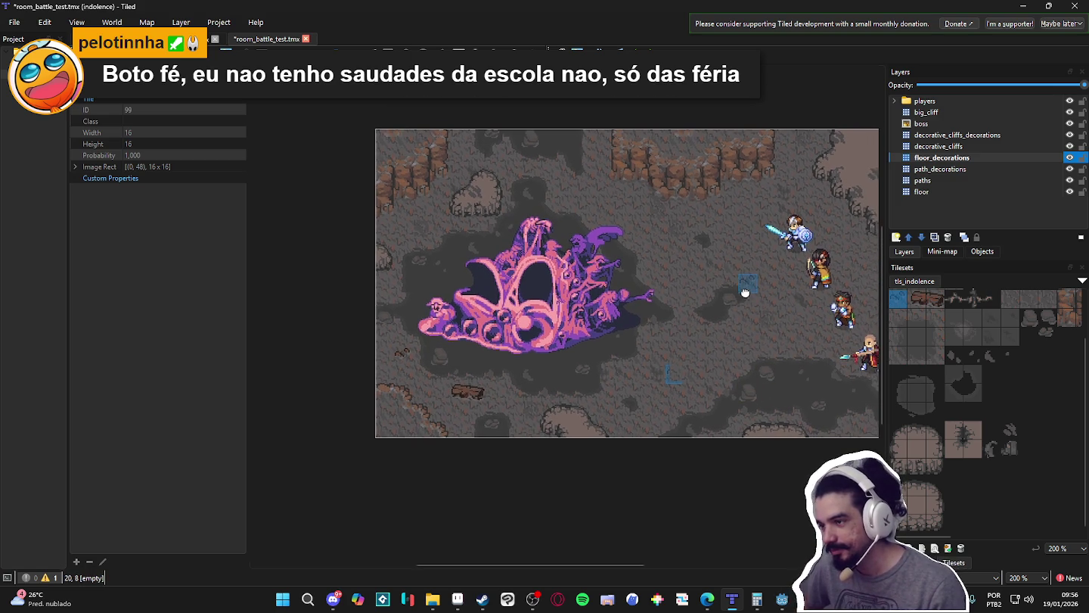
scroll(739, 293, right, 3)
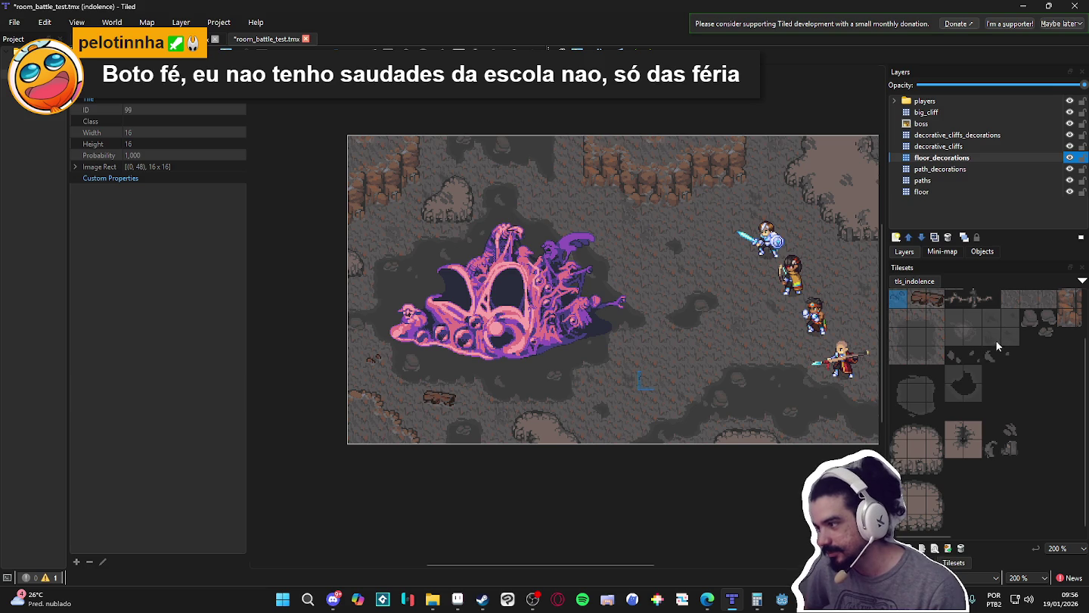
scroll(1002, 337, up, 1)
click(953, 335)
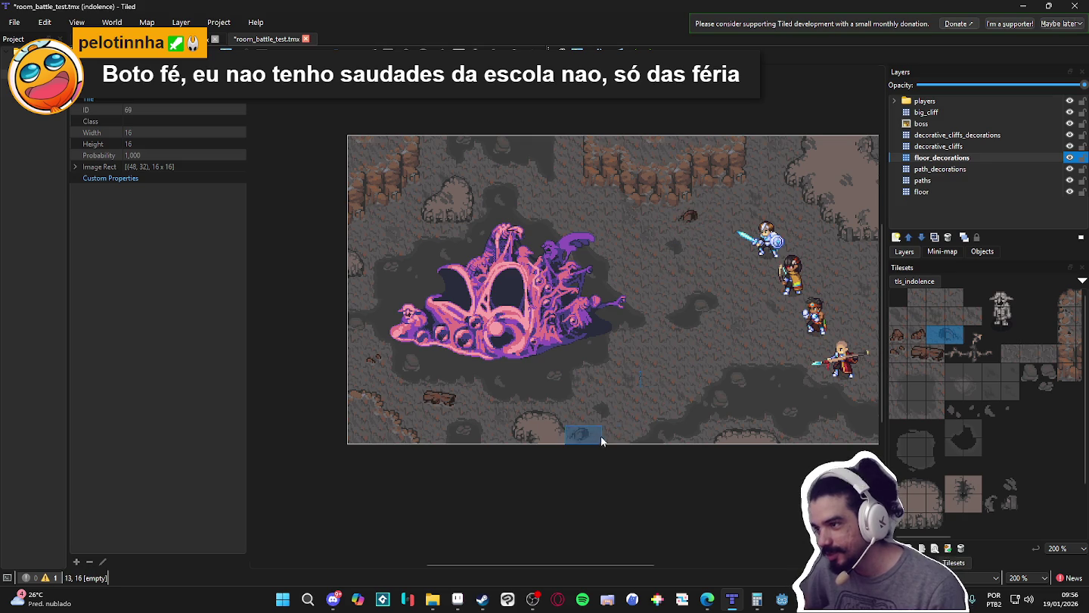
click(718, 218)
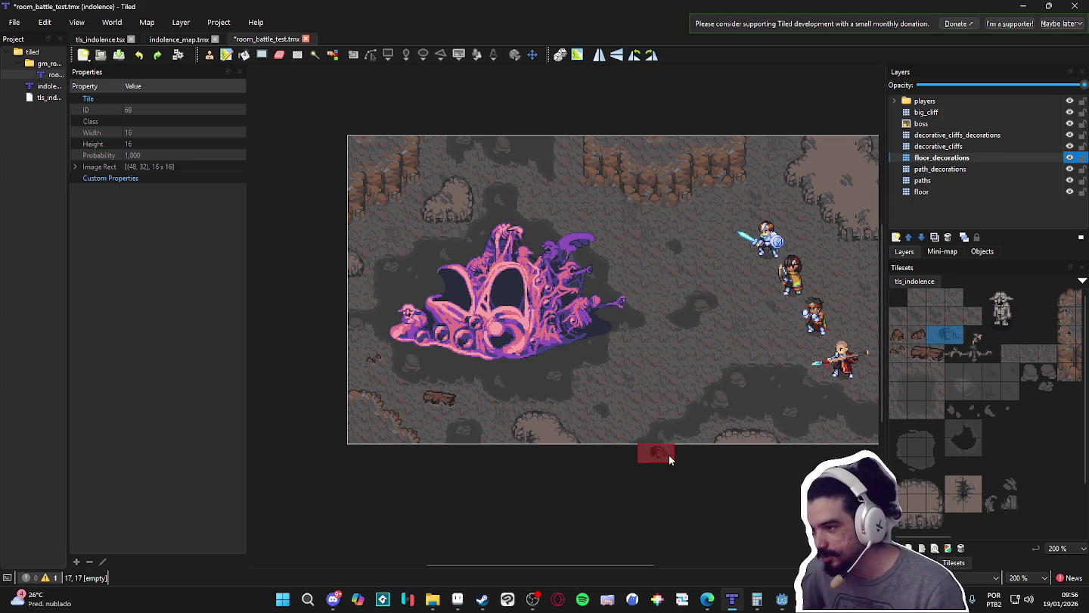
click(459, 599)
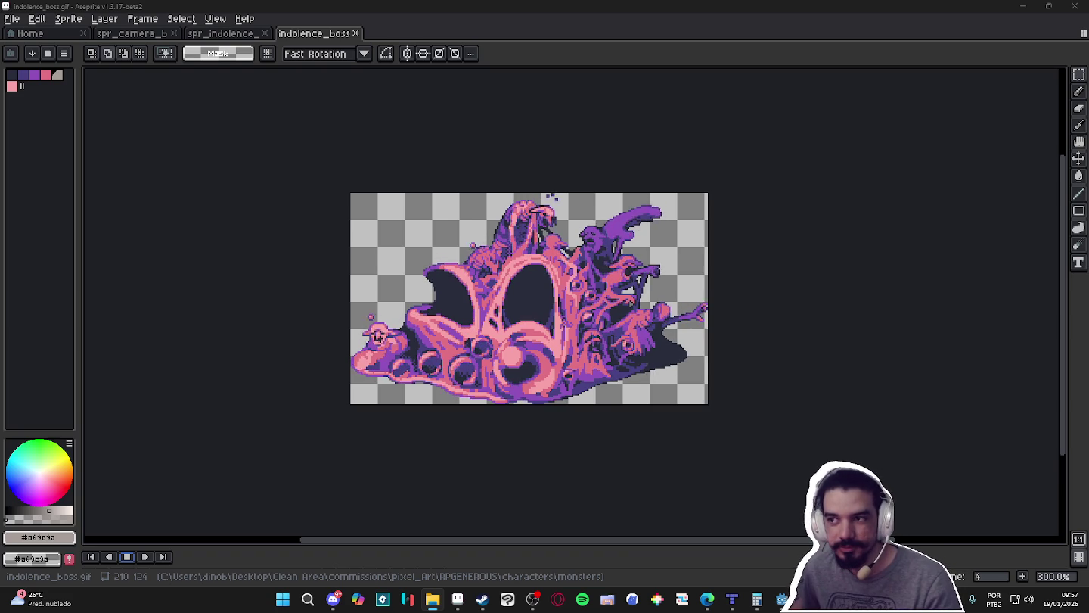
- Close indolence_boss and marquee-select the rock and log tile block on the tileset
click(355, 33)
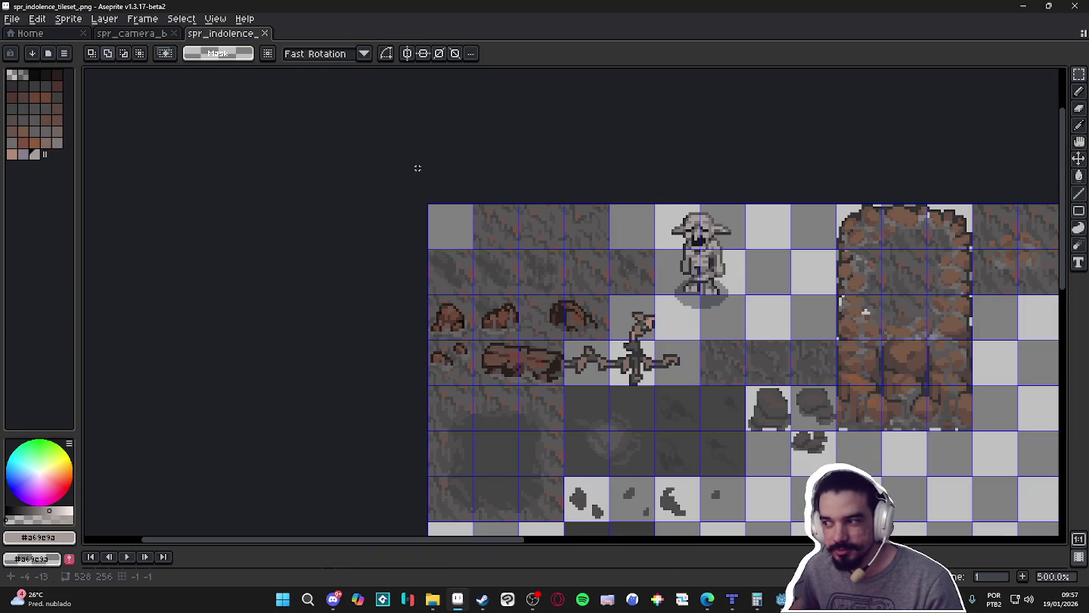
scroll(514, 369, up, 2)
key(v)
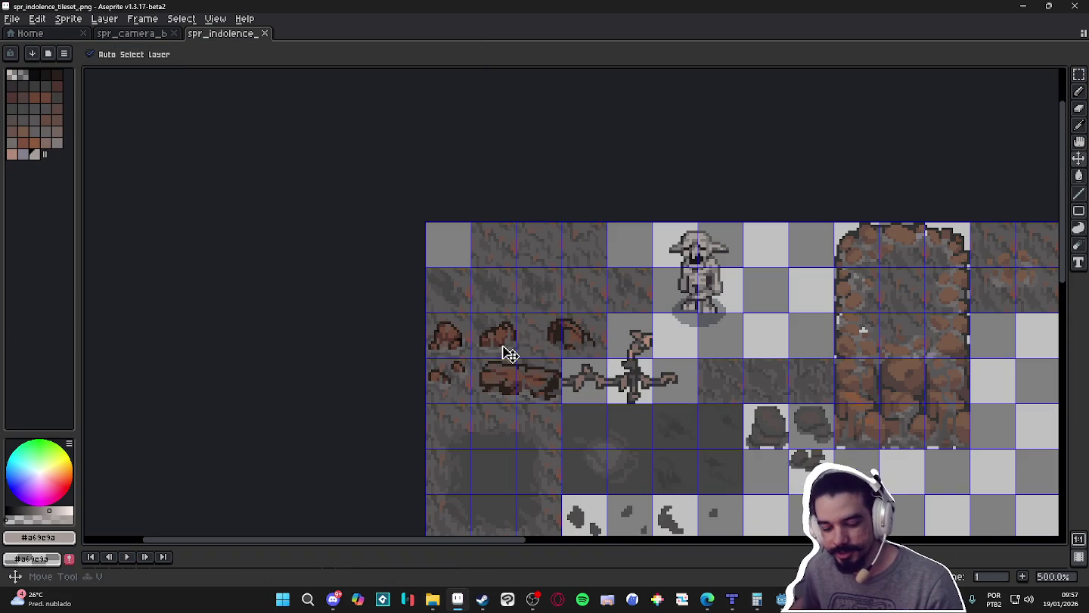
key(m)
drag(503, 345, 597, 348)
drag(522, 384, 474, 360)
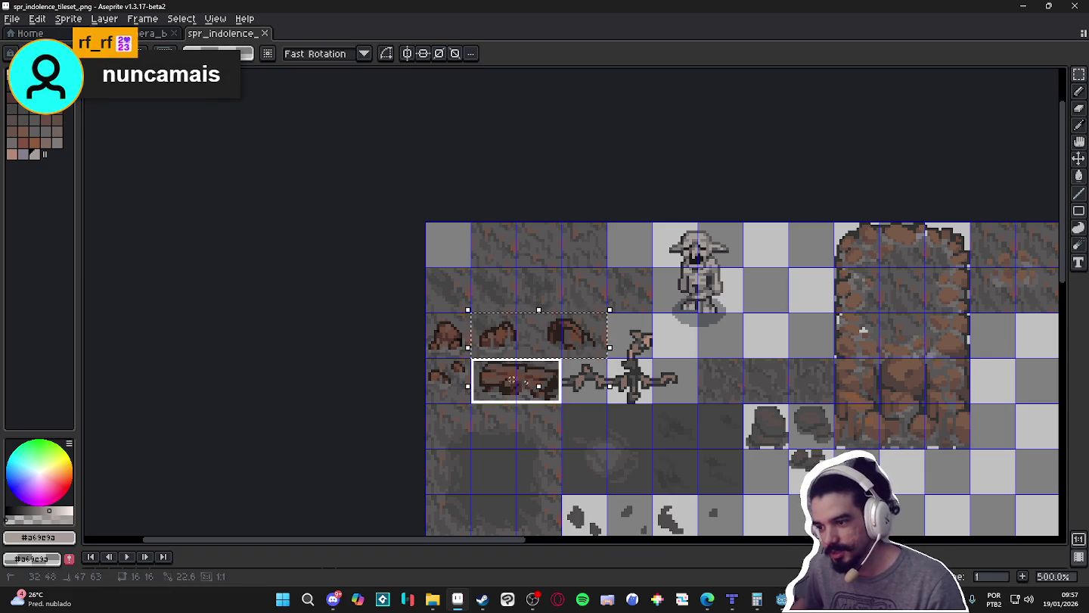
scroll(495, 378, down, 3)
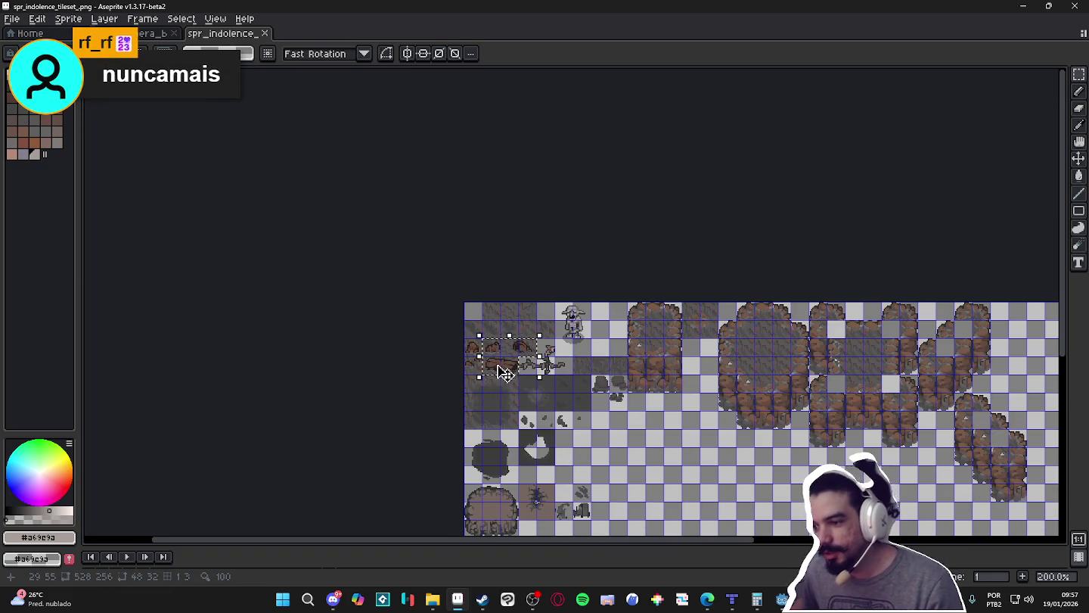
scroll(499, 366, up, 2)
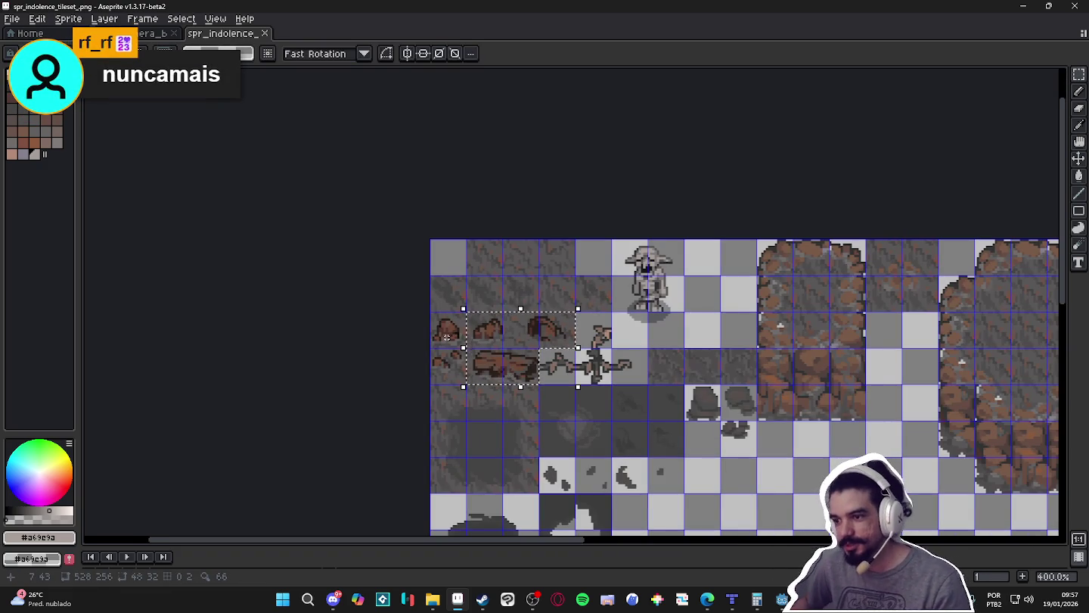
drag(445, 327, 517, 372)
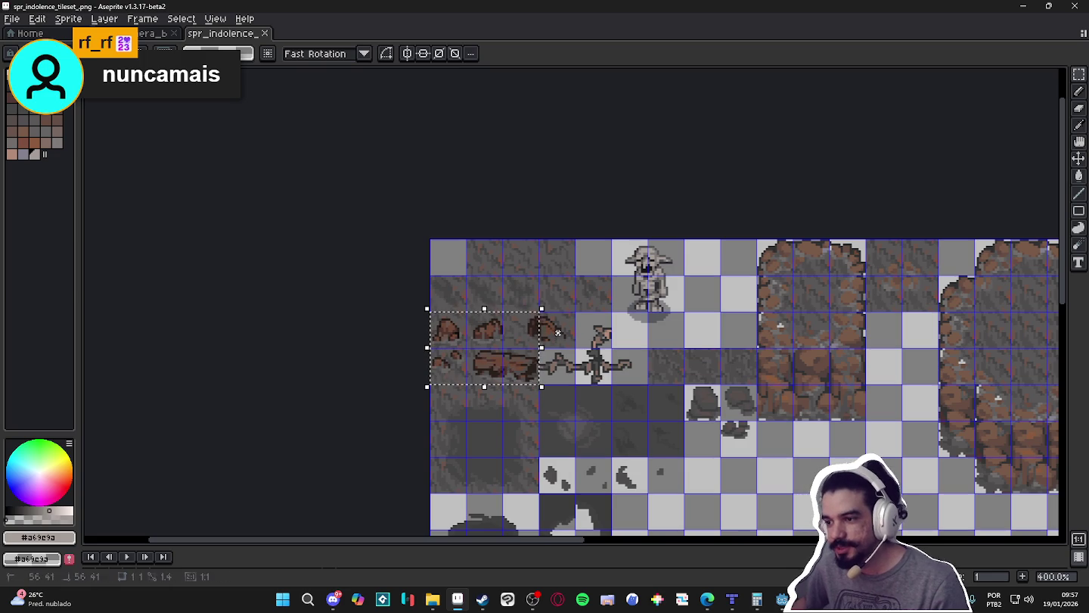
scroll(411, 245, down, 2)
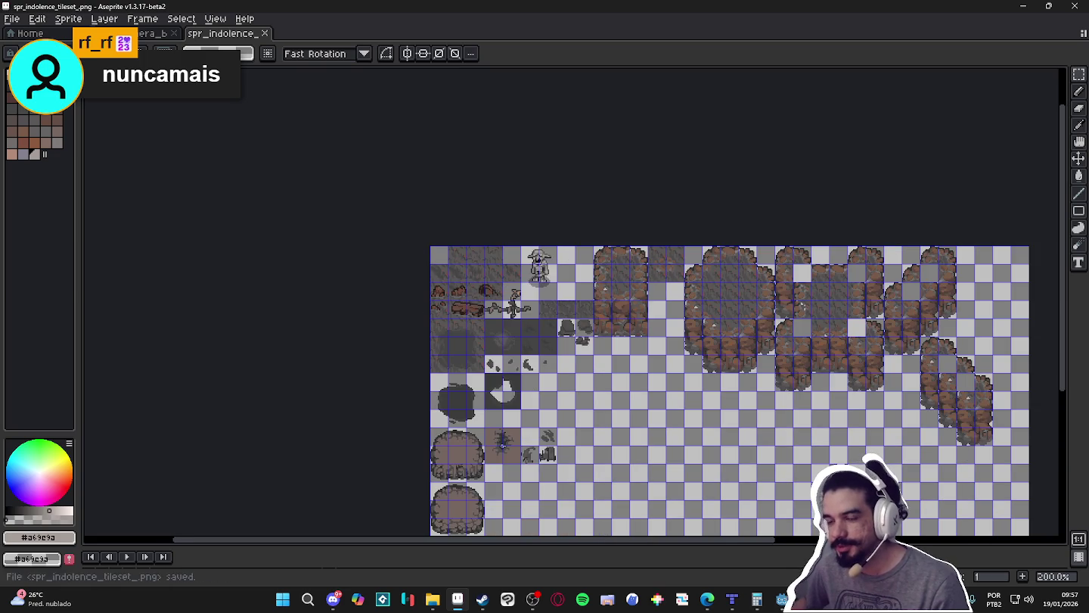
- Create a new 64x32 sprite and paste the rock and log tiles into it
click(12, 18)
click(28, 41)
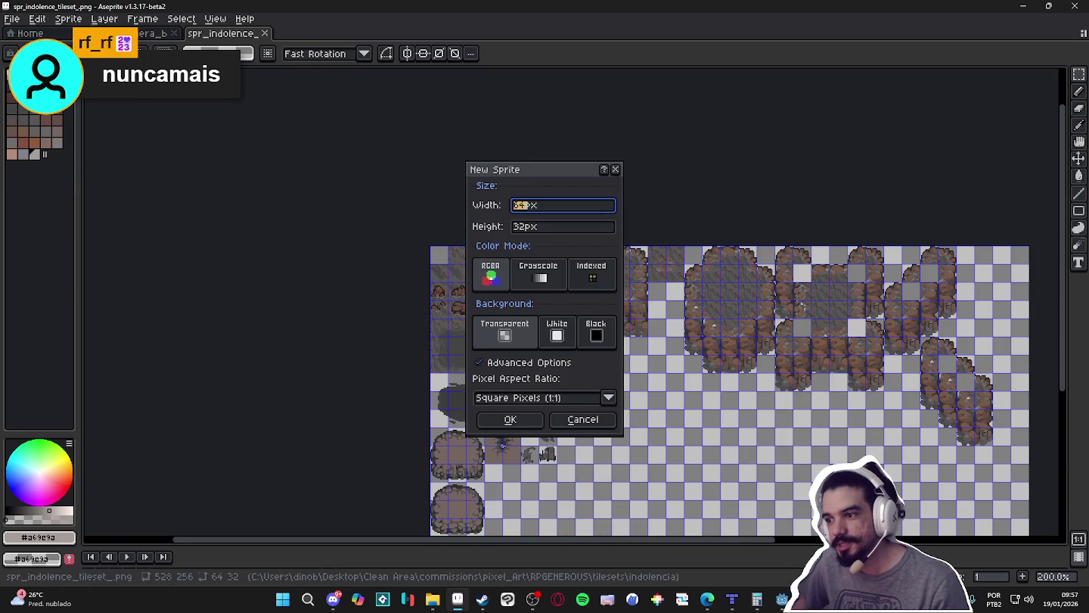
click(510, 419)
key(ctrl+v)
scroll(583, 309, up, 5)
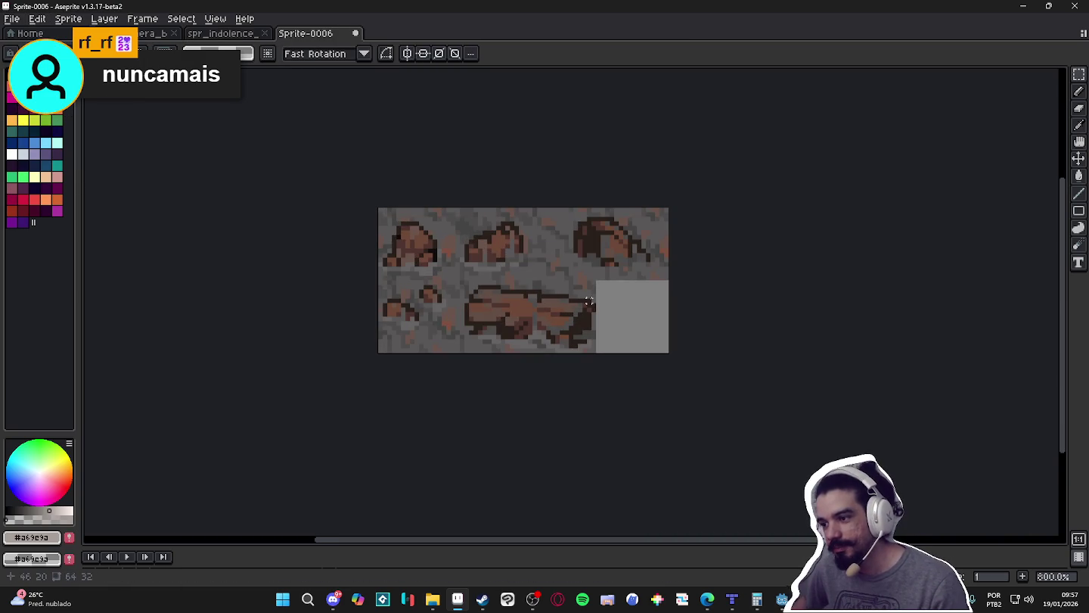
scroll(595, 304, up, 1)
drag(577, 275, 649, 273)
scroll(617, 271, down, 1)
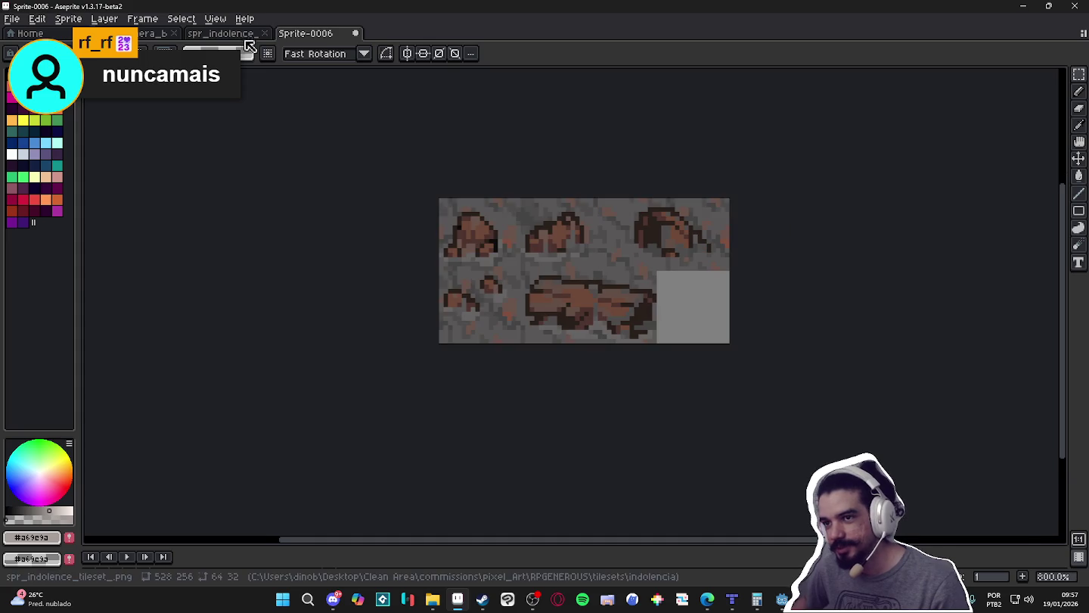
- With the Pencil, draw light pixels down the right edge of the tileset's first rock
click(243, 36)
scroll(424, 282, up, 3)
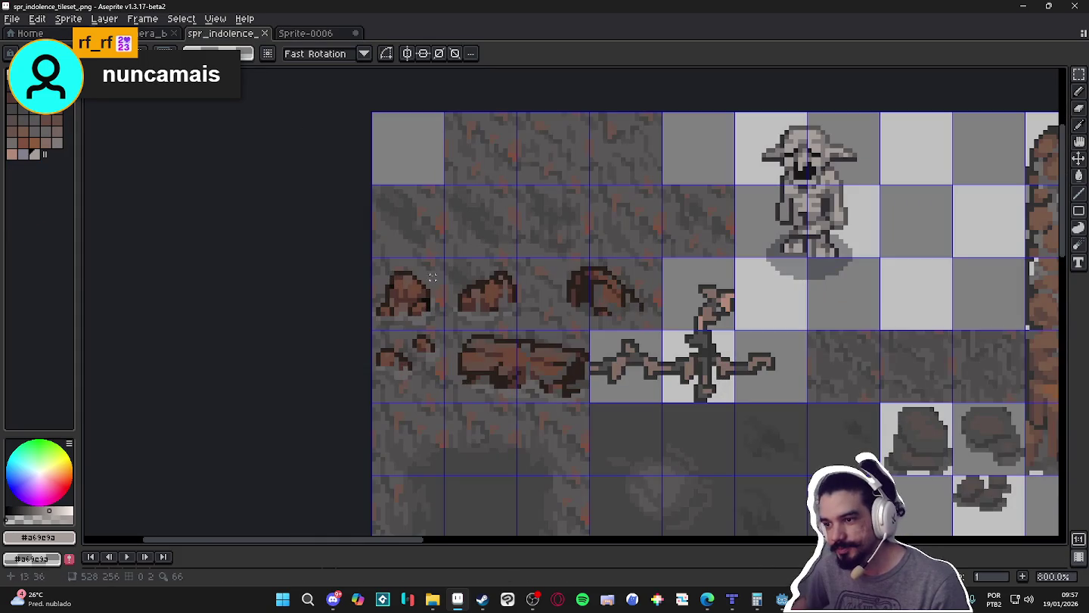
key(b)
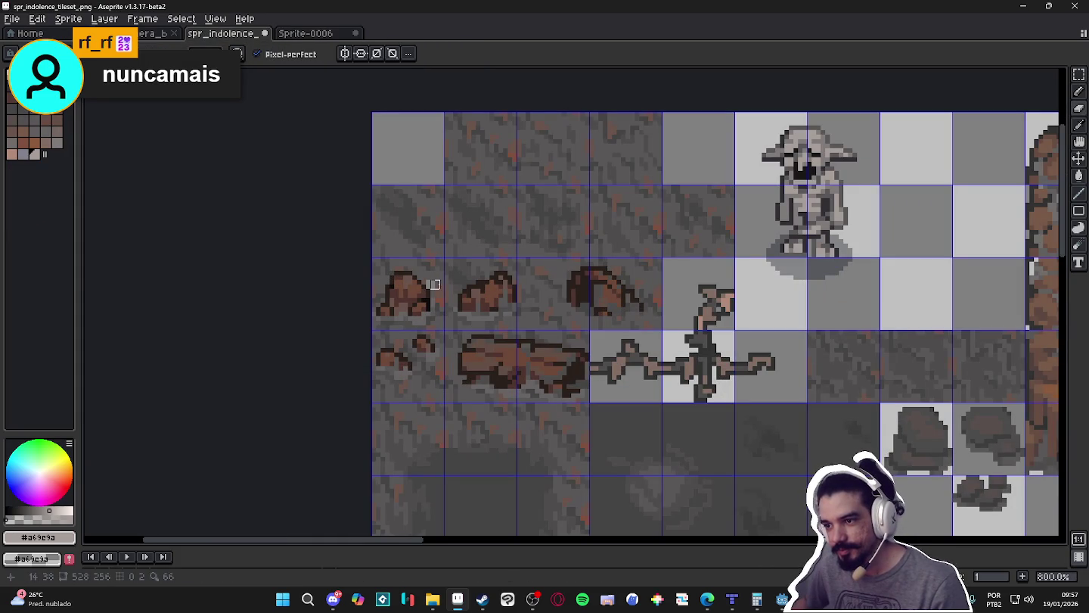
click(434, 286)
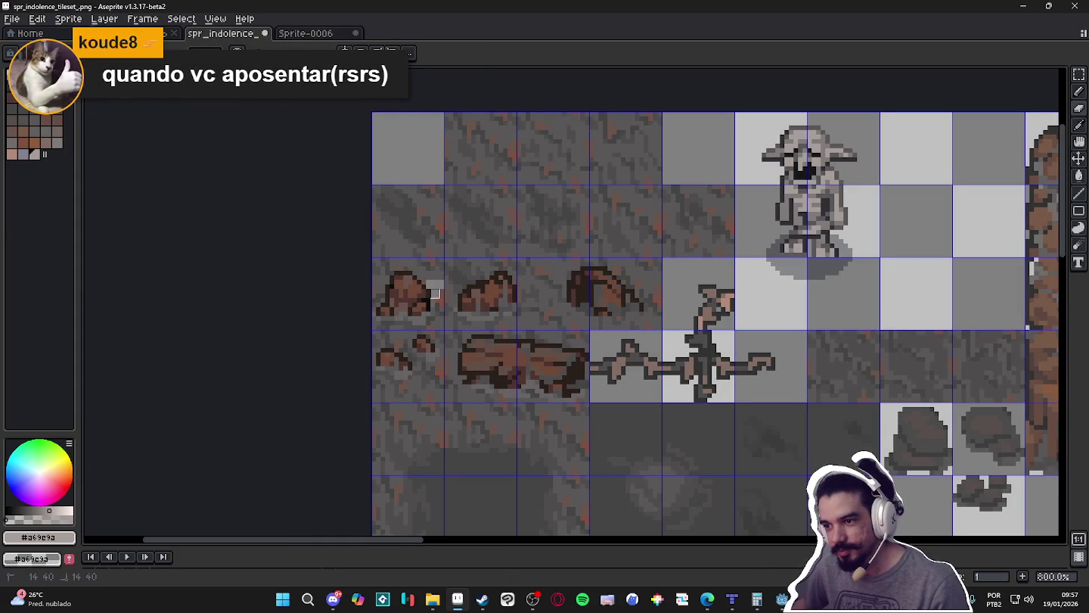
drag(435, 295, 439, 321)
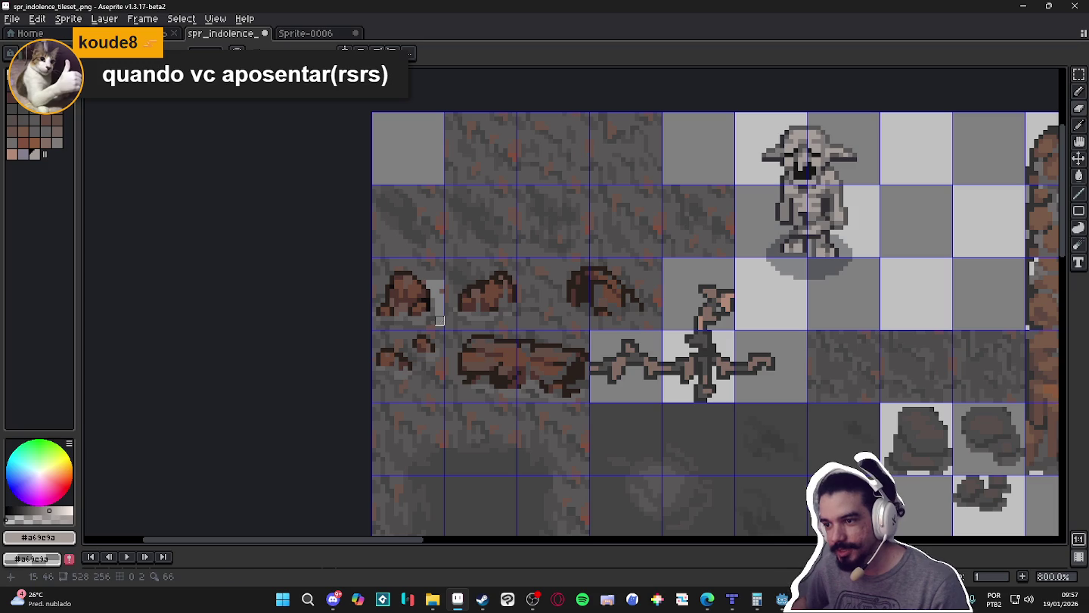
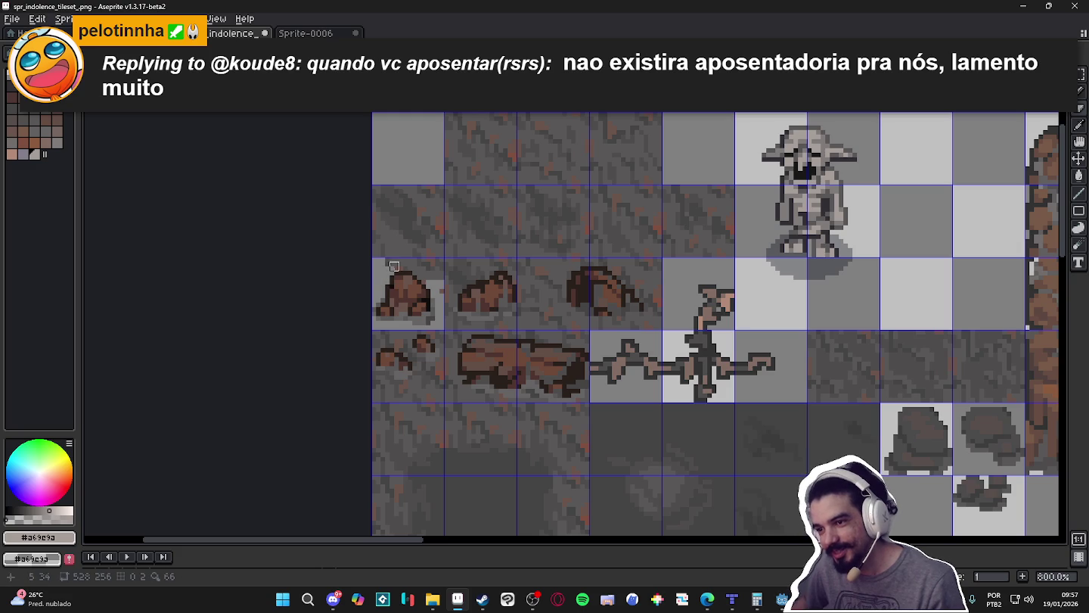
- Draw a short 8-pixel light horizontal line across the cave tile
mouse_move(394, 266)
mouse_down()
mouse_move(439, 266)
mouse_move(385, 267)
mouse_move(438, 276)
mouse_up()
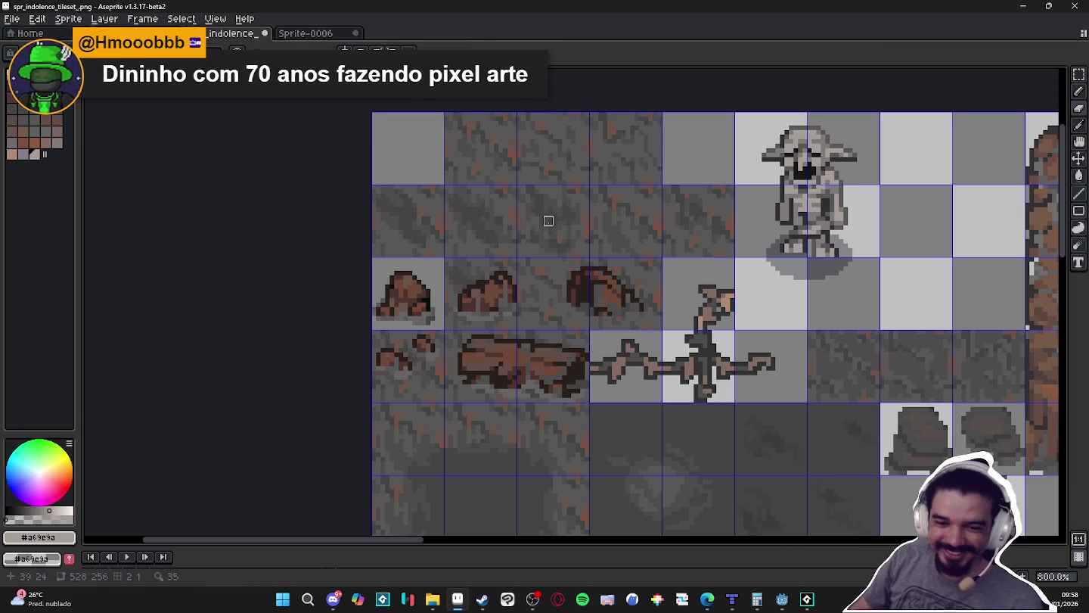
- Erase the stone pixels around the second rock tile to transparency
key(m)
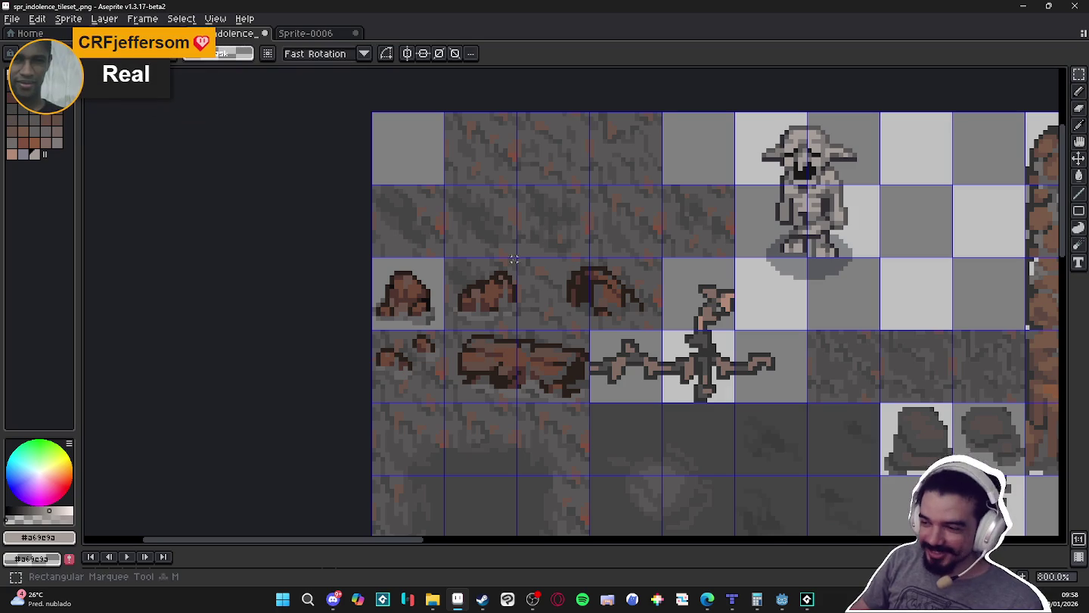
scroll(451, 273, up, 3)
drag(526, 283, 442, 245)
key(Delete)
mouse_move(499, 293)
mouse_down()
mouse_move(442, 290)
mouse_move(449, 387)
mouse_up()
key(Delete)
key(Delete)
key(Delete)
key(Delete)
key(Delete)
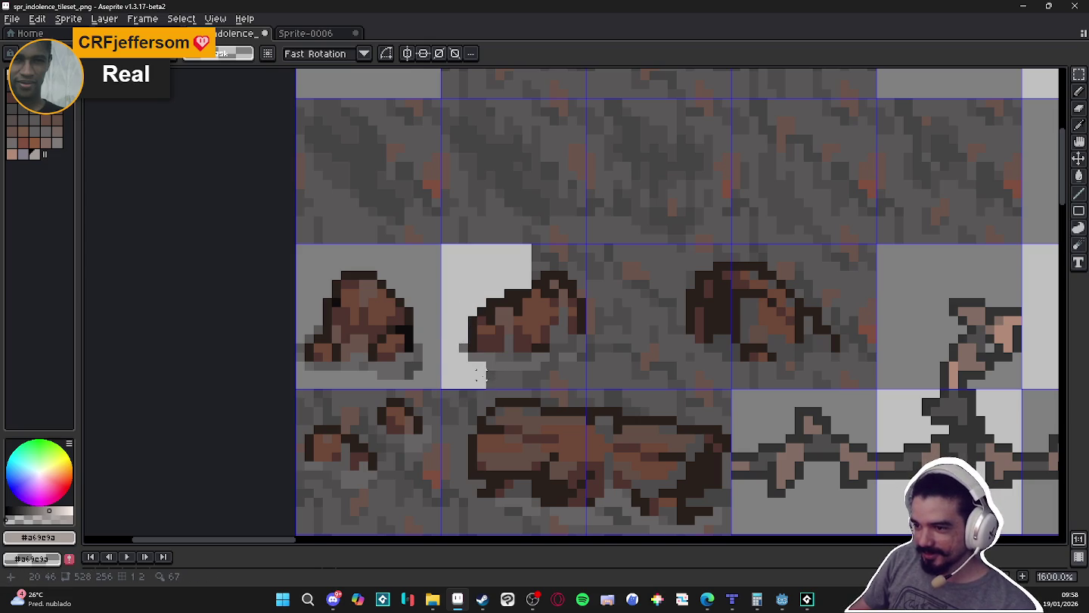
mouse_move(478, 371)
mouse_down()
mouse_move(586, 387)
mouse_move(583, 377)
mouse_move(582, 386)
mouse_up()
key(Delete)
key(Delete)
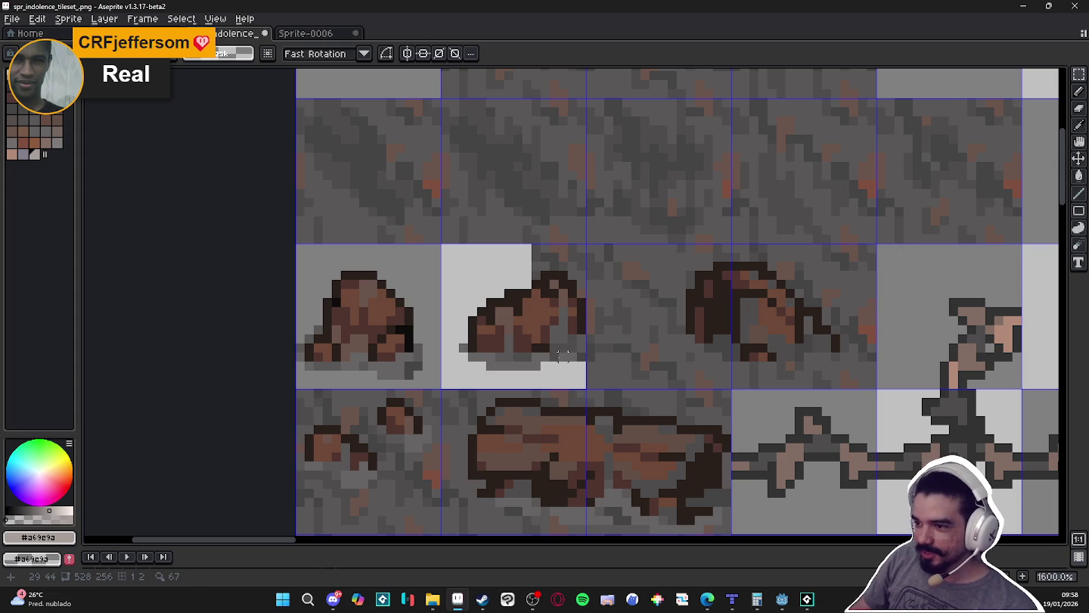
mouse_move(582, 353)
mouse_down()
mouse_move(581, 255)
mouse_move(528, 248)
mouse_move(583, 265)
mouse_up()
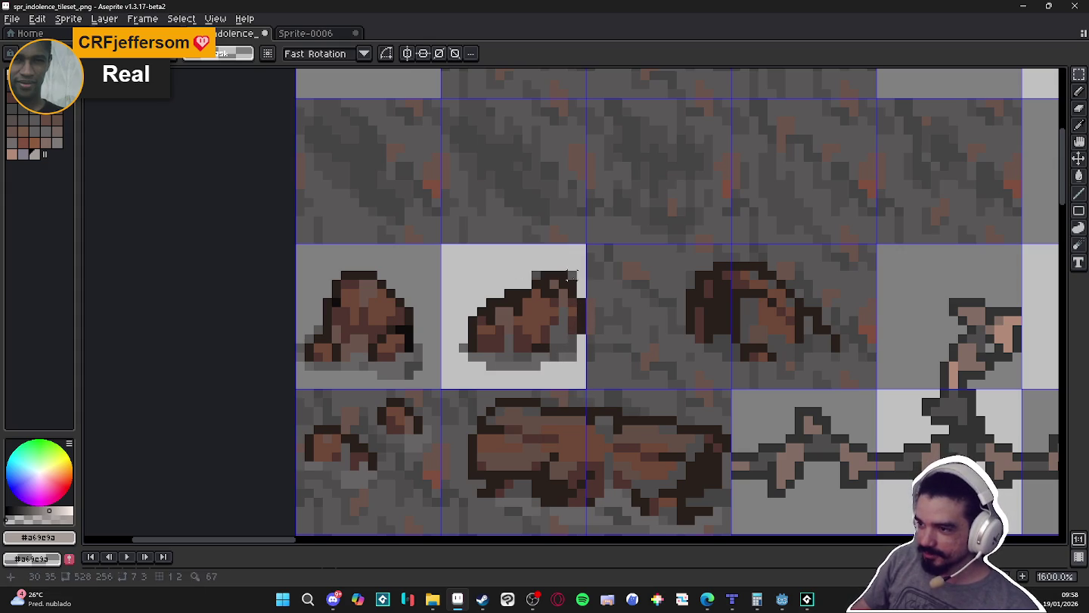
scroll(518, 318, down, 3)
scroll(520, 318, up, 1)
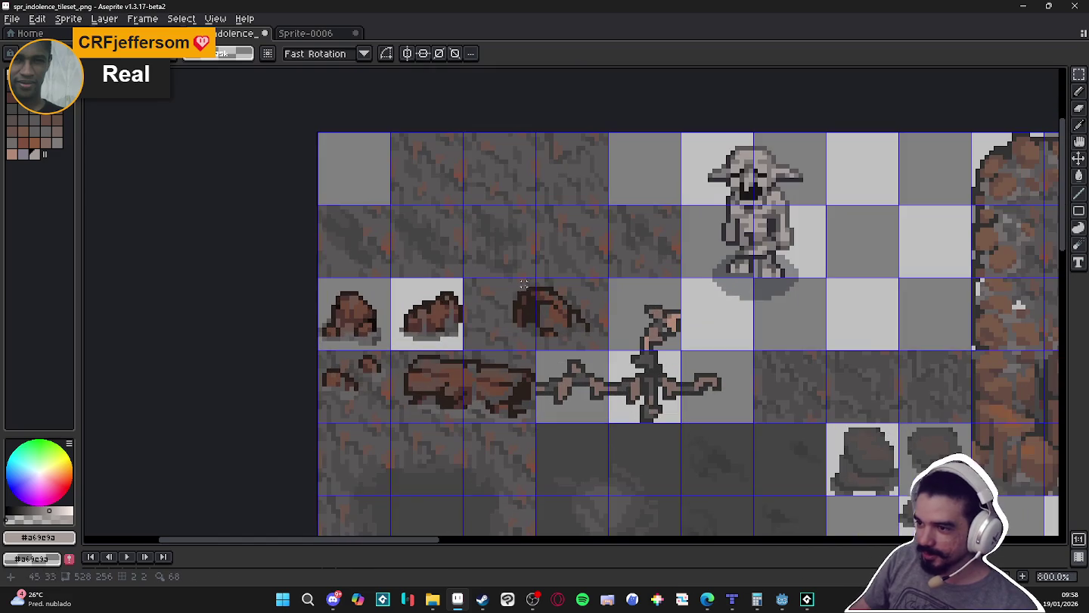
- Clear the stone pixels beside the third rock and along the tile's top strip
drag(510, 347, 463, 277)
key(Delete)
scroll(519, 294, up, 4)
mouse_move(520, 294)
mouse_down()
mouse_move(505, 247)
mouse_move(793, 258)
mouse_up()
key(ctrl+z)
key(Delete)
- Clear the stone pixel rows to the right of the third rock to transparency
drag(642, 266, 799, 266)
key(Delete)
drag(663, 276, 800, 276)
key(Delete)
mouse_move(663, 292)
mouse_down()
mouse_move(797, 295)
mouse_move(749, 364)
mouse_move(760, 448)
mouse_up()
key(Delete)
scroll(760, 446, down, 5)
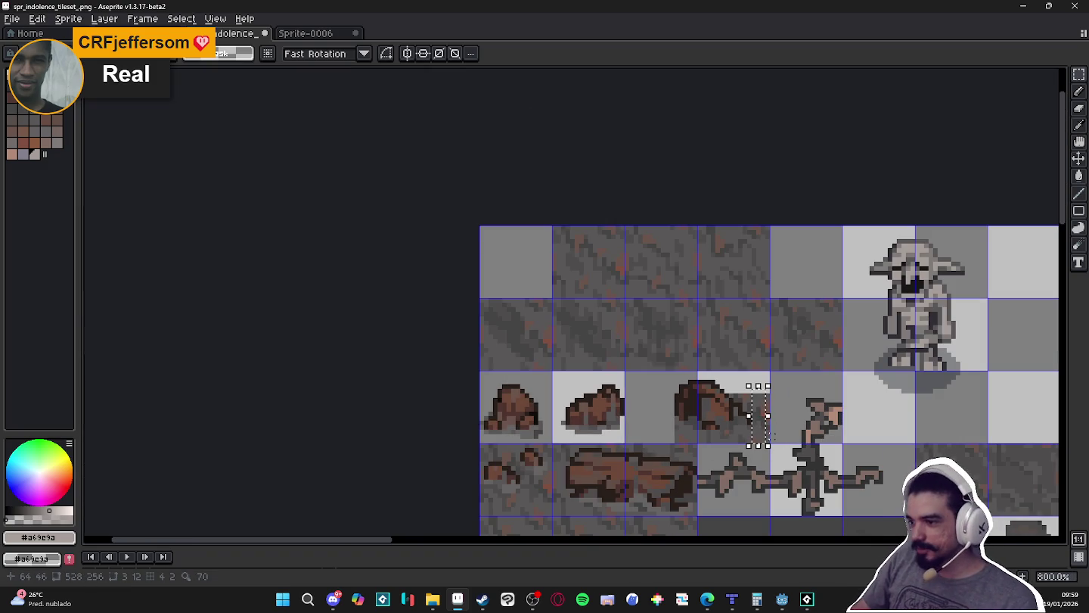
- Delete the remaining right strip, bottom rows and dark column around the third rock
scroll(760, 435, up, 5)
key(Delete)
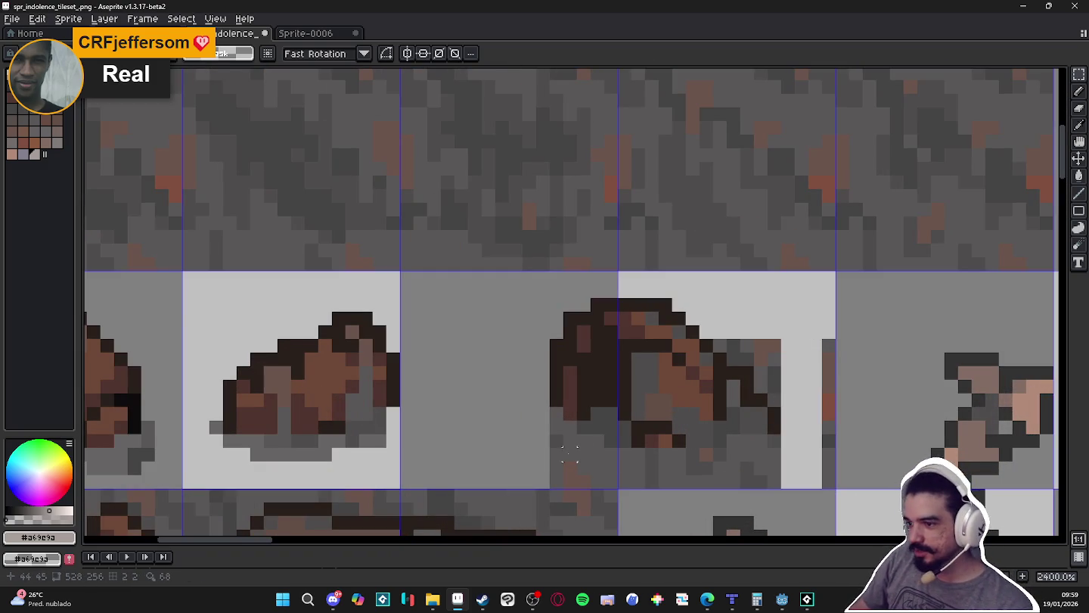
mouse_move(559, 450)
mouse_down()
mouse_move(834, 487)
mouse_move(808, 313)
mouse_move(795, 314)
mouse_up()
key(Delete)
key(Delete)
drag(756, 355, 771, 399)
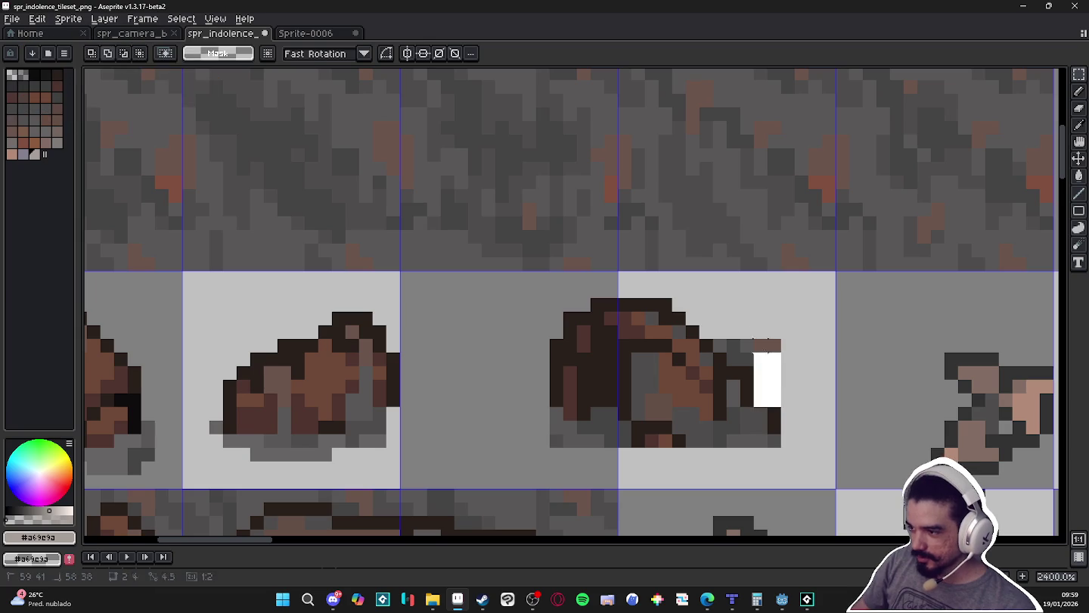
key(Delete)
- Reshape the third rock's right edge into a dark stepped slope
click(759, 400)
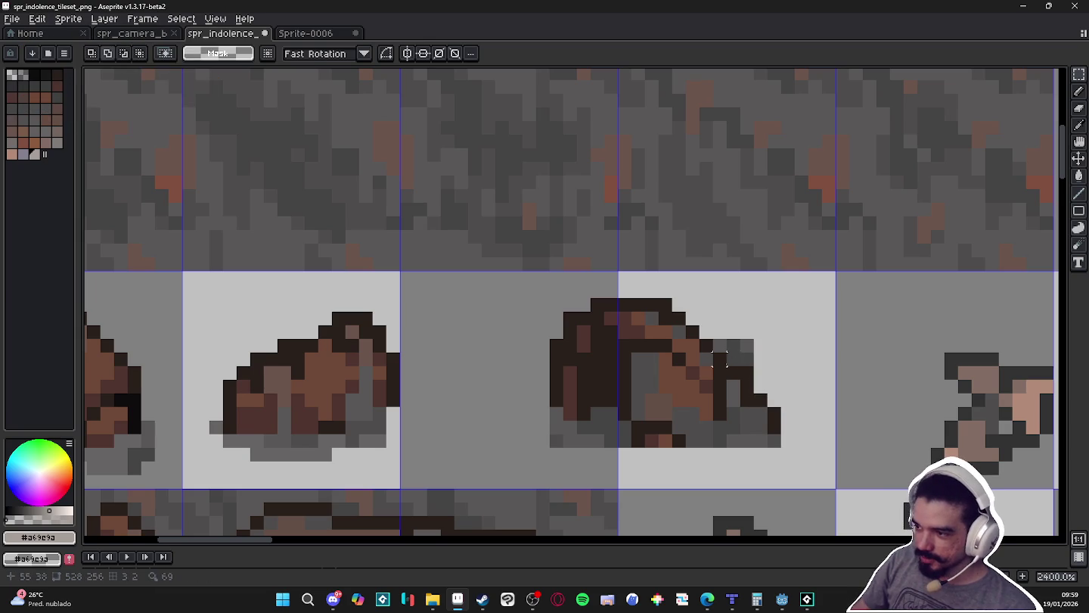
scroll(624, 442, down, 3)
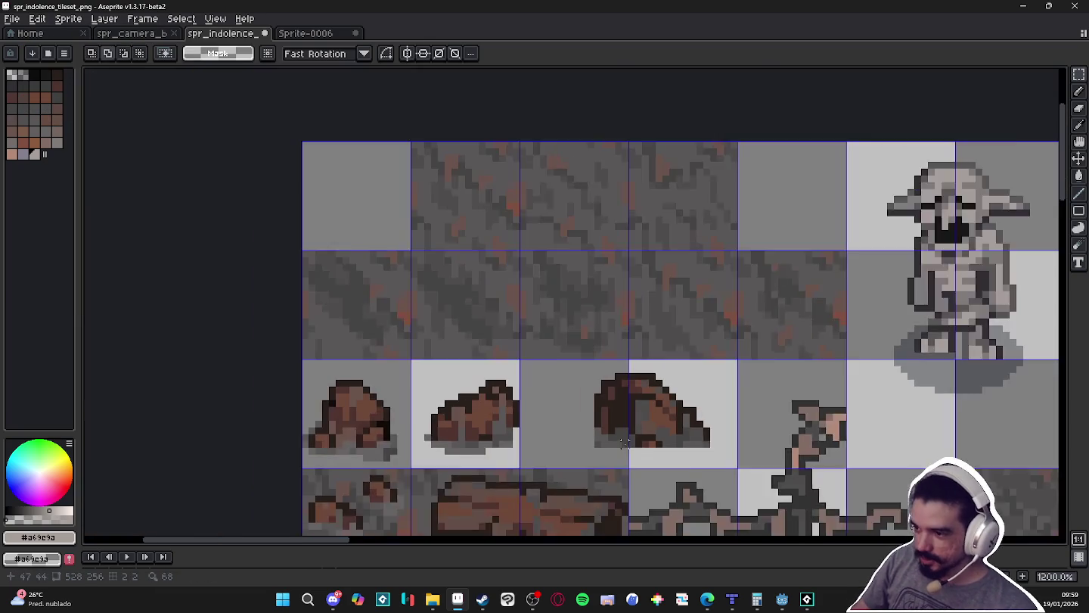
scroll(624, 443, up, 1)
scroll(590, 442, down, 4)
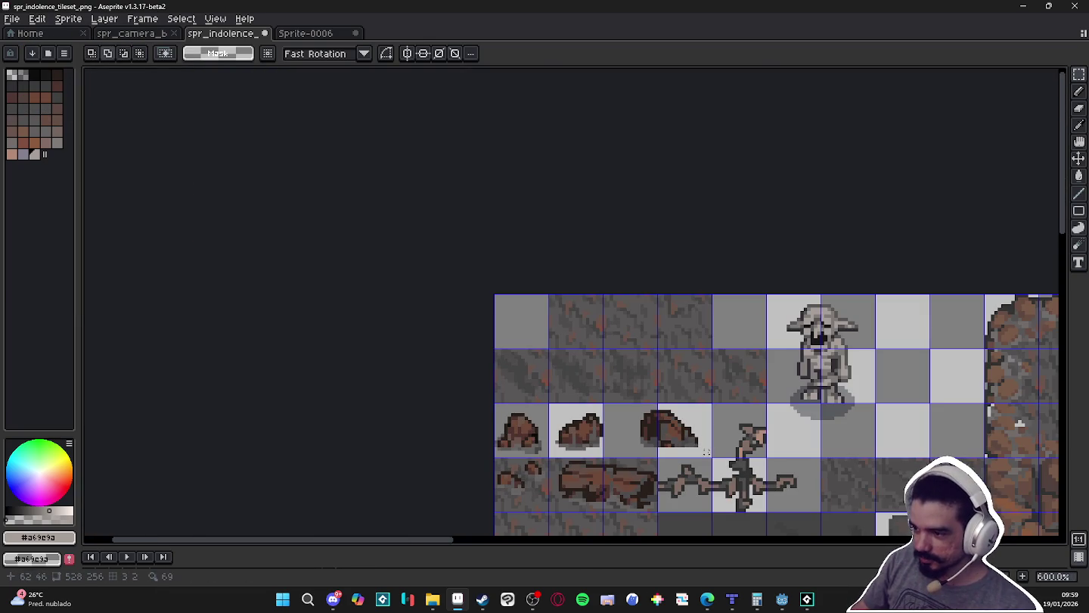
scroll(716, 452, down, 2)
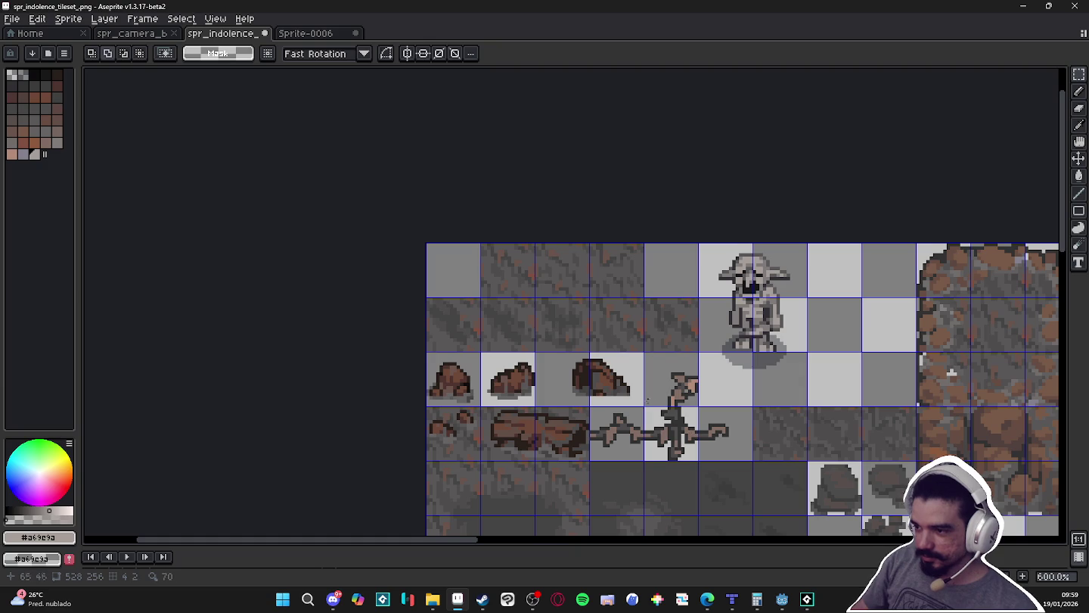
scroll(582, 465, up, 4)
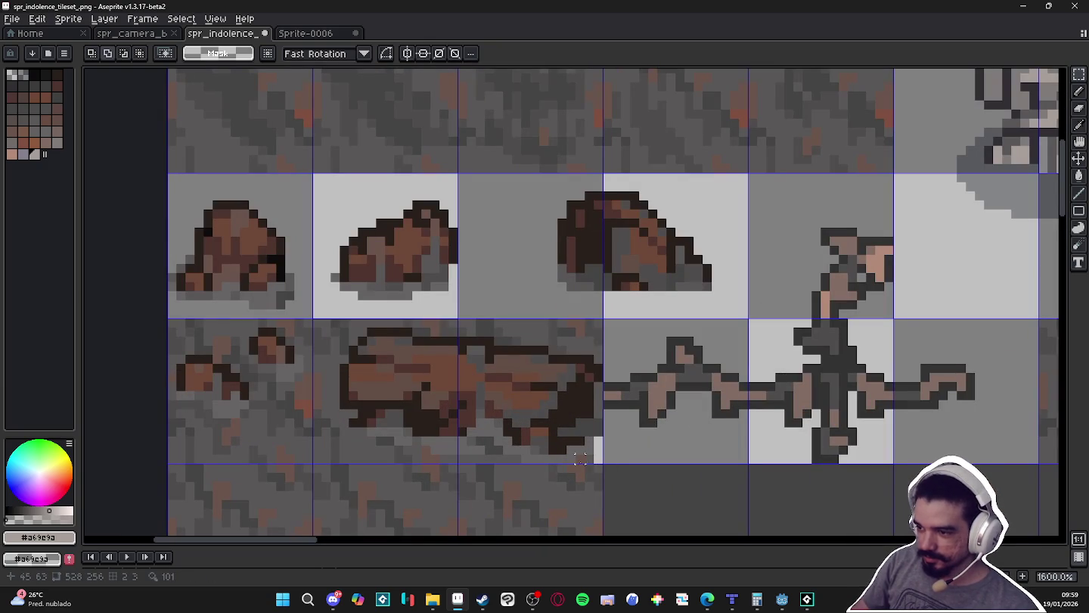
- Touch up the tile corner pixels and move the column at the long rock's left edge
drag(579, 458, 597, 459)
click(589, 449)
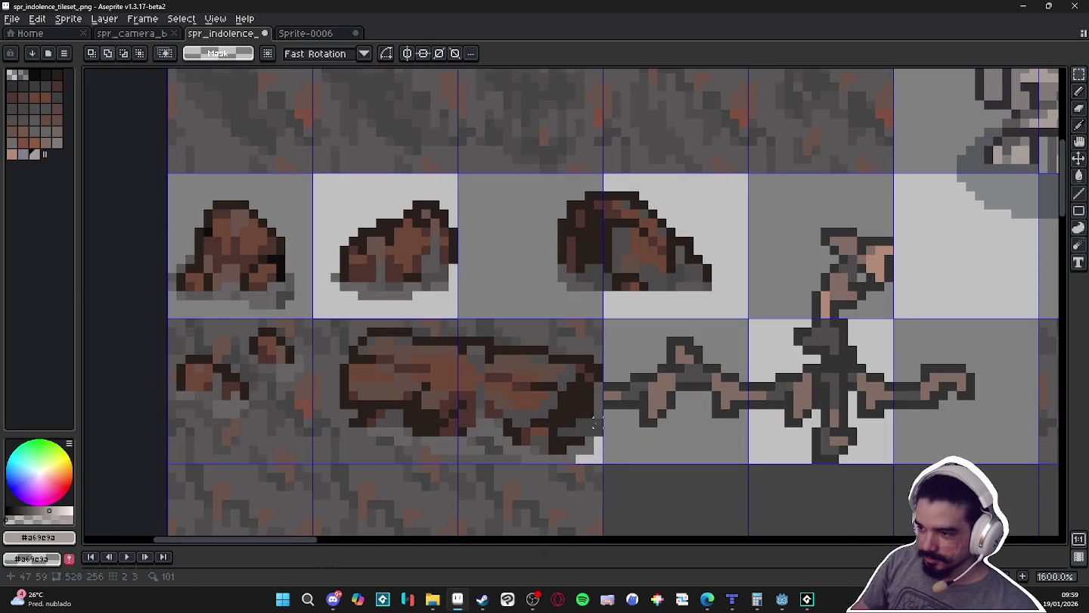
mouse_move(596, 357)
mouse_down()
mouse_move(598, 319)
mouse_move(546, 348)
mouse_move(502, 348)
mouse_up()
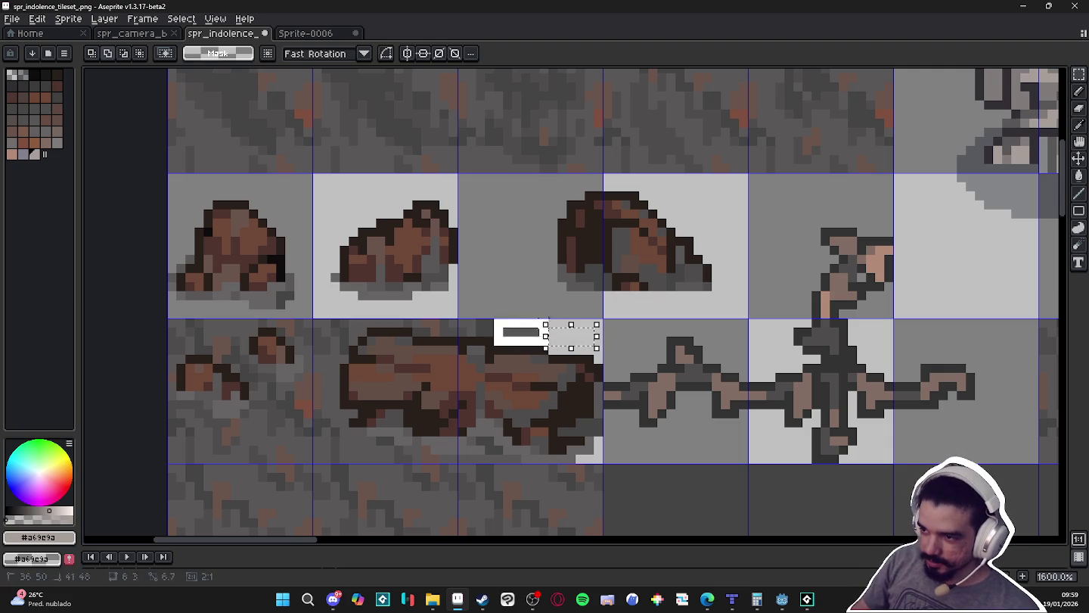
click(457, 341)
- Clear stray stone pixels along the top row and left edge of the long rock tile
drag(417, 323, 498, 323)
drag(417, 324, 306, 324)
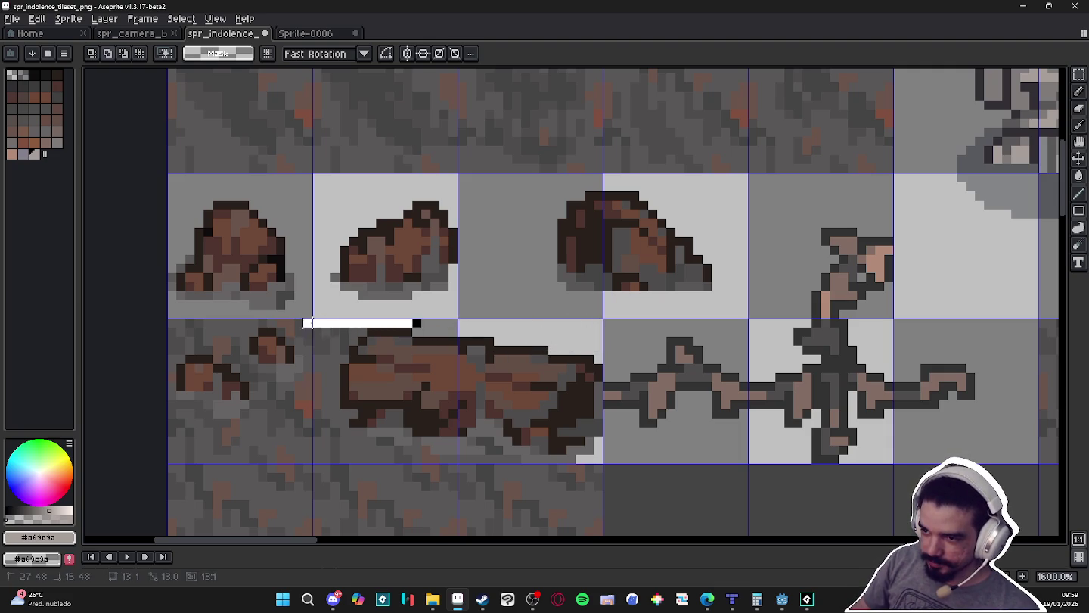
click(325, 333)
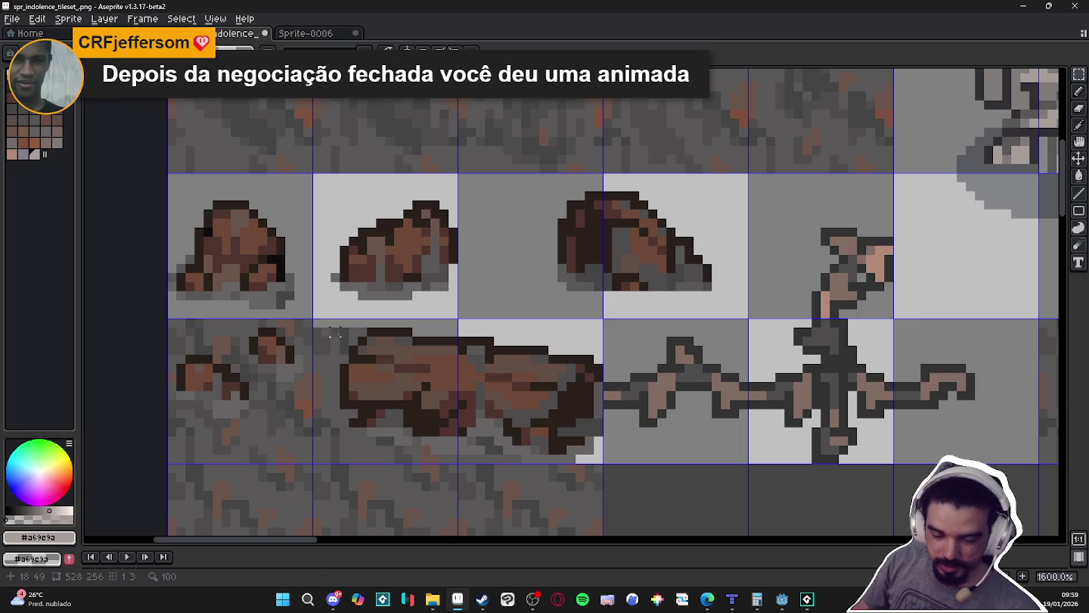
mouse_move(363, 332)
mouse_down()
mouse_move(317, 332)
mouse_move(354, 342)
mouse_up()
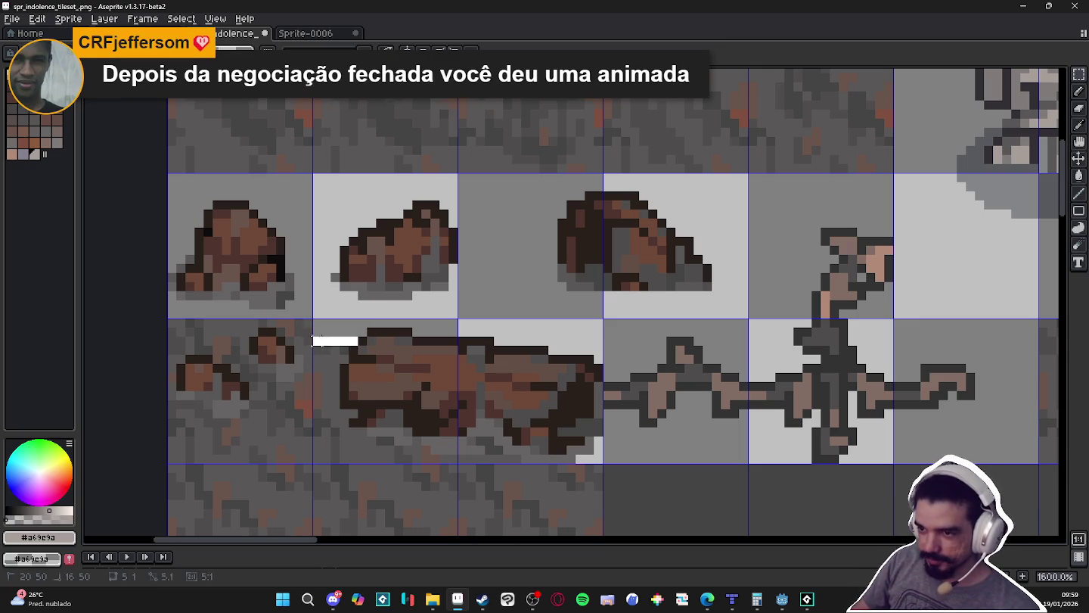
click(343, 350)
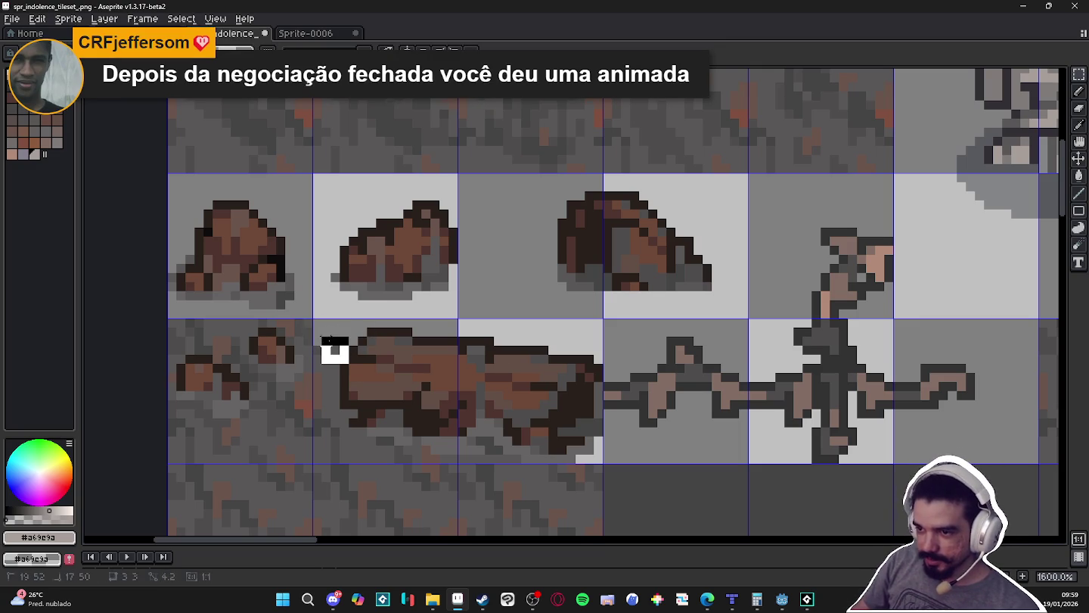
mouse_move(318, 340)
mouse_down()
mouse_move(336, 380)
mouse_move(333, 450)
mouse_up()
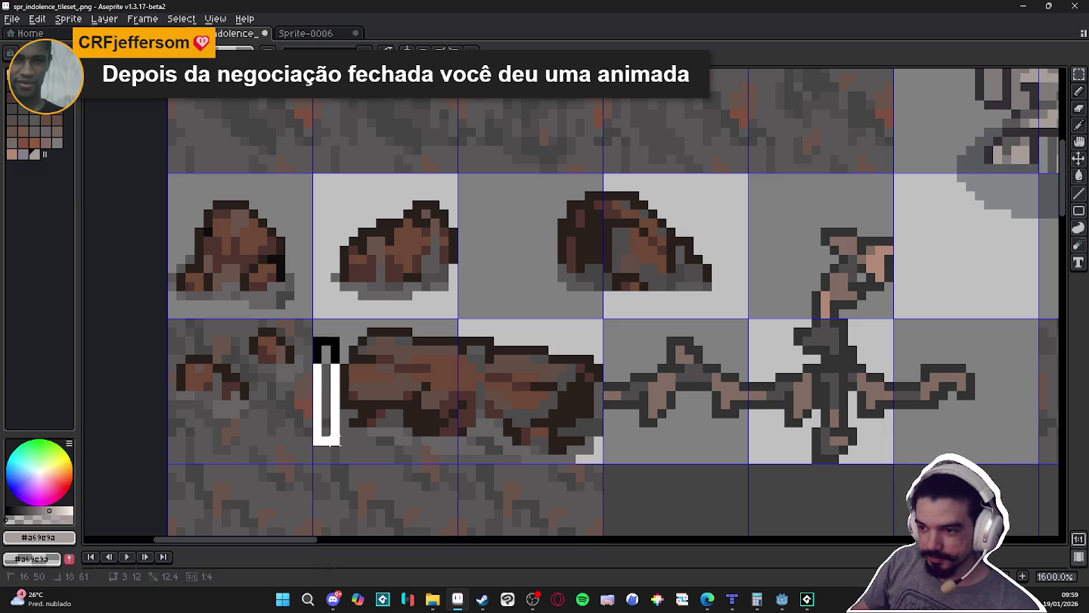
click(334, 431)
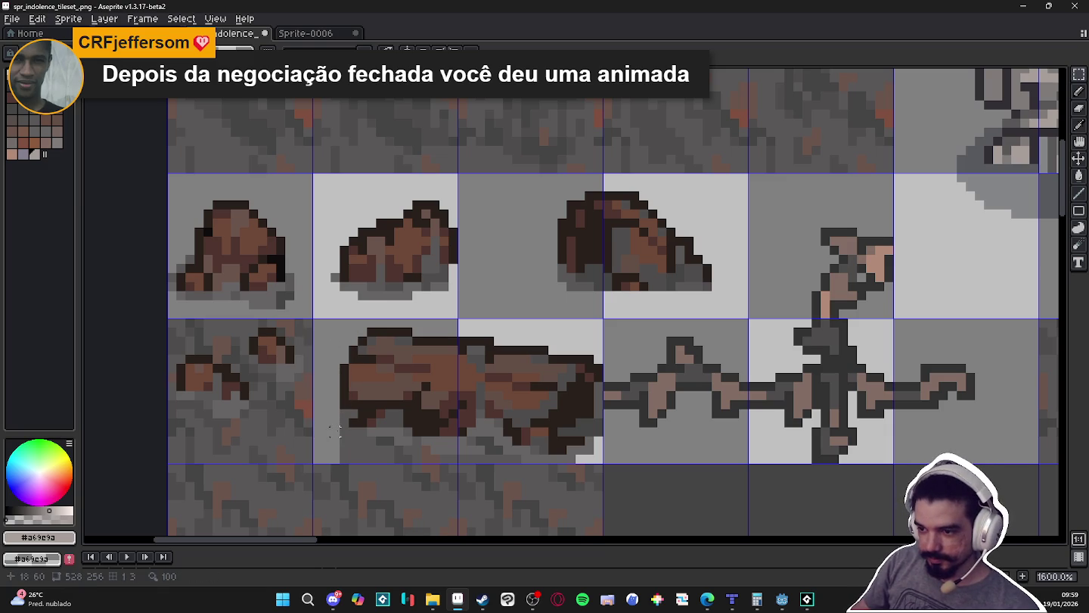
mouse_move(334, 439)
mouse_down()
mouse_move(377, 456)
mouse_move(401, 453)
mouse_move(416, 468)
mouse_move(426, 454)
mouse_move(500, 458)
mouse_up()
click(423, 452)
- Paint over the grey pixels at the bottom and right edge of the lower-left tile
scroll(425, 446, down, 5)
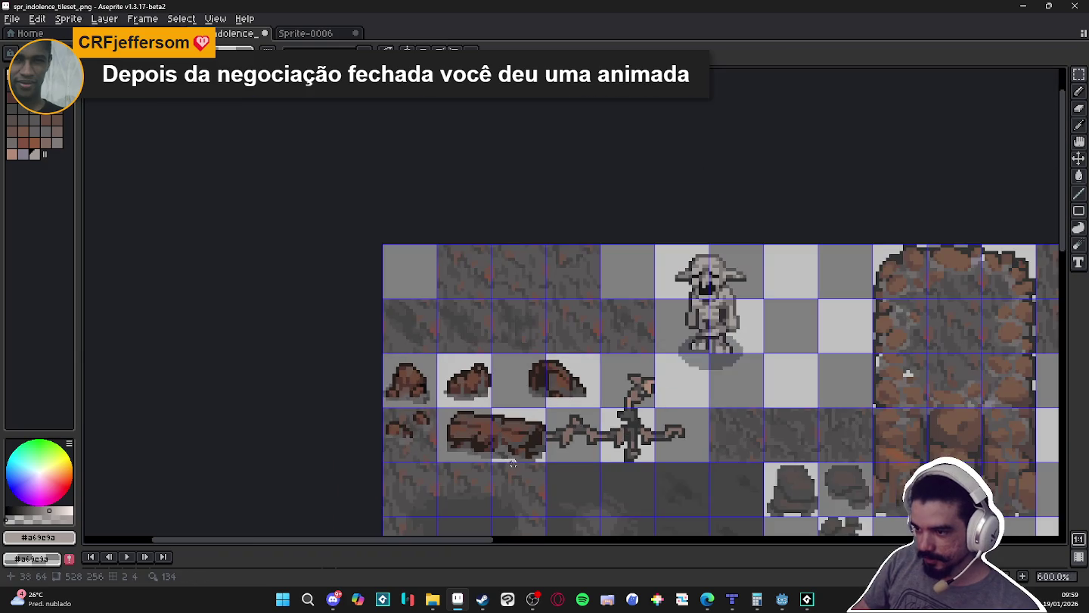
scroll(425, 446, up, 4)
scroll(424, 445, up, 3)
drag(340, 426, 342, 514)
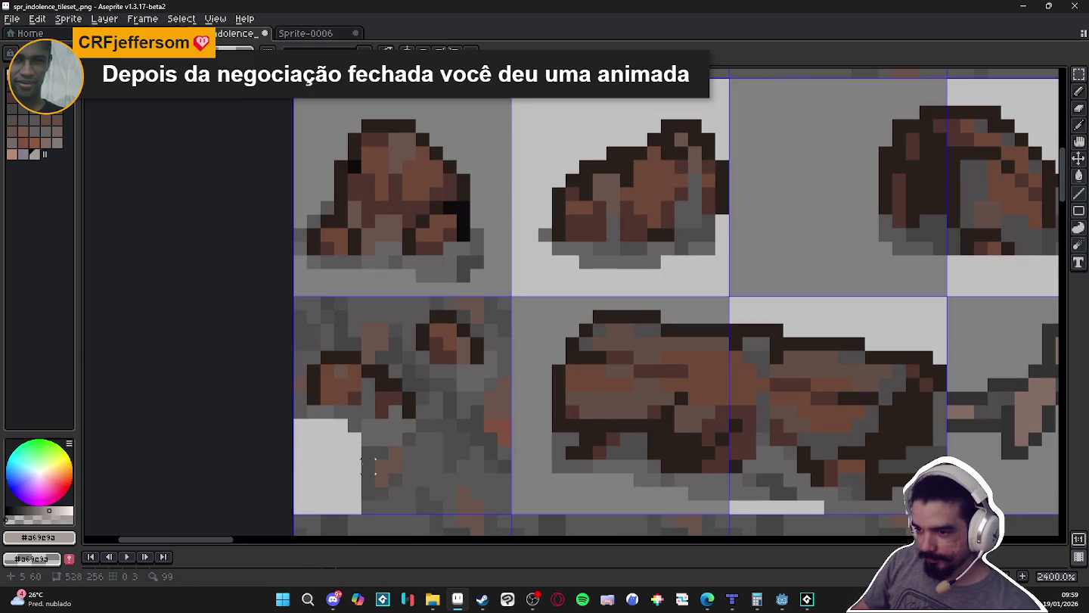
mouse_move(361, 445)
mouse_down()
mouse_move(394, 477)
mouse_move(510, 513)
mouse_up()
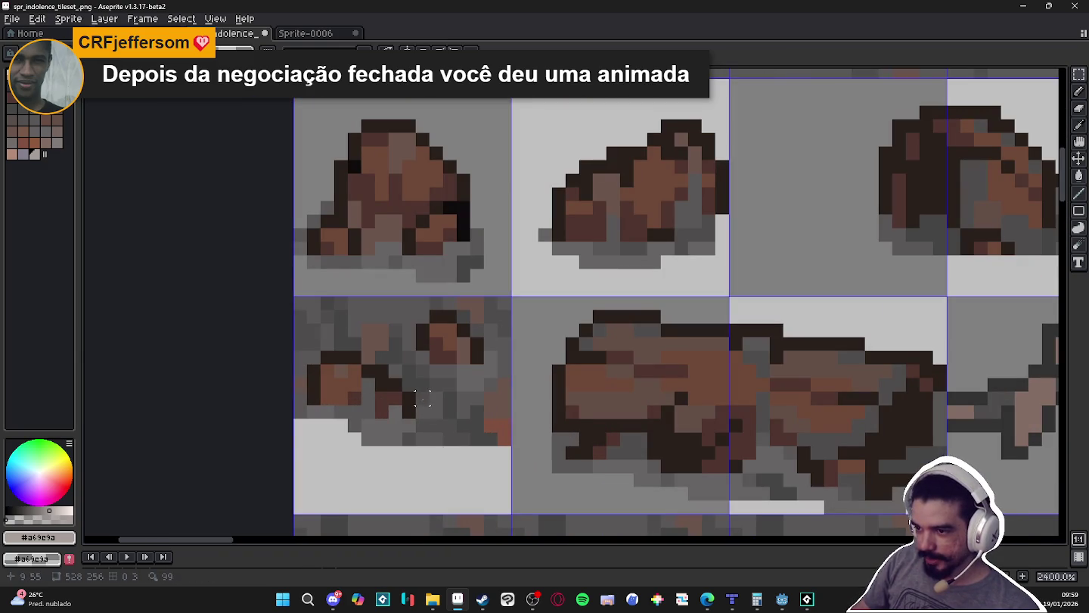
drag(423, 401, 508, 487)
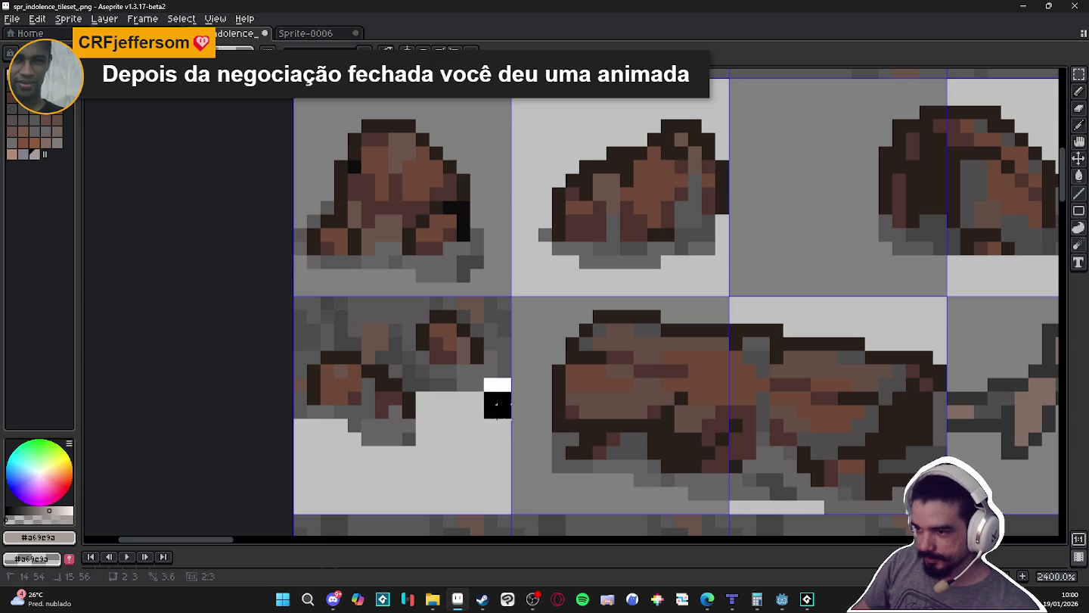
drag(498, 405, 499, 297)
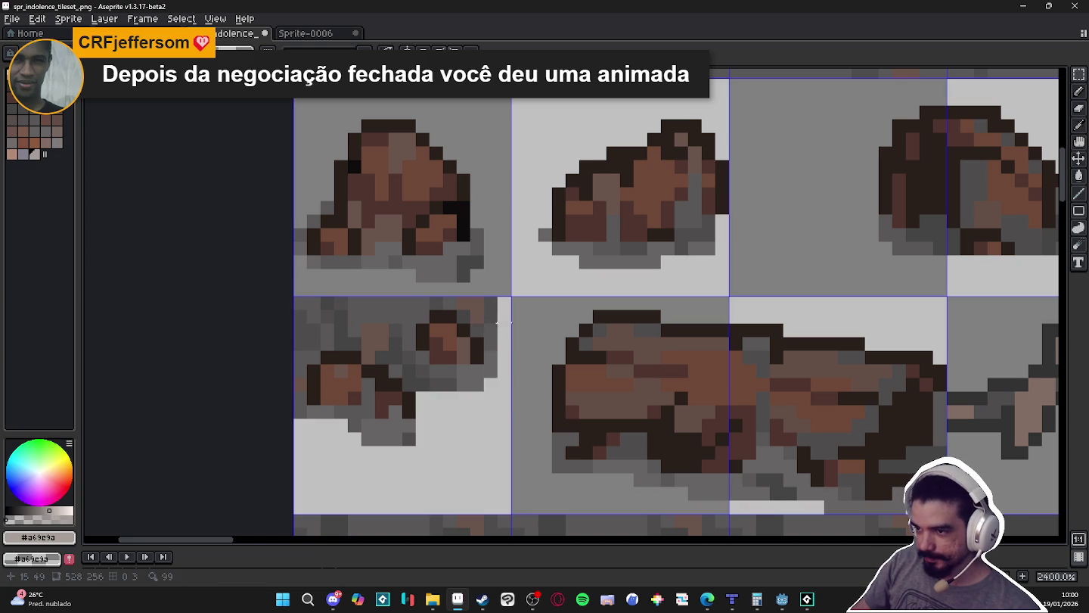
- Lighten the remaining grey rows and shade the small rock with darker grey
mouse_move(493, 351)
mouse_down()
mouse_move(490, 309)
mouse_move(473, 300)
mouse_move(463, 311)
mouse_move(296, 304)
mouse_up()
mouse_move(423, 318)
mouse_down()
mouse_move(299, 318)
mouse_move(307, 342)
mouse_move(297, 333)
mouse_up()
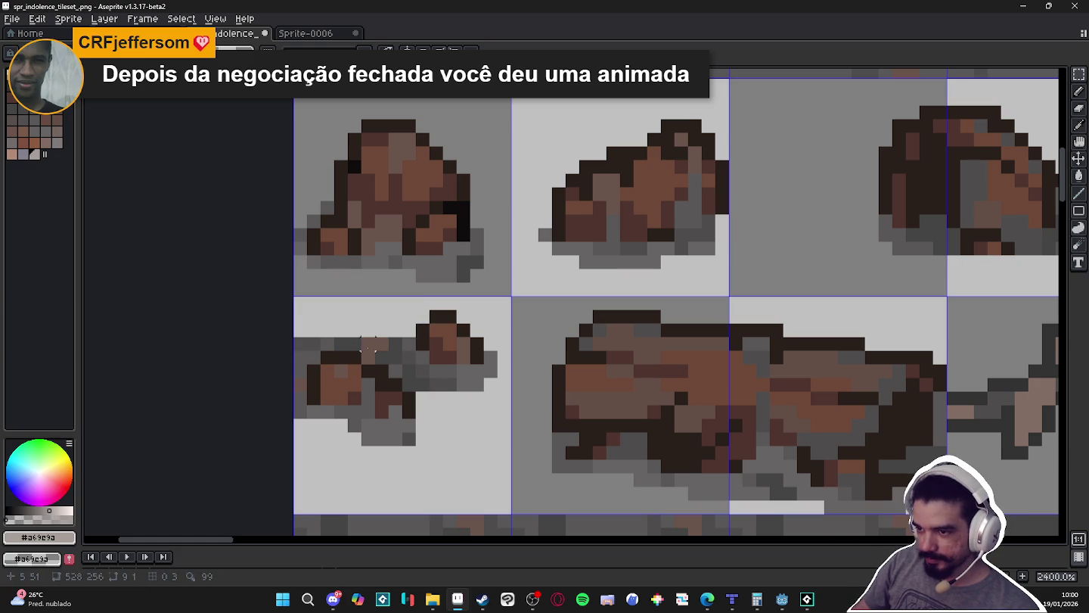
mouse_move(369, 346)
mouse_down()
mouse_move(409, 318)
mouse_move(368, 345)
mouse_move(259, 343)
mouse_move(278, 346)
mouse_up()
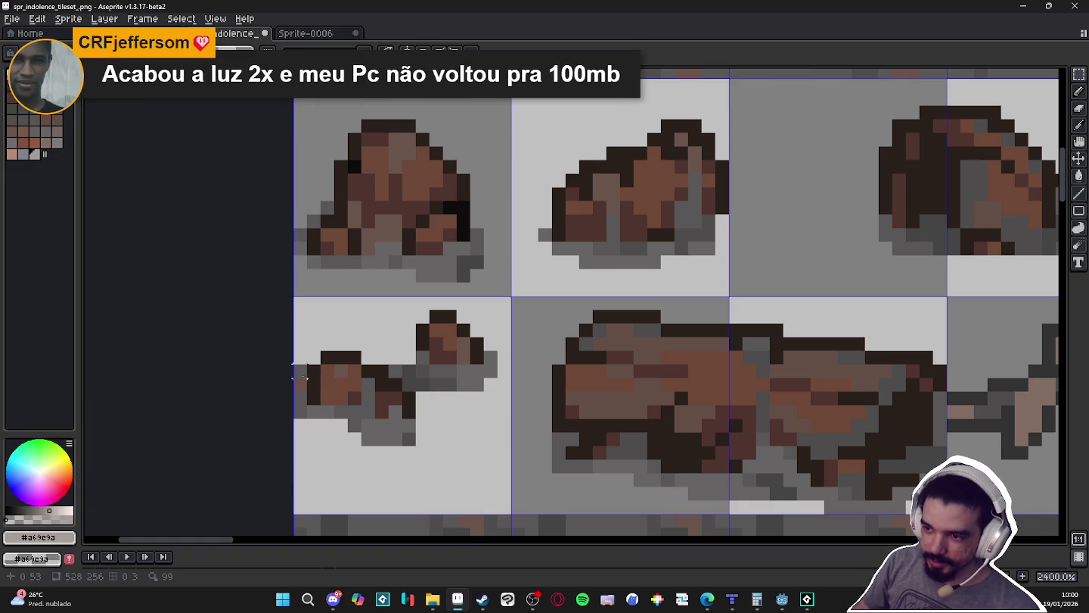
mouse_move(395, 371)
mouse_down()
mouse_move(423, 376)
mouse_move(416, 382)
mouse_up()
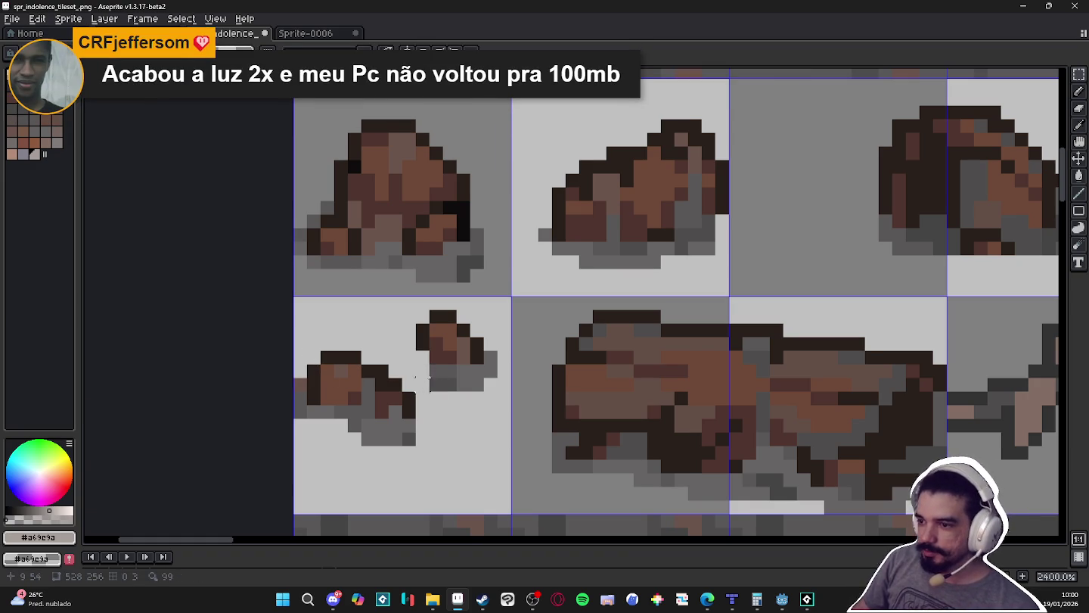
alt+click(442, 381)
- Add darker grey pixels along the left side of the small rock
click(422, 365)
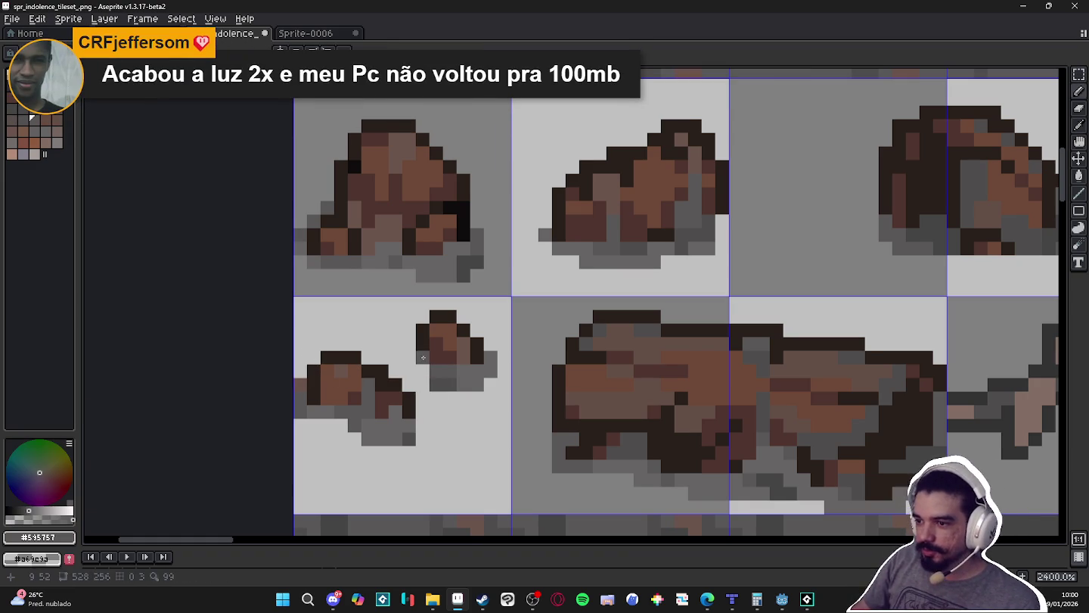
click(422, 370)
click(408, 357)
scroll(424, 363, down, 2)
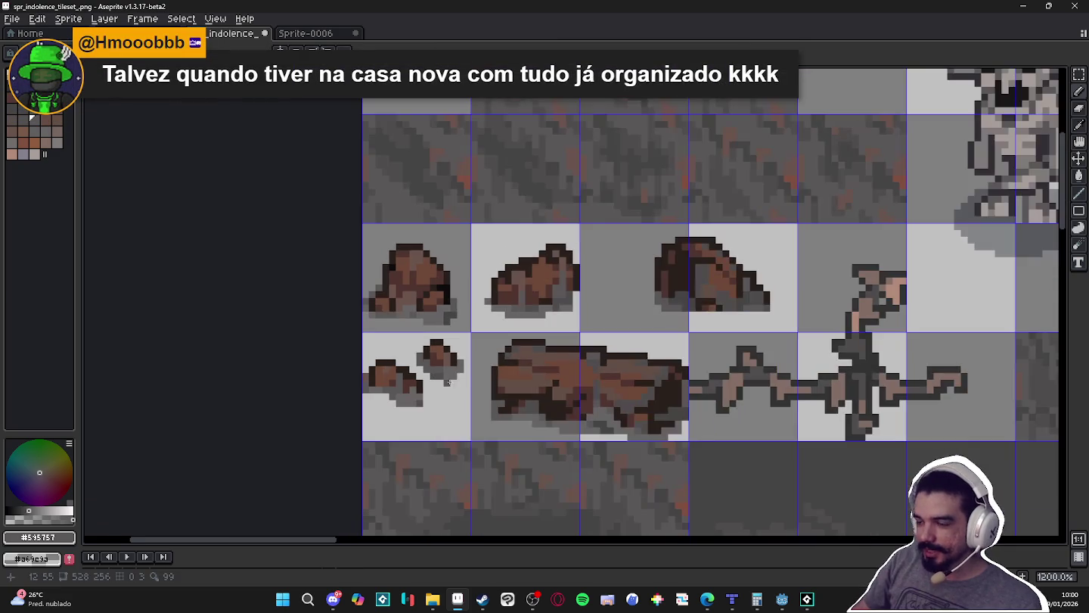
scroll(446, 368, up, 2)
alt+click(433, 370)
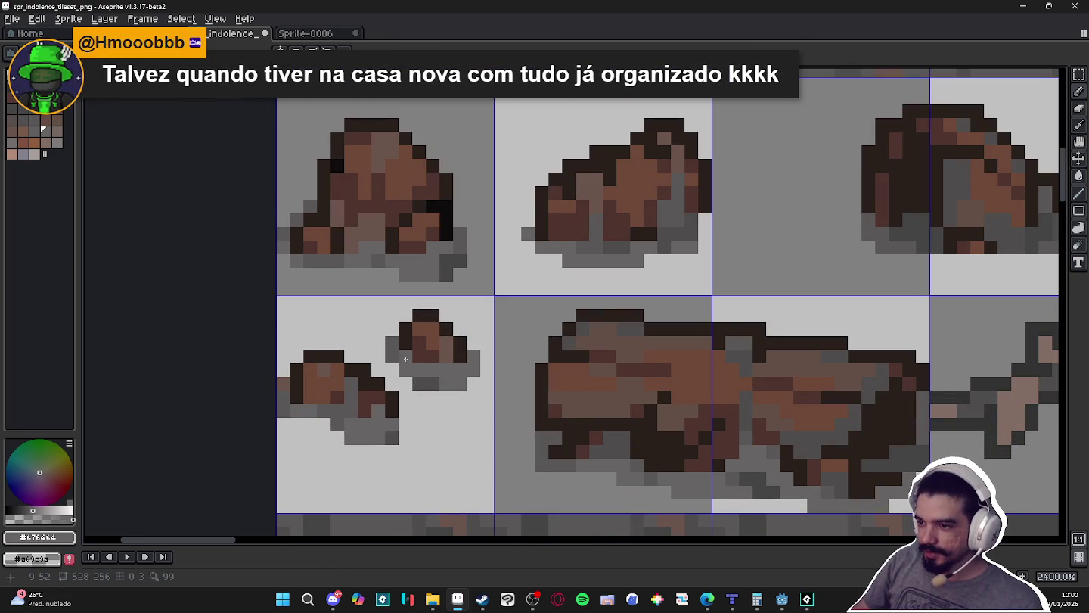
scroll(402, 391, down, 1)
scroll(415, 420, down, 2)
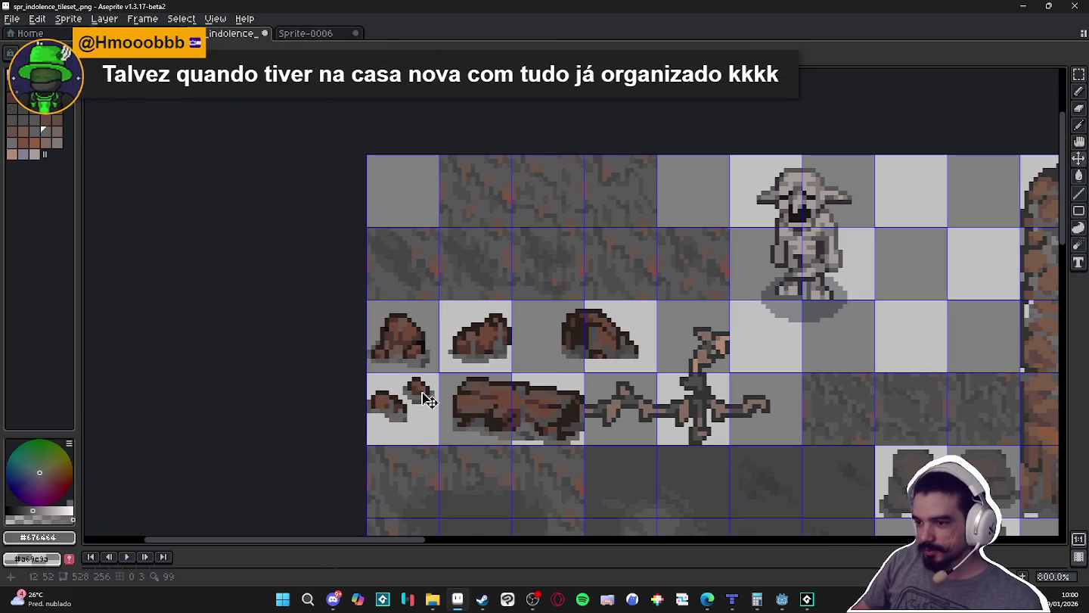
- Marquee-select the third- and fourth-row rock tiles, then deselect them
key(m)
drag(399, 347, 631, 349)
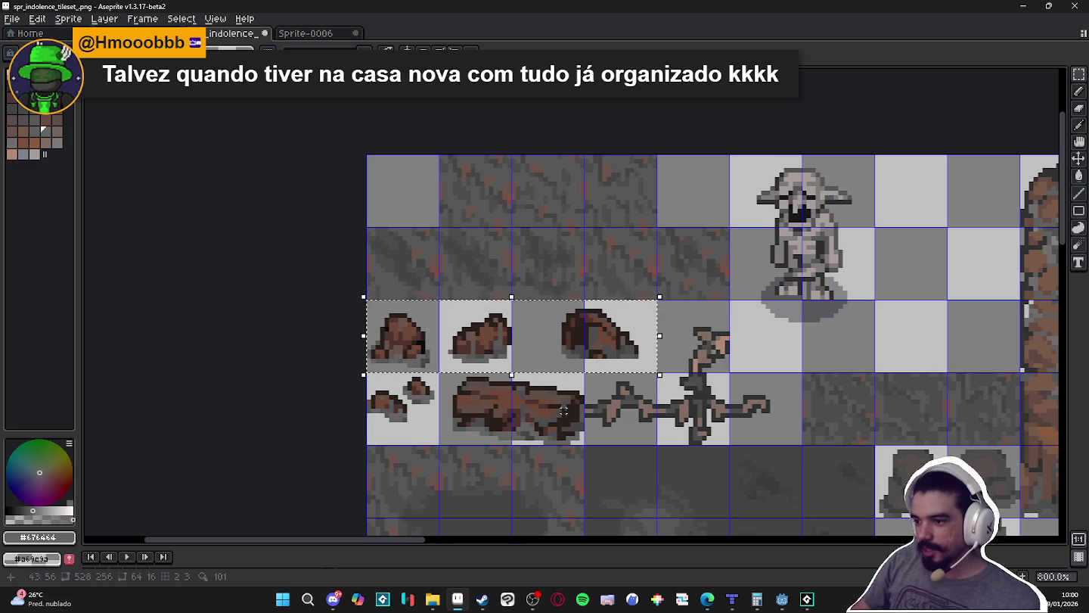
key(ctrl+d)
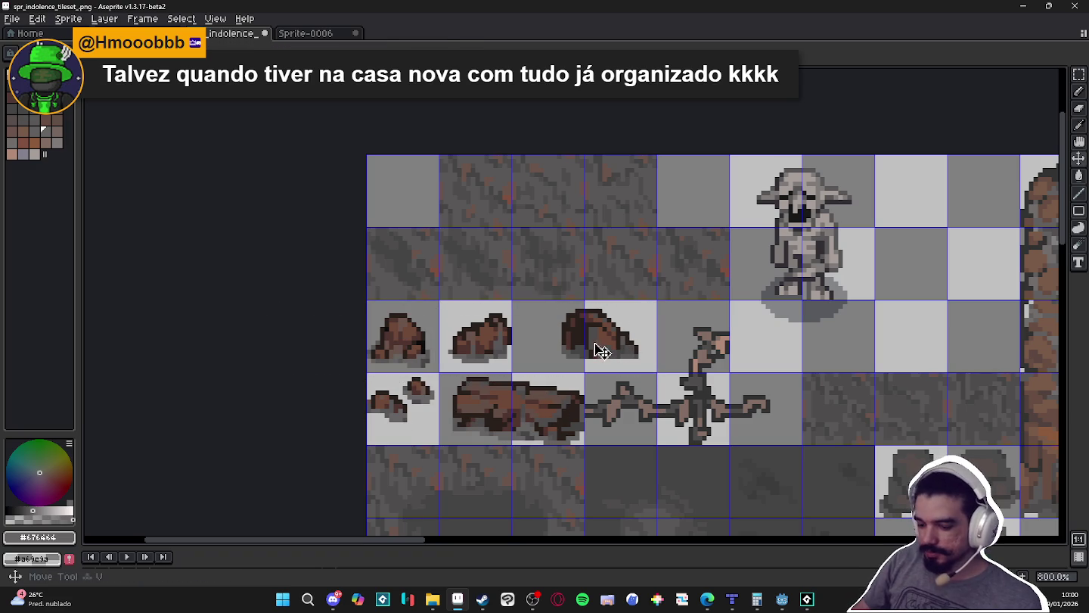
key(ctrl+shift+d)
drag(582, 444, 368, 376)
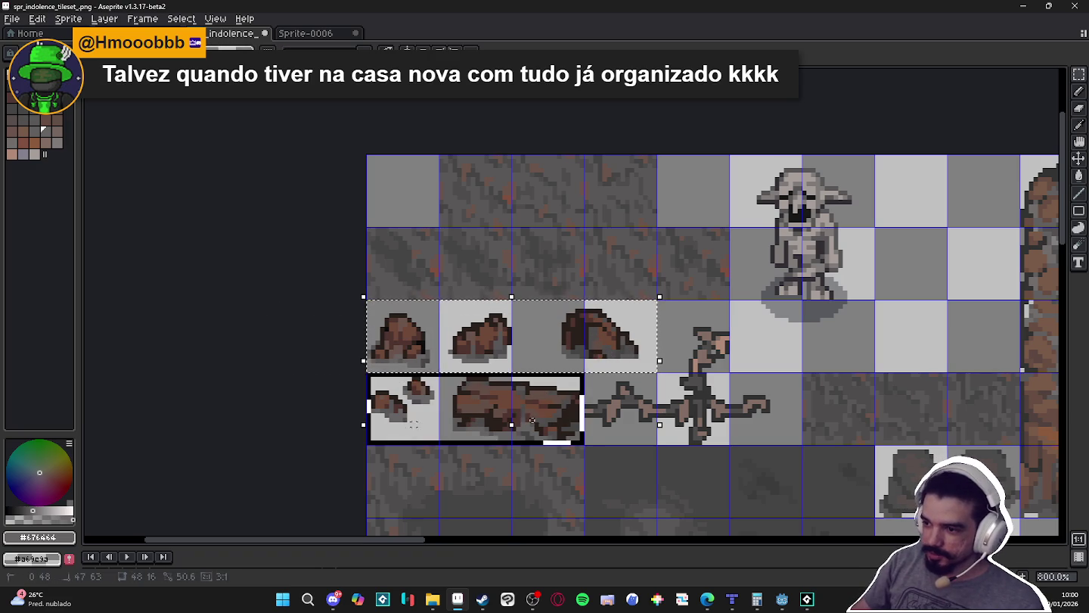
scroll(437, 374, down, 3)
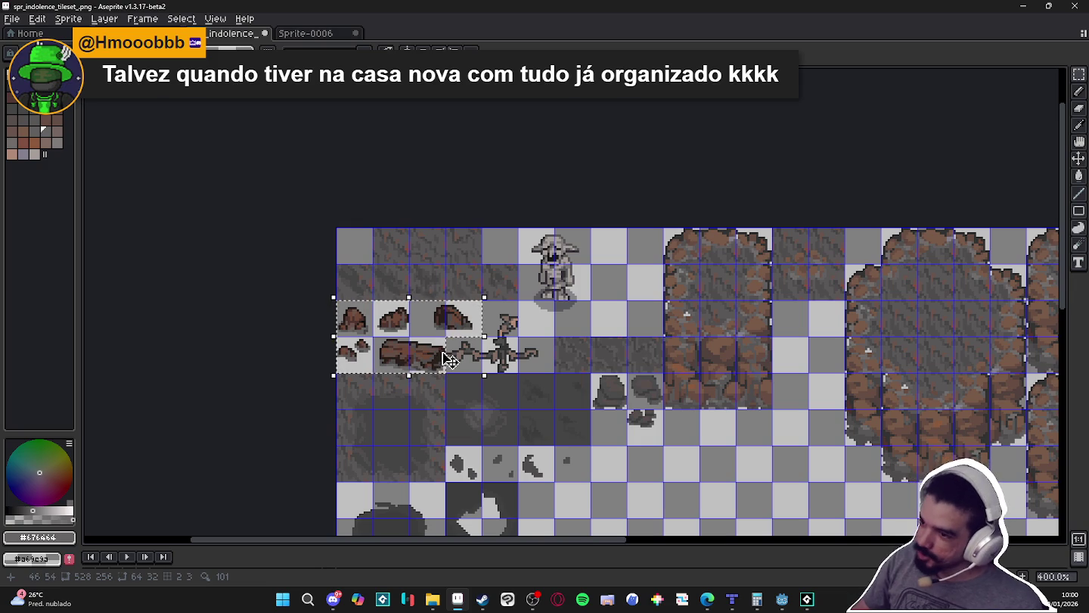
key(ctrl+d)
- Switch from Aseprite to the Tiled cave battle map
click(807, 599)
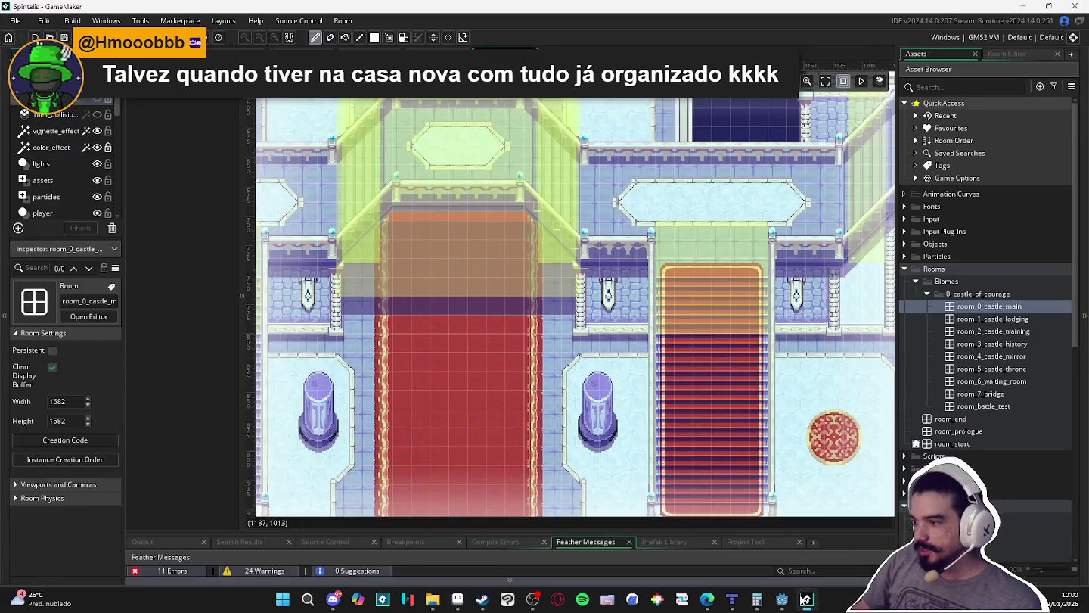
click(807, 599)
click(732, 598)
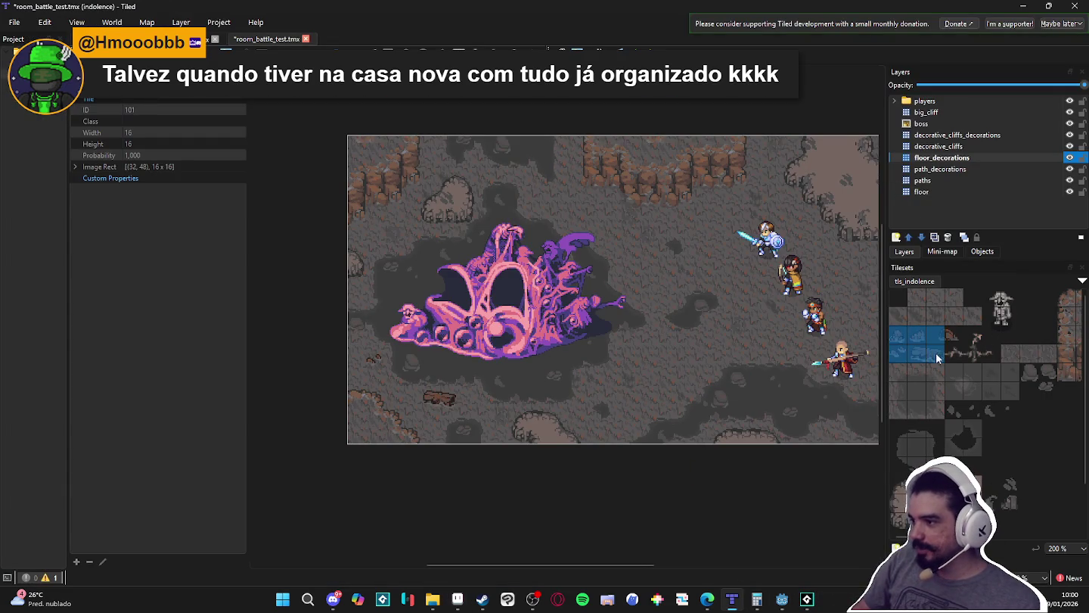
- Pick a 2x2 block of tls_indolence rock tiles as the brush and stamp it near the heroes
click(899, 339)
drag(913, 340, 899, 354)
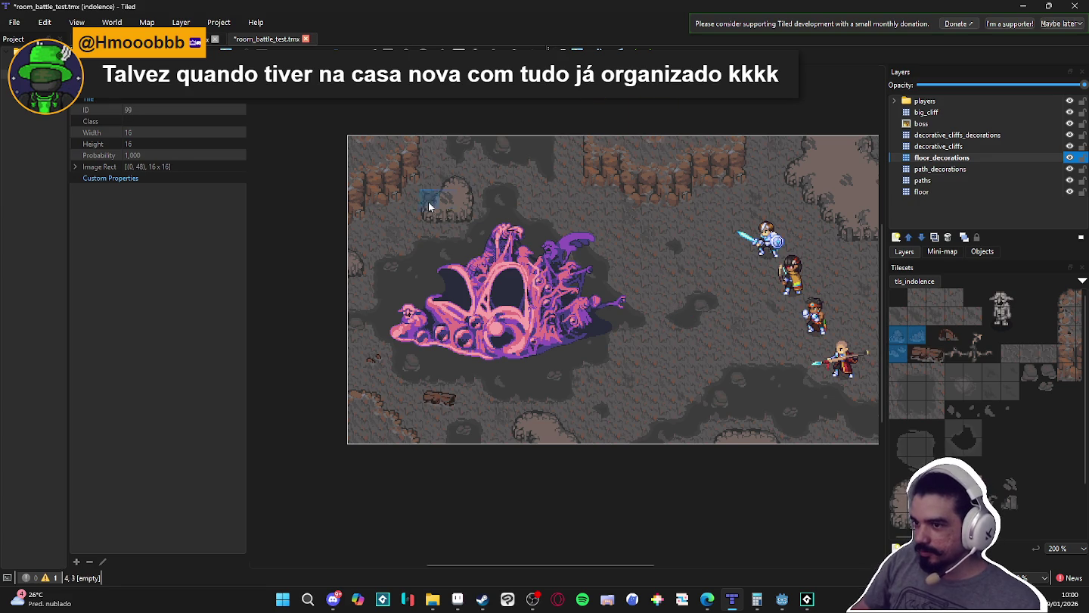
scroll(642, 279, up, 2)
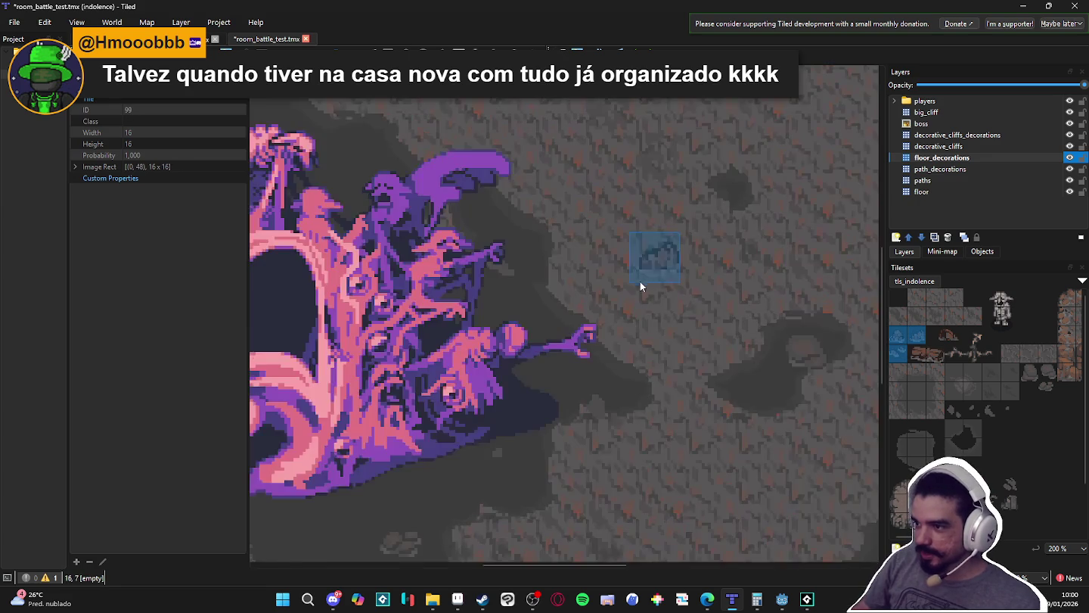
scroll(655, 306, down, 1)
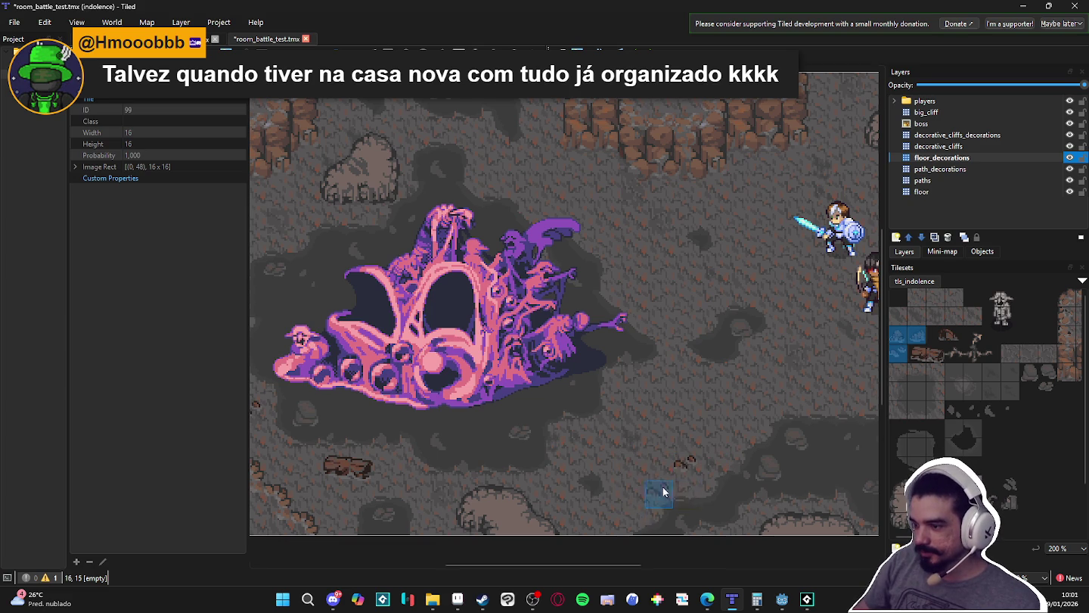
scroll(664, 487, right, 5)
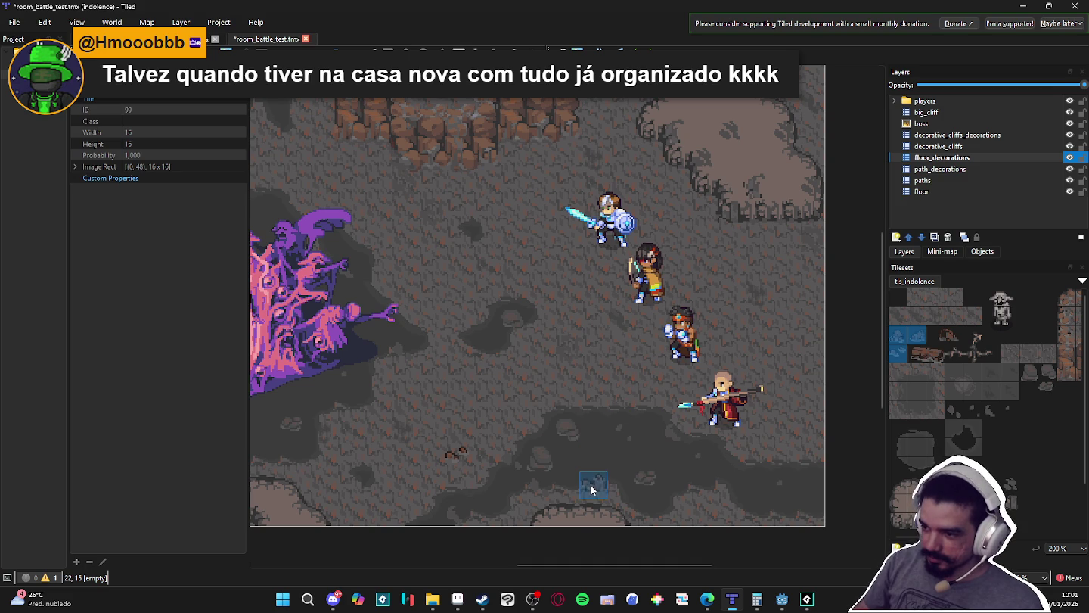
scroll(537, 416, left, 4)
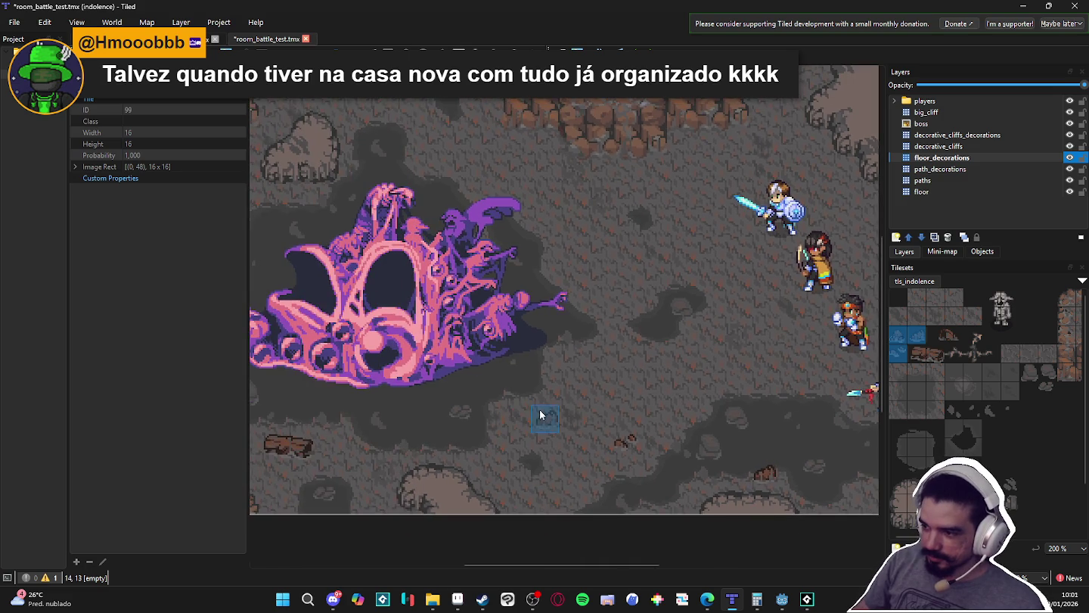
scroll(539, 415, down, 2)
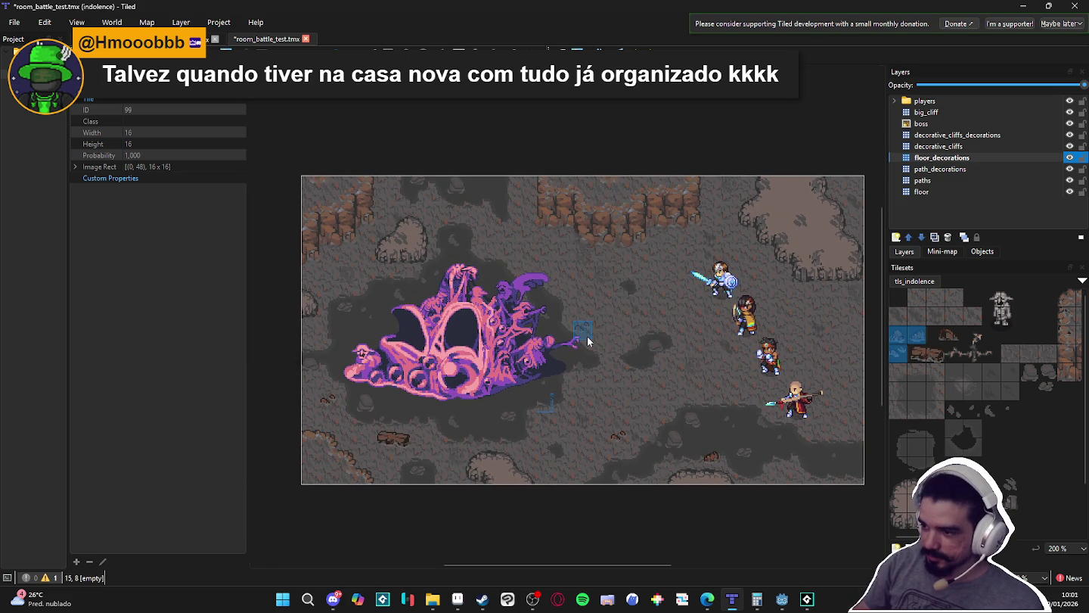
scroll(587, 336, up, 1)
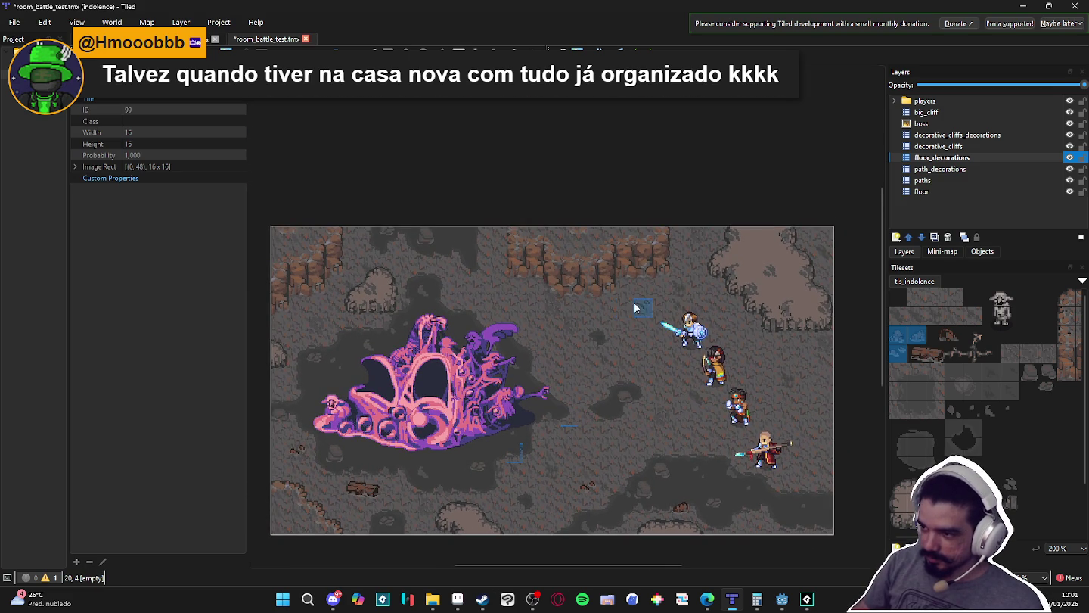
click(671, 286)
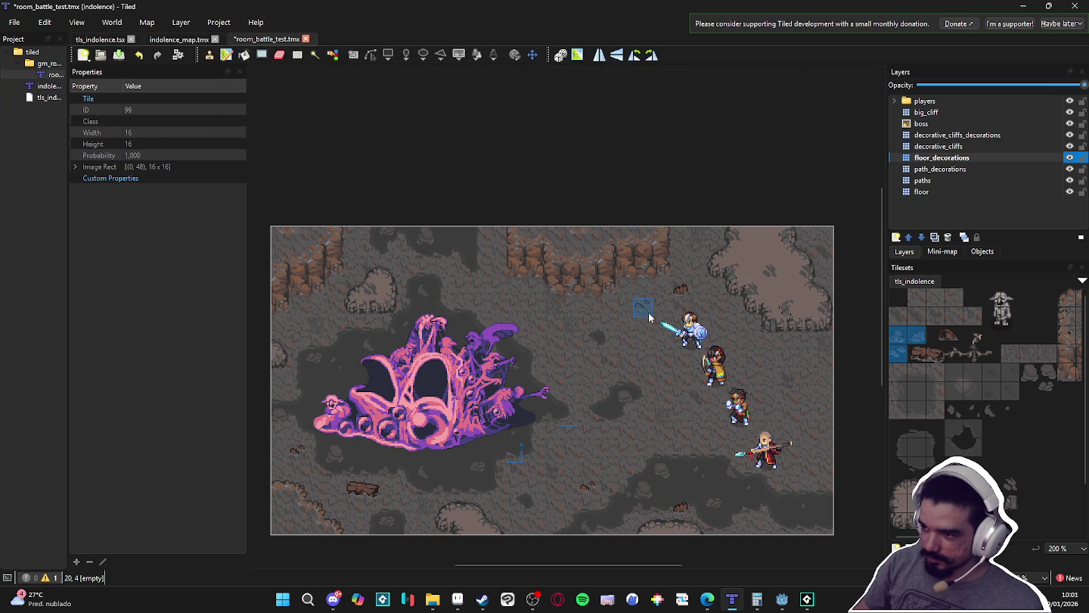
- Undo the stamped rock and save the battle map
key(ctrl+z)
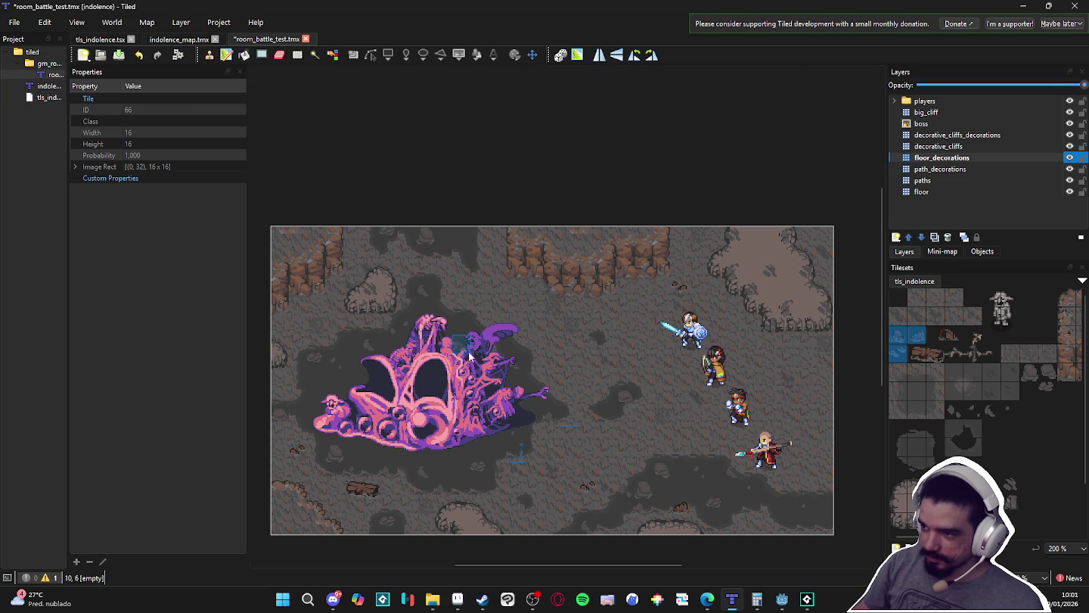
scroll(534, 316, left, 1)
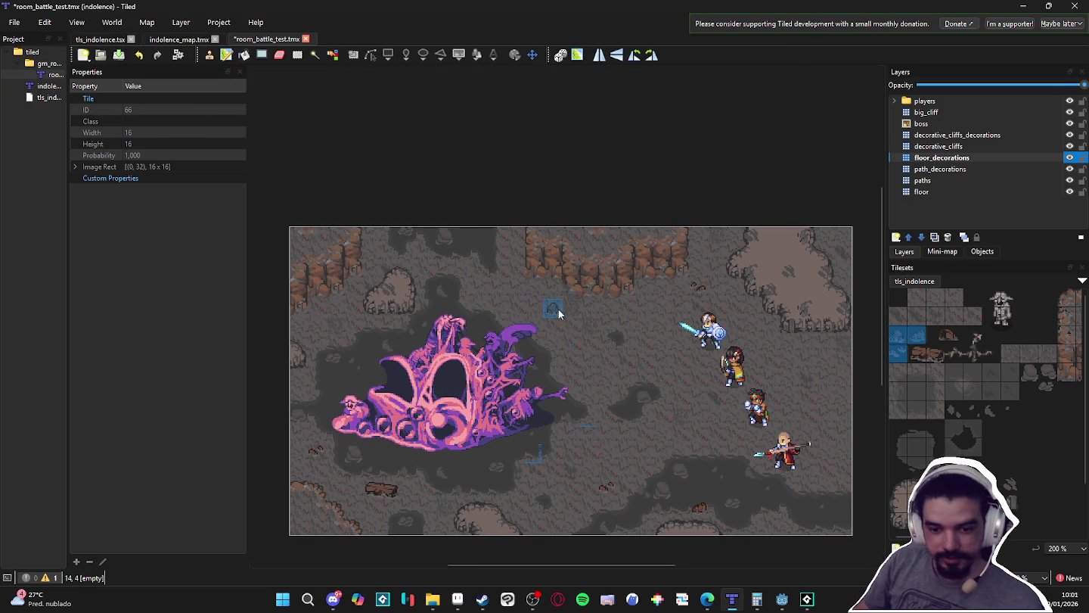
key(ctrl+s)
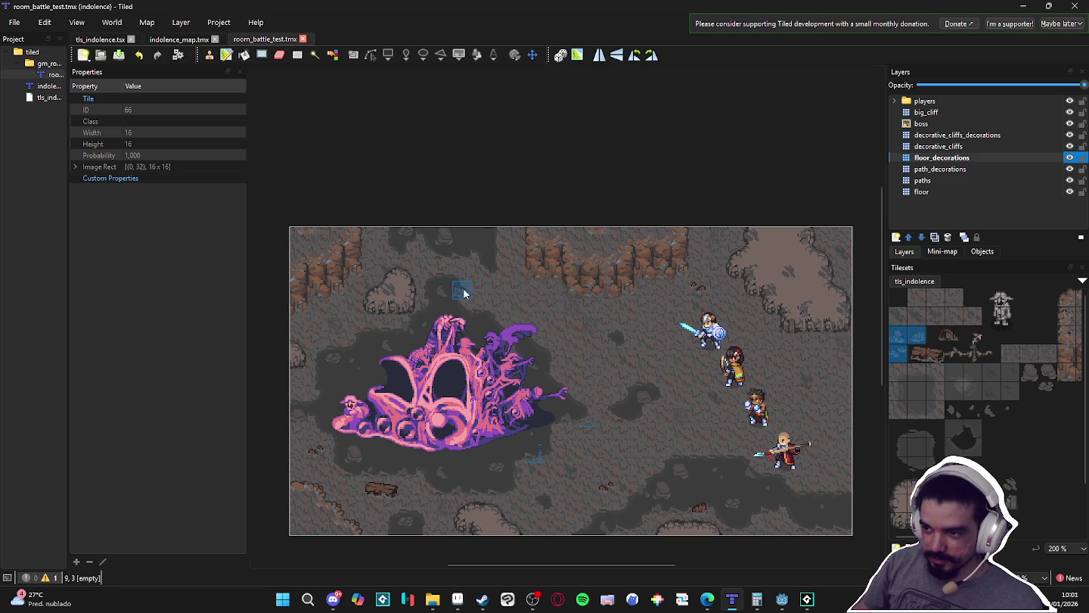
- Stamp rock decorations above the boss and near the heroes on floor_decorations
scroll(484, 298, up, 2)
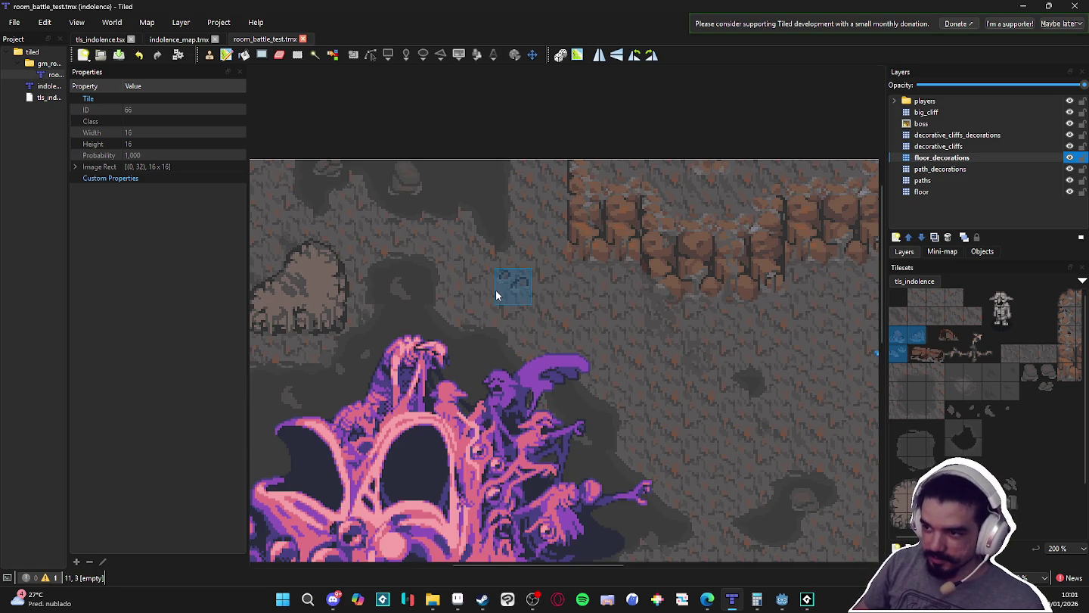
scroll(495, 289, down, 1)
click(485, 285)
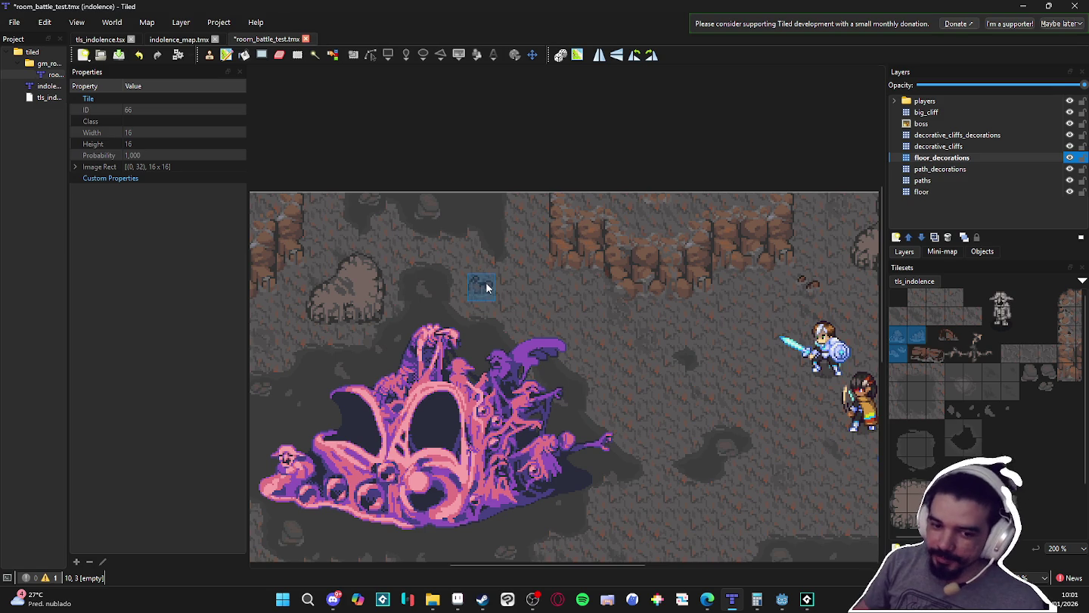
scroll(476, 285, up, 1)
scroll(349, 336, down, 1)
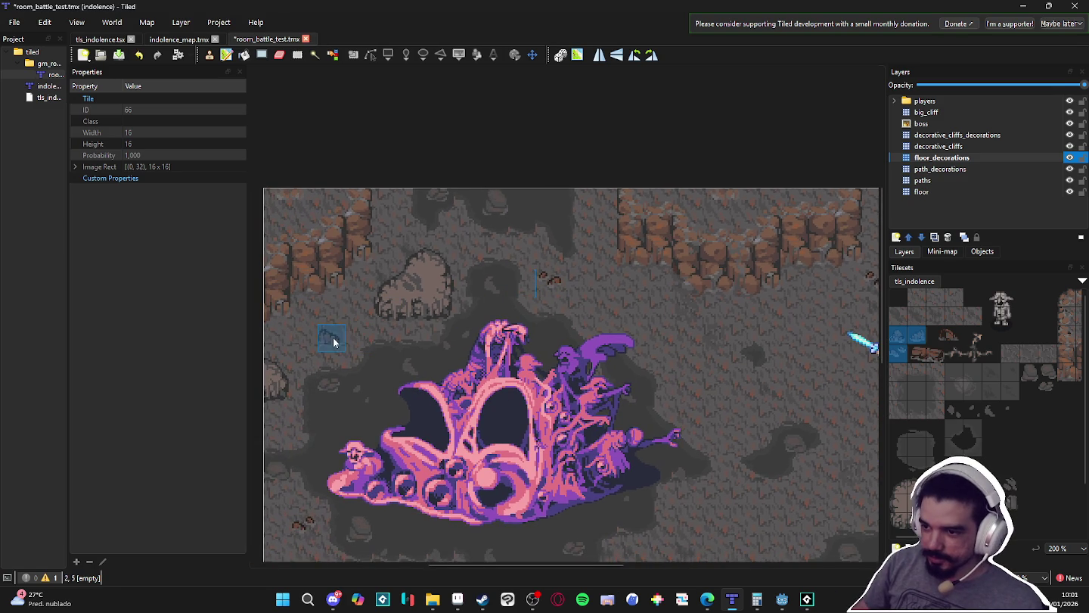
scroll(349, 398, down, 1)
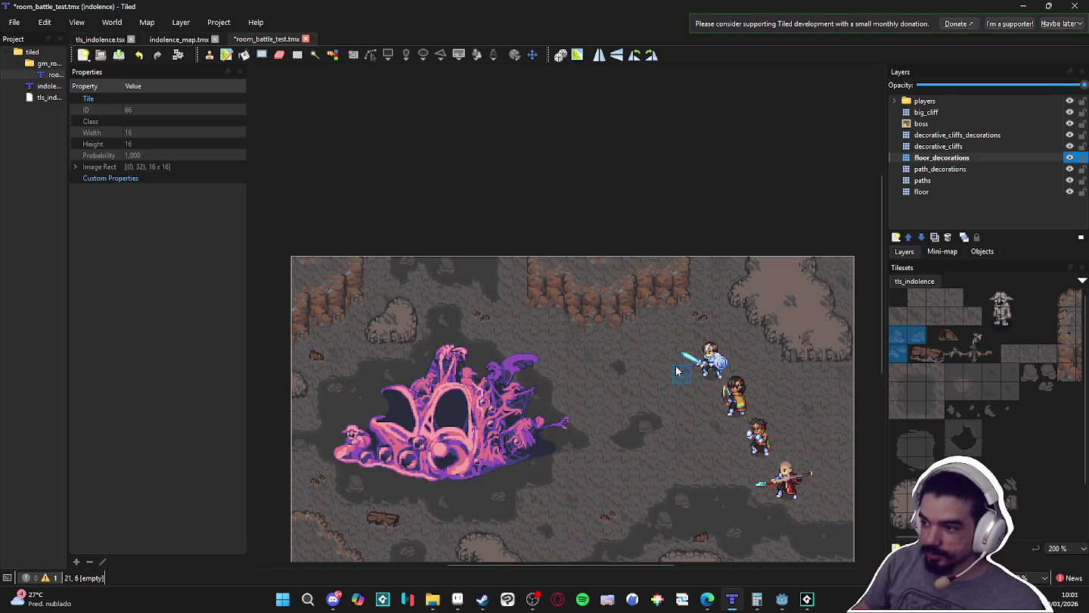
click(516, 284)
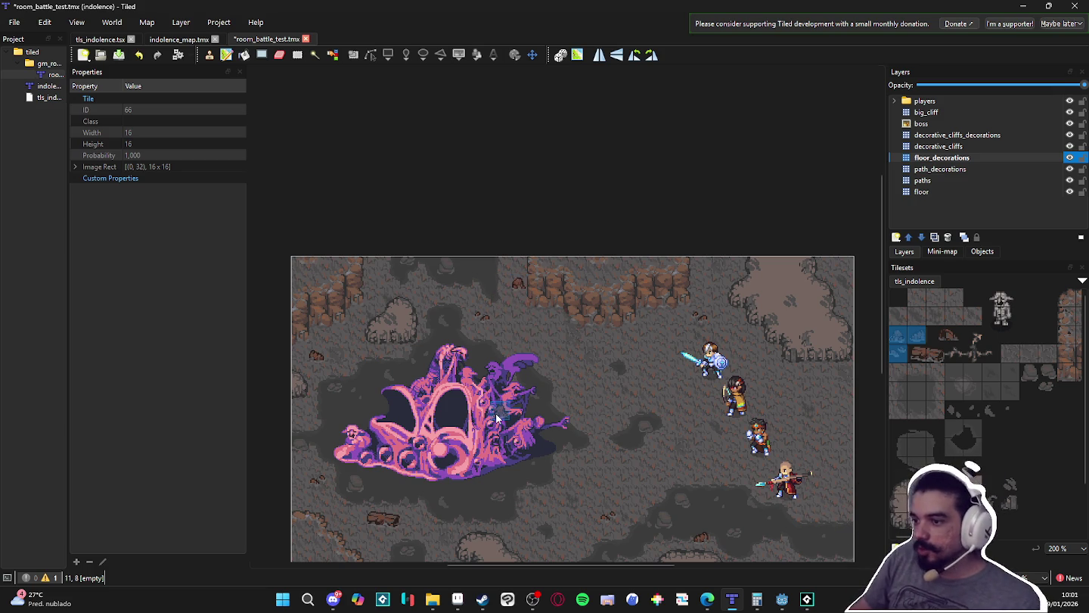
- Scatter more small rocks along the top row and across the floor between boss and heroes
scroll(606, 418, down, 2)
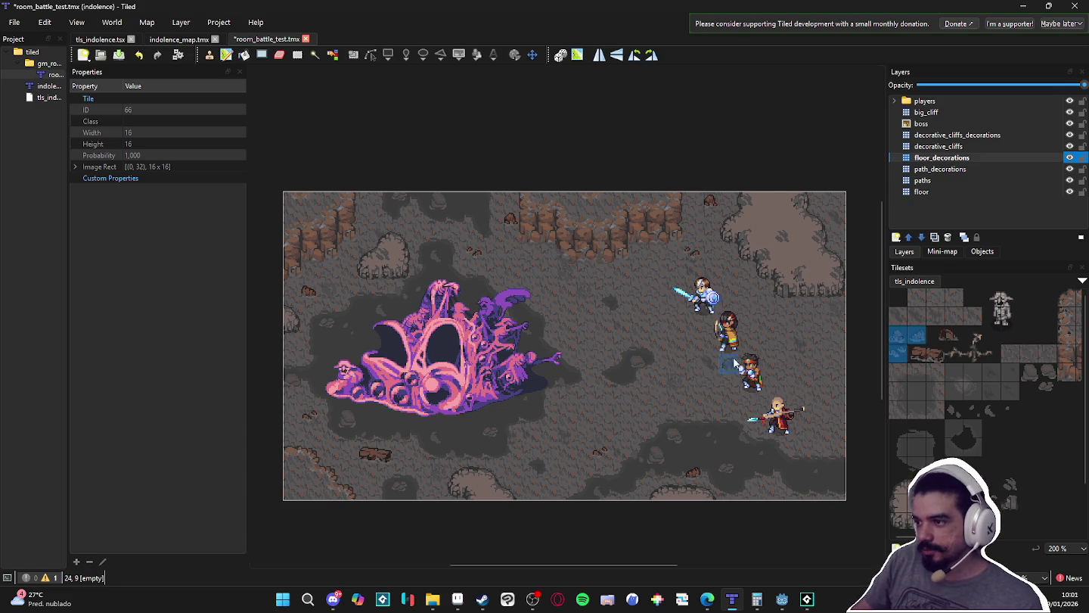
click(712, 205)
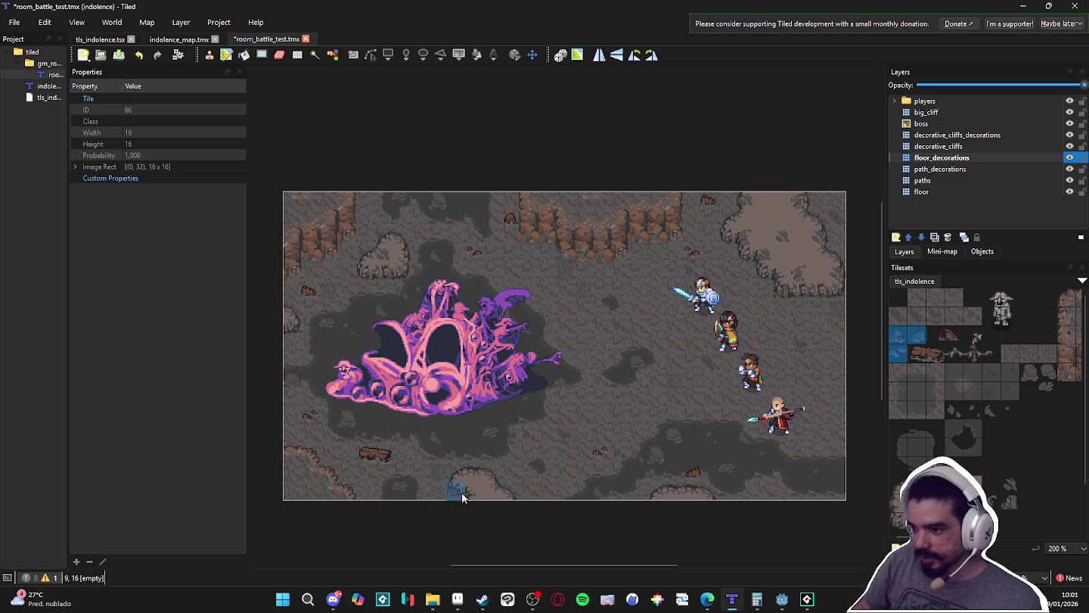
click(564, 400)
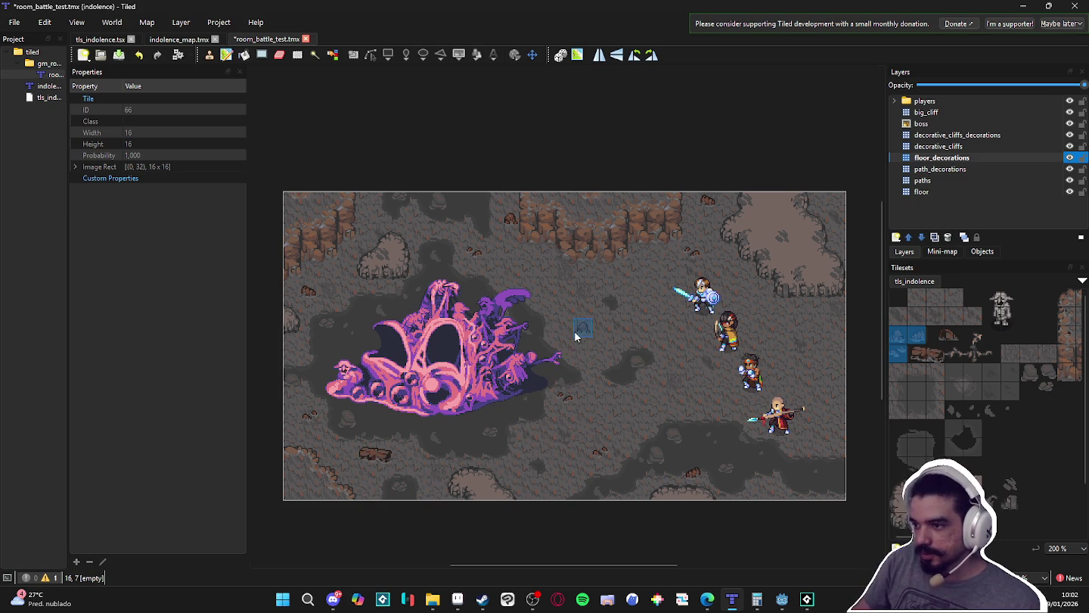
click(707, 399)
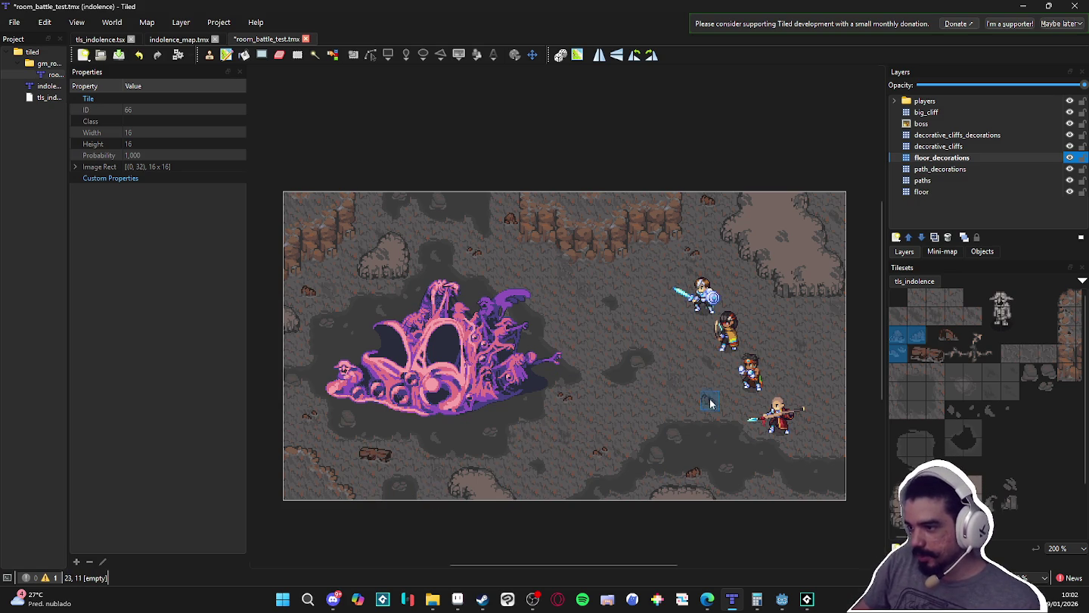
click(800, 310)
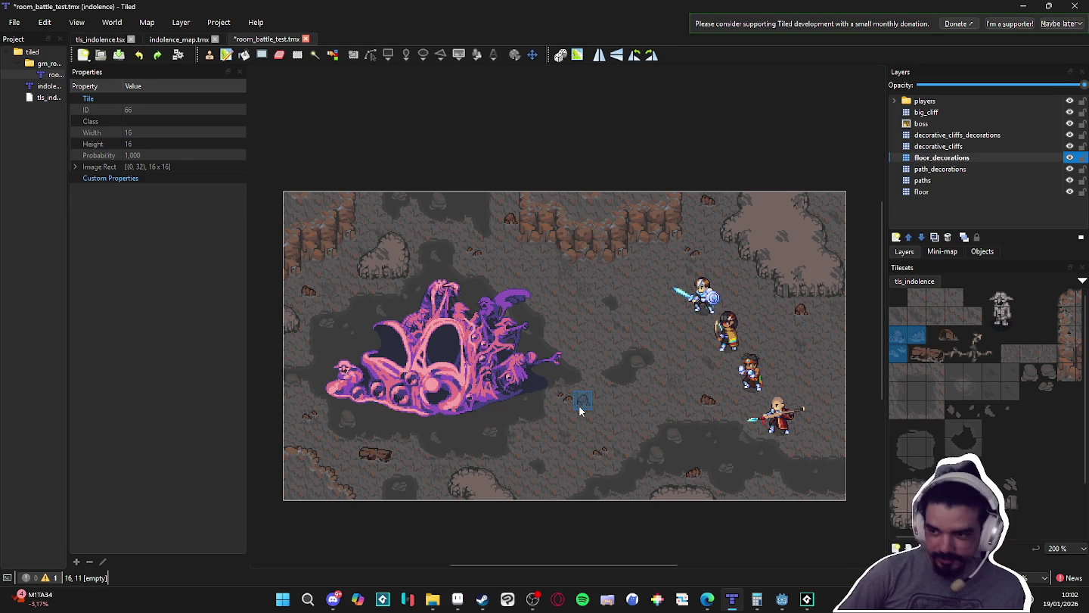
- Recentre the view and save room_battle_test.tmx with its floor decorations
scroll(632, 445, up, 1)
scroll(661, 441, down, 1)
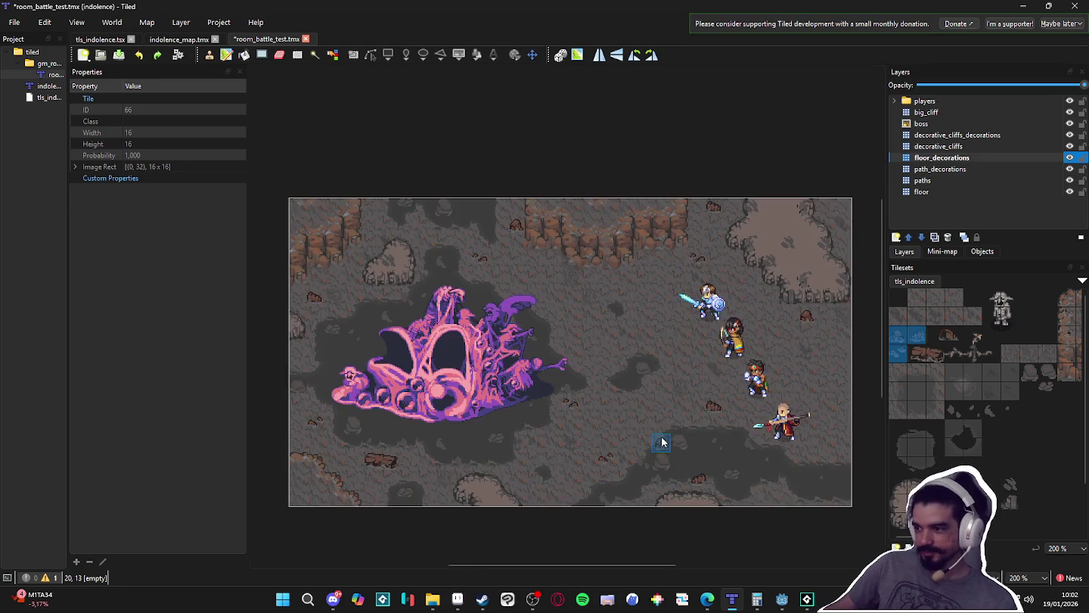
drag(661, 440, 712, 390)
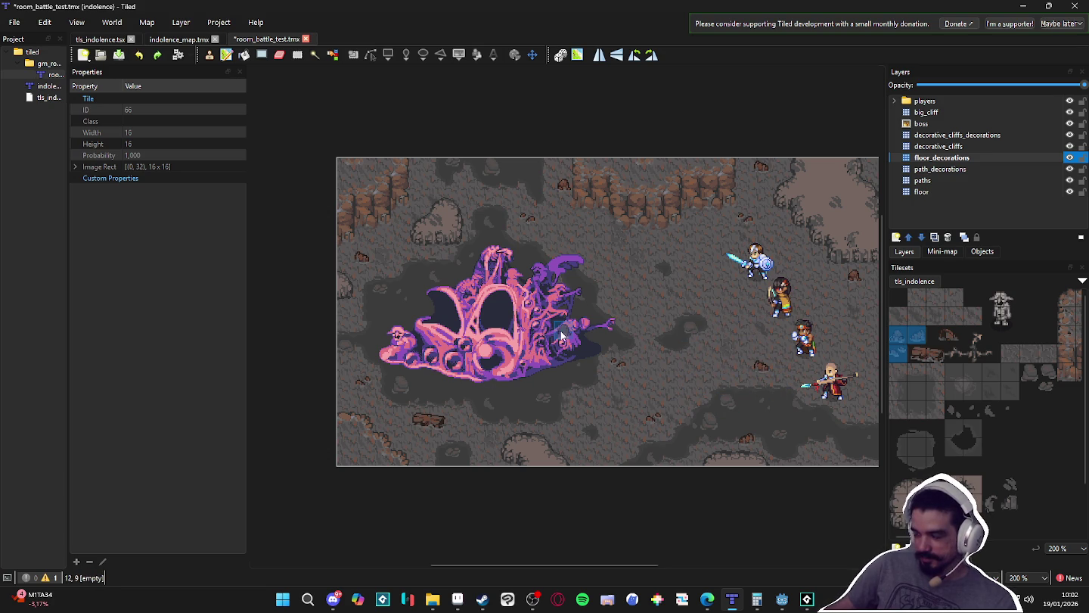
key(ctrl+s)
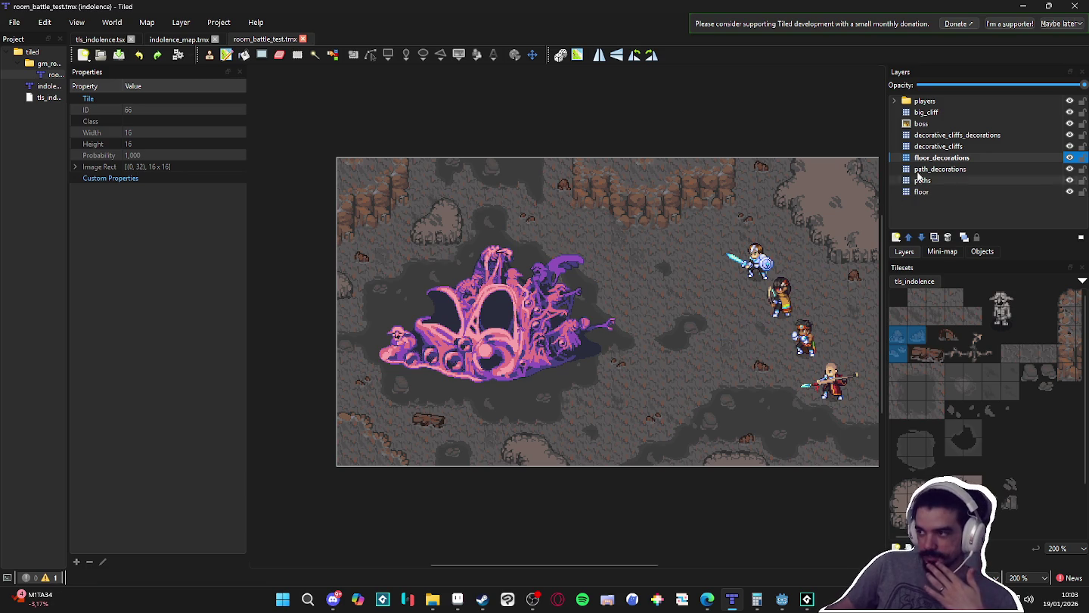
- Move the indolence_boss.gif image layer up to offsets 38.76, 64.89 and save the map
click(963, 124)
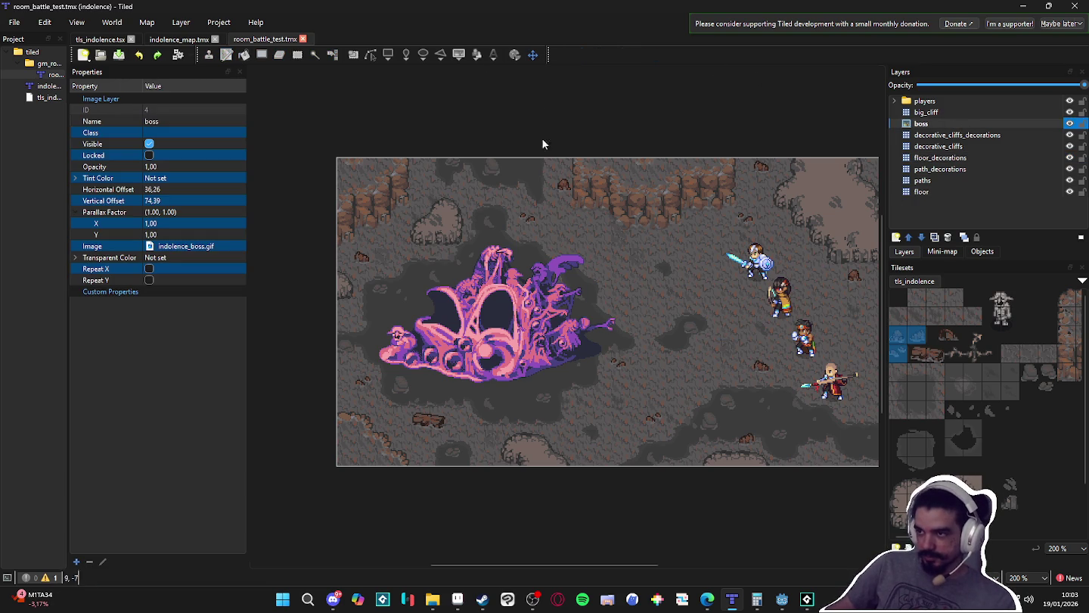
mouse_move(526, 308)
mouse_down()
mouse_move(521, 280)
mouse_move(532, 300)
mouse_up()
scroll(729, 357, up, 1)
scroll(730, 358, down, 1)
drag(730, 357, 677, 359)
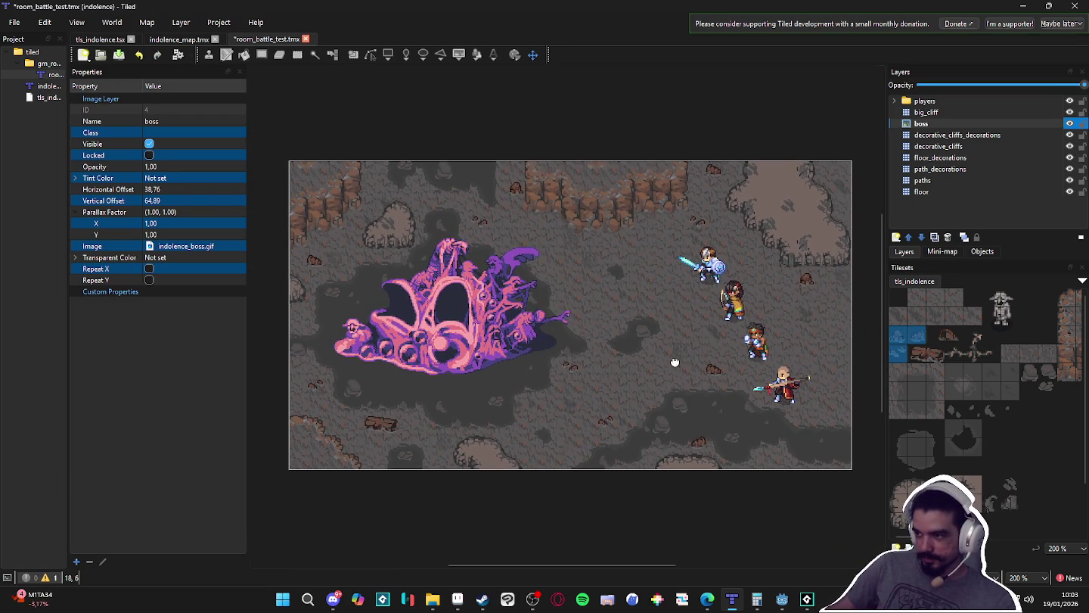
key(ctrl+s)
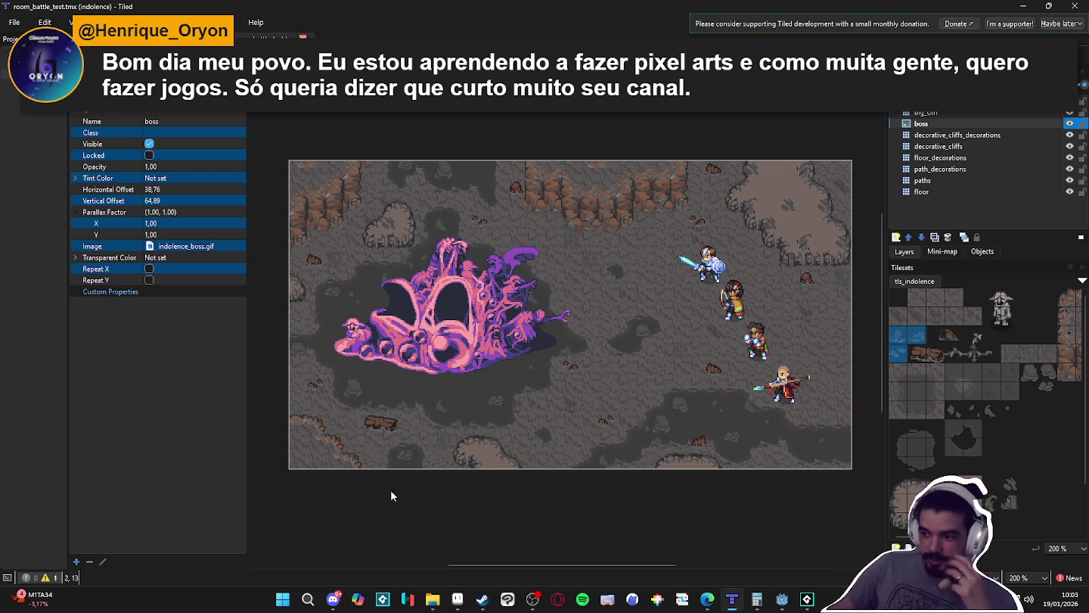
- In Aseprite, create a new sprite from the clipboard holding the pasted hero image and inspect it
click(458, 599)
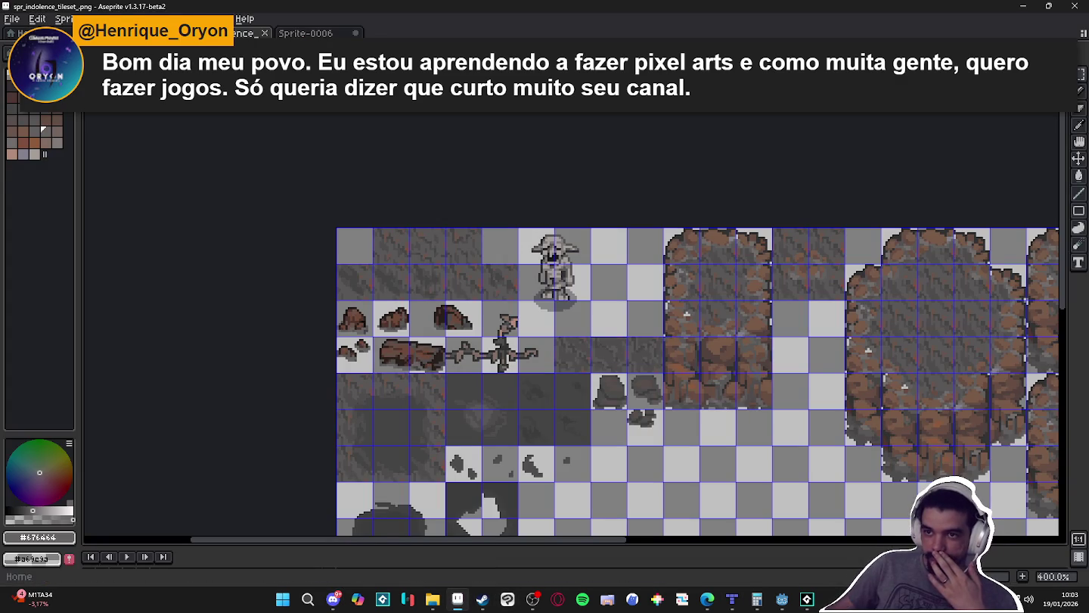
key(alt+f)
key(n)
click(509, 420)
key(ctrl+v)
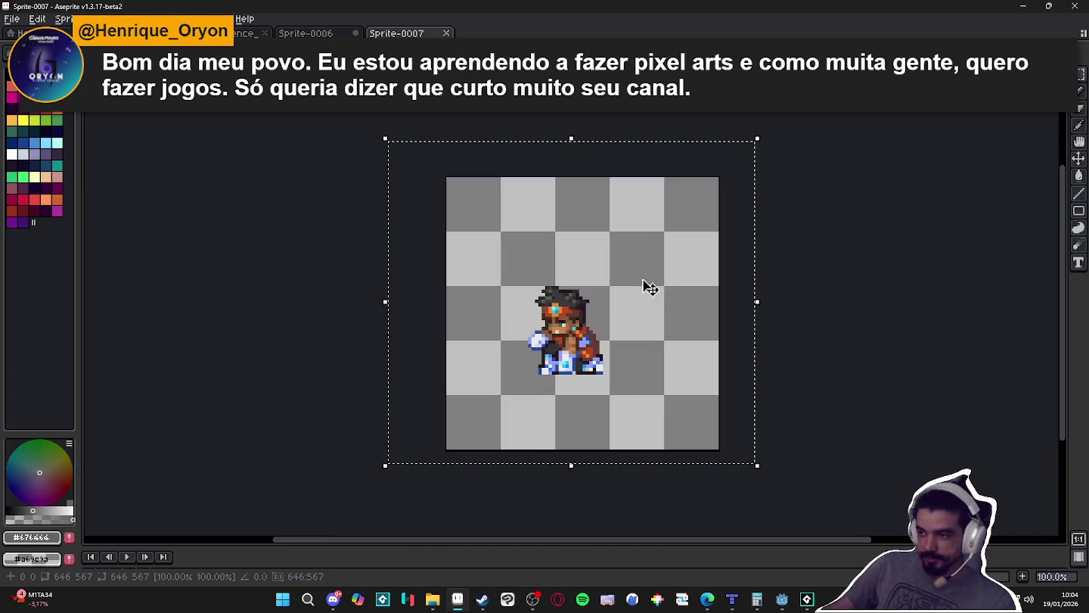
key(Return)
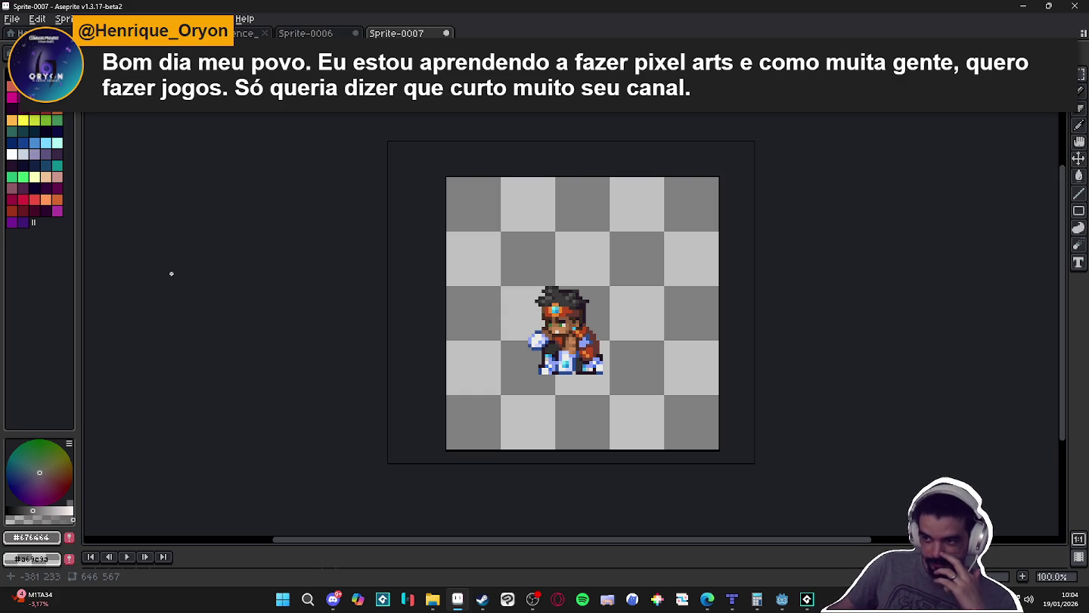
scroll(252, 335, down, 1)
scroll(252, 335, down, 1)
scroll(254, 335, up, 1)
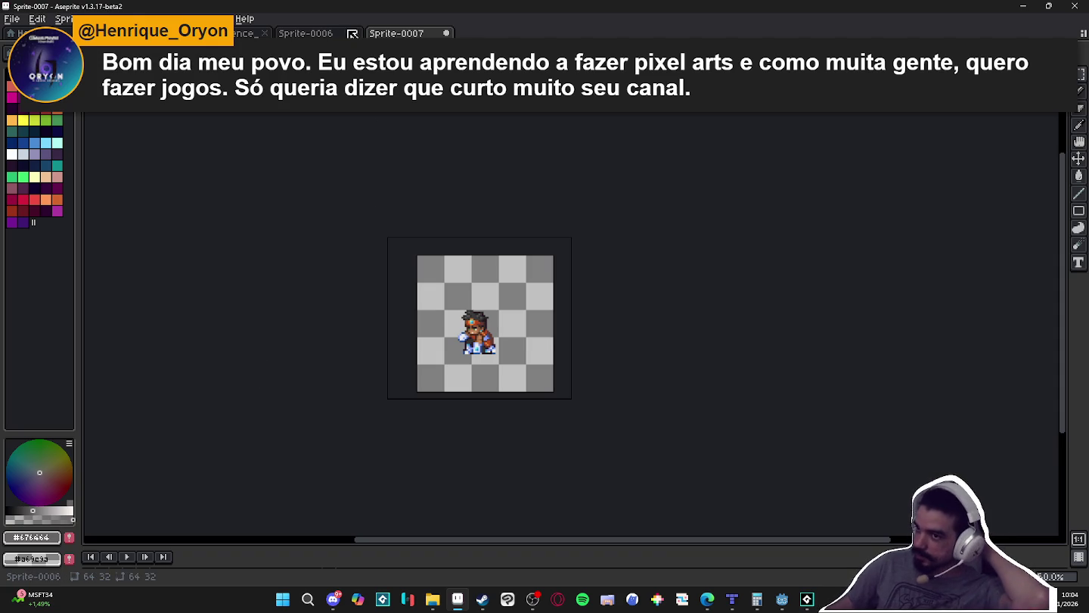
- Close the temporary hero sprite without saving, then switch over to GameMaker
click(455, 34)
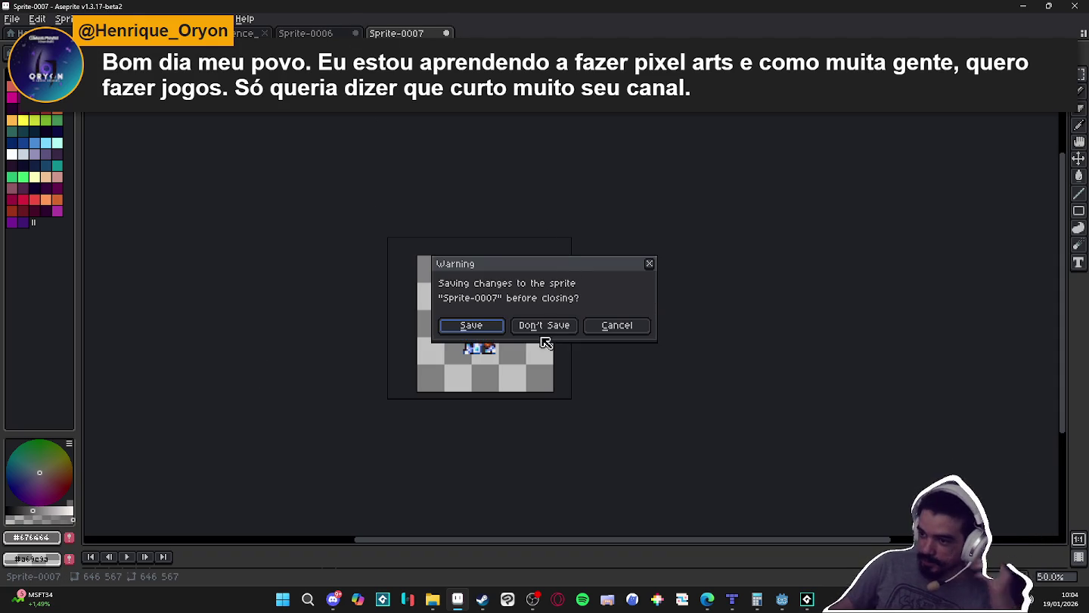
click(545, 325)
click(227, 33)
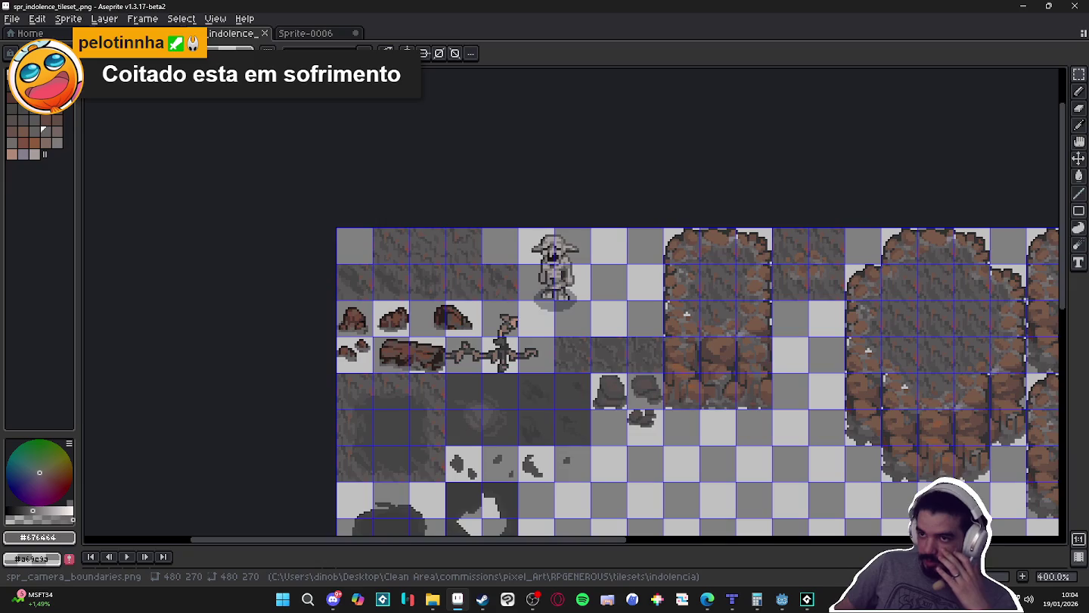
click(114, 33)
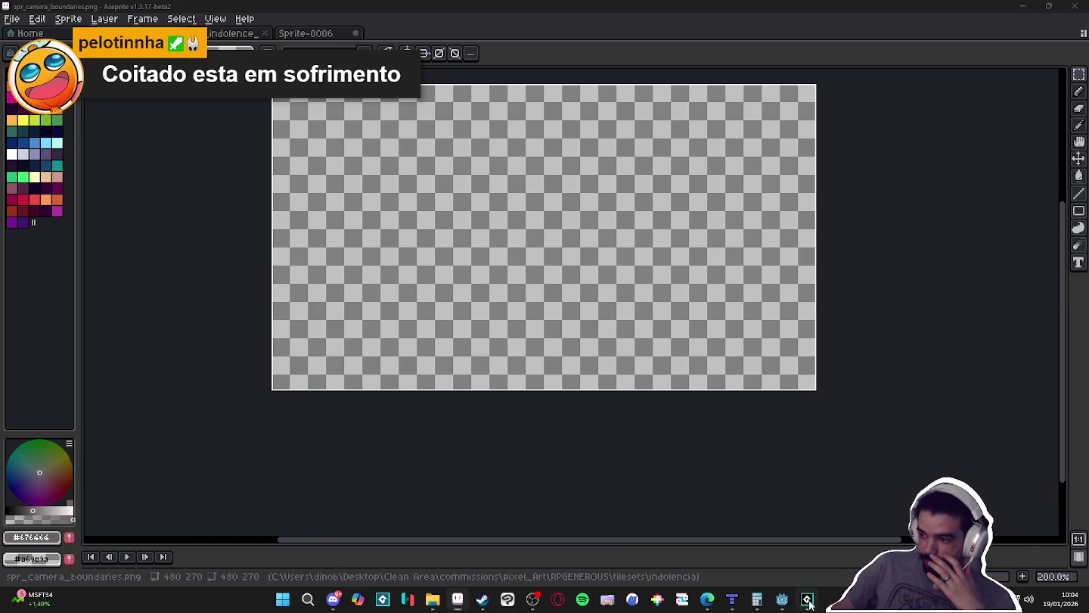
key(alt+Tab)
- Re-import the spr_indolence_tileset_ sprite's image from the updated tileset PNG, then return to Tiled
scroll(986, 398, down, 10)
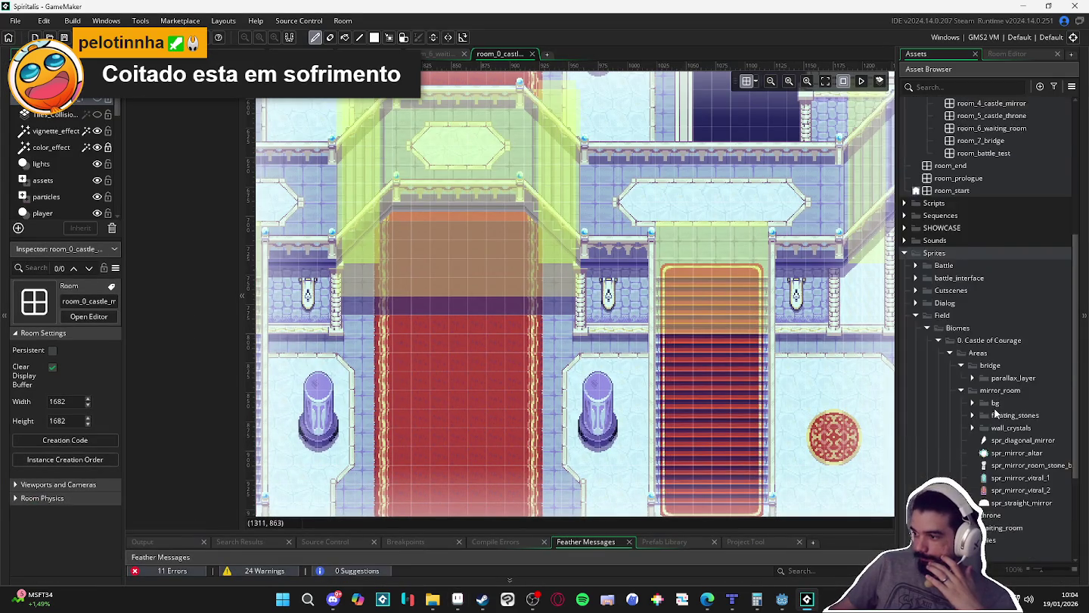
scroll(995, 416, up, 3)
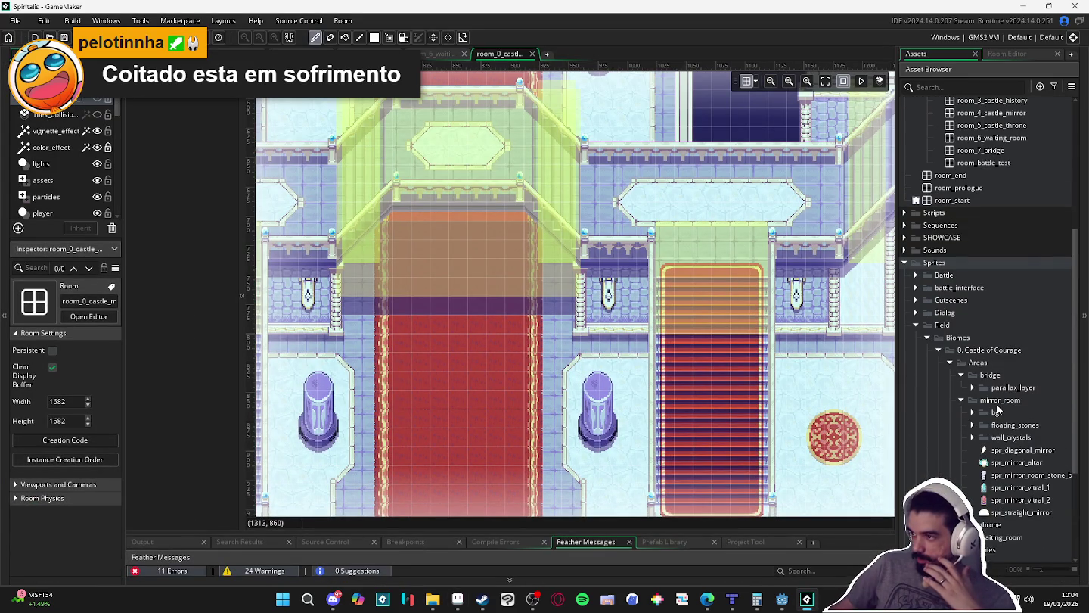
scroll(993, 399, up, 1)
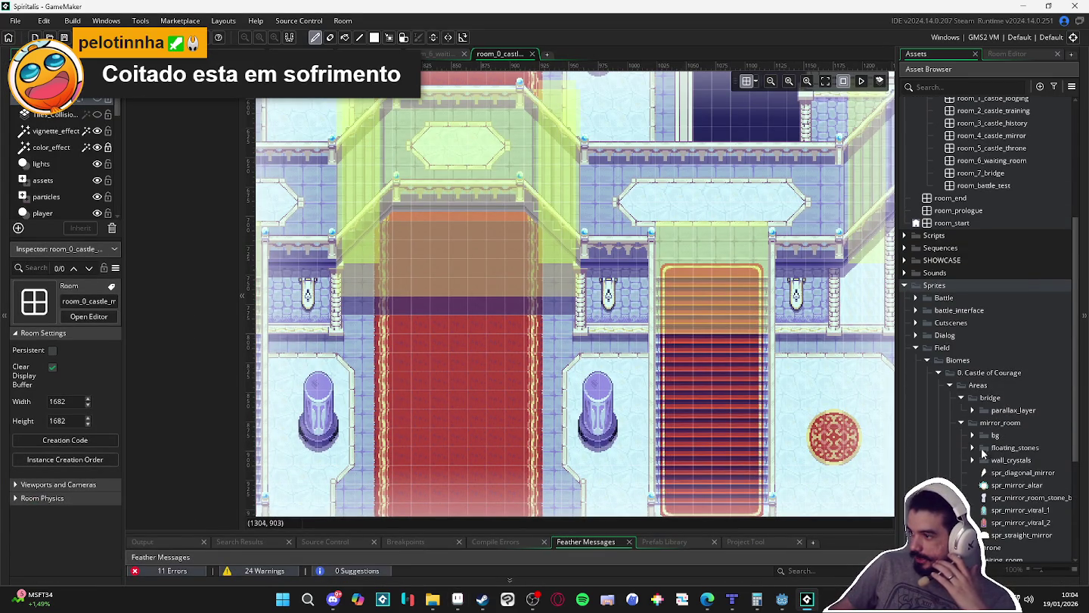
click(941, 372)
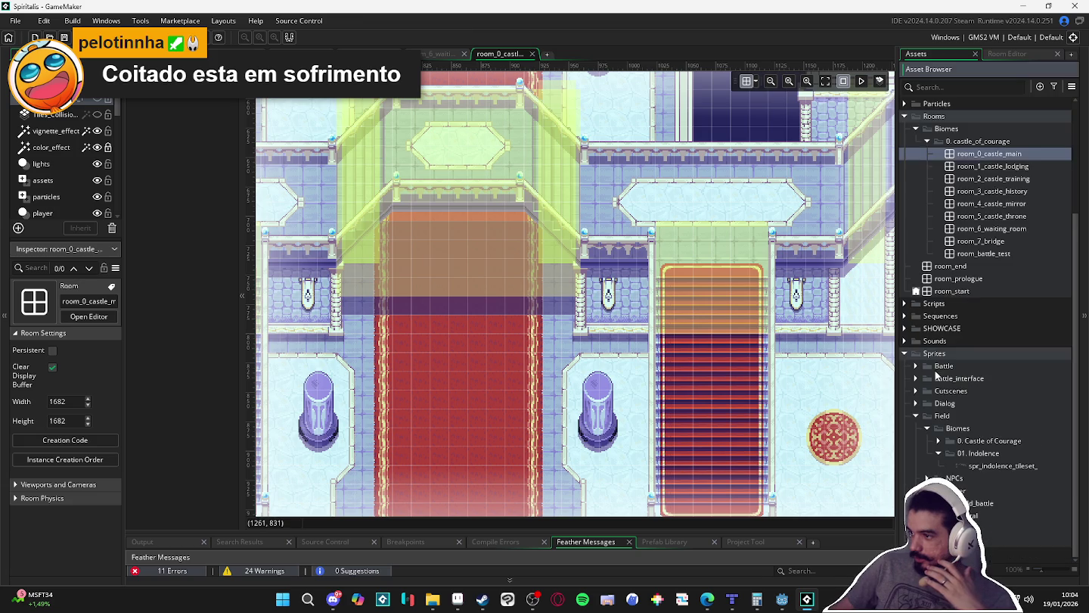
click(974, 466)
double_click(974, 467)
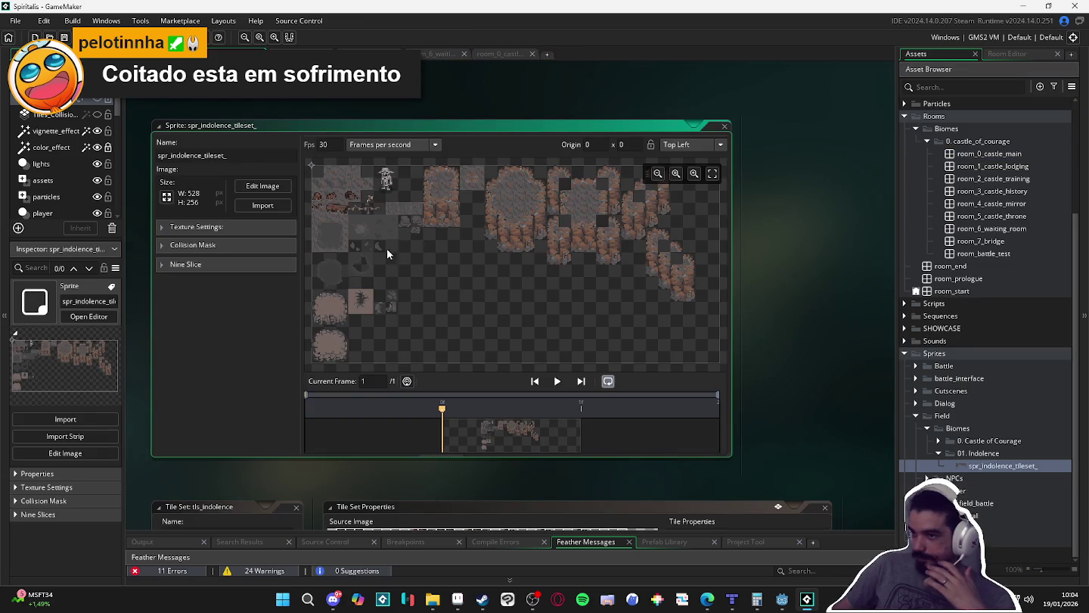
click(272, 207)
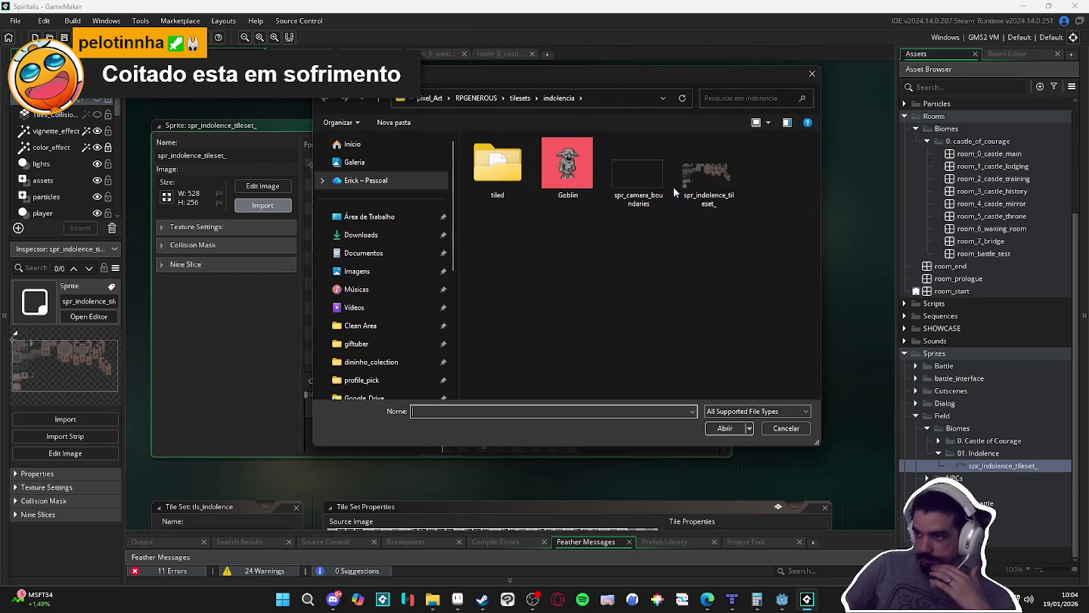
double_click(701, 185)
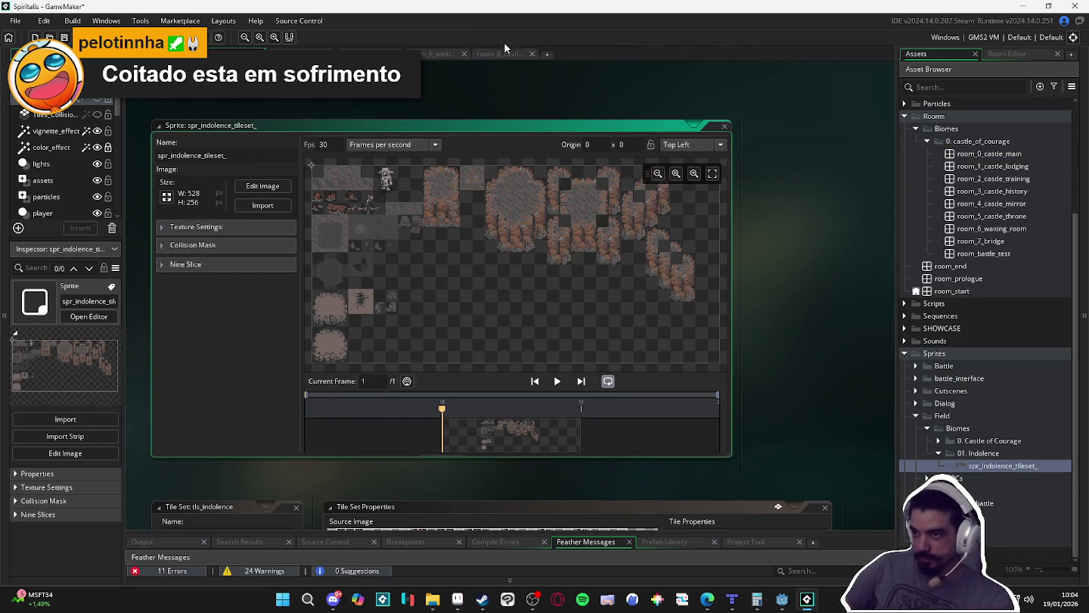
click(731, 599)
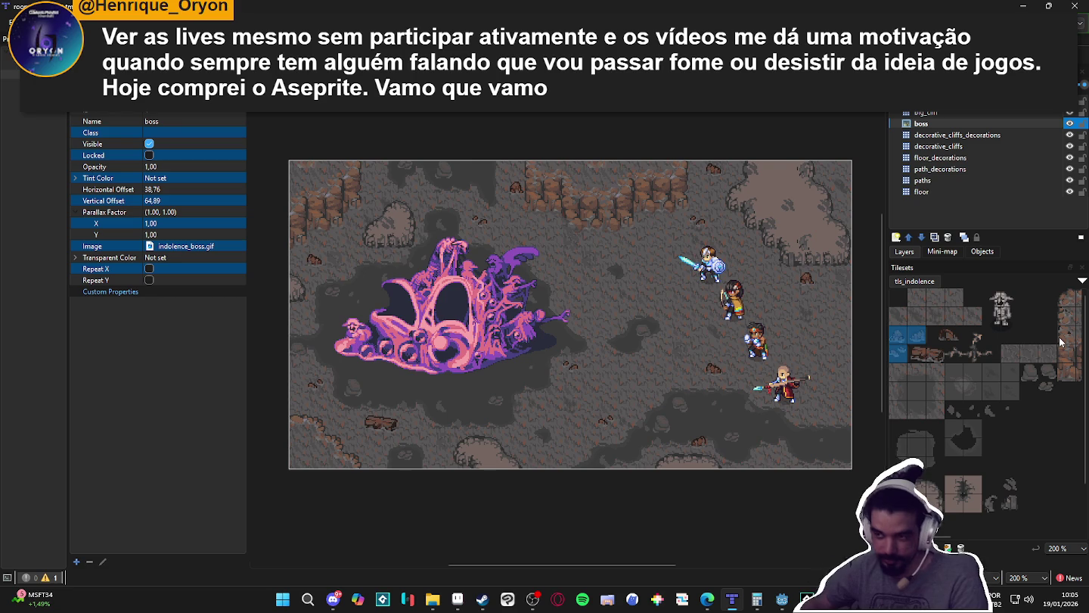
- Zoom and pan around the cave map to bring the whole boss into view
scroll(656, 348, up, 1)
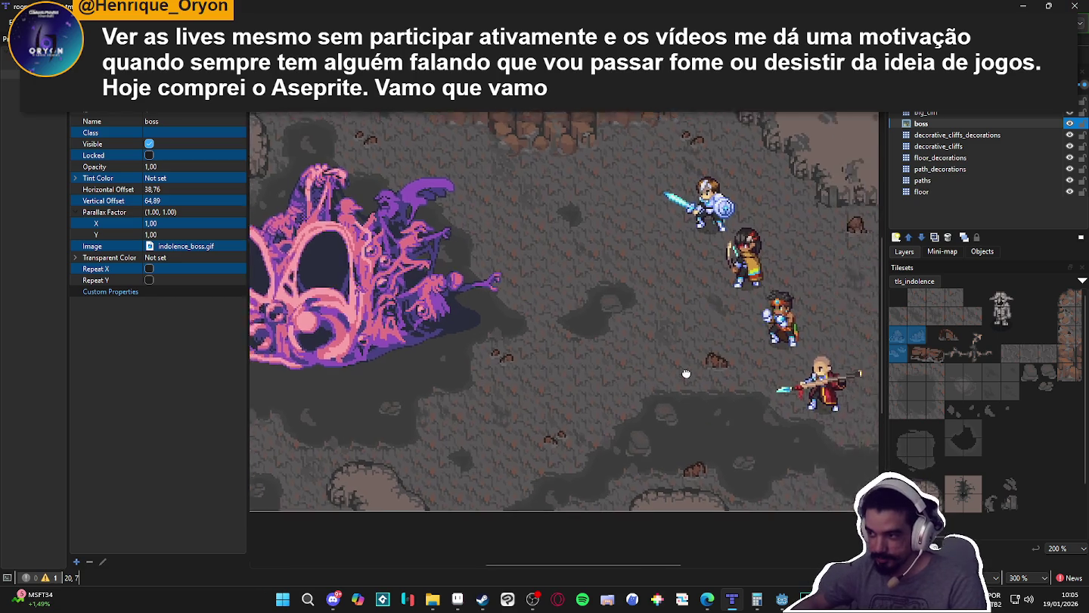
mouse_move(681, 386)
mouse_down()
mouse_move(630, 397)
mouse_move(655, 410)
mouse_up()
drag(639, 425, 647, 425)
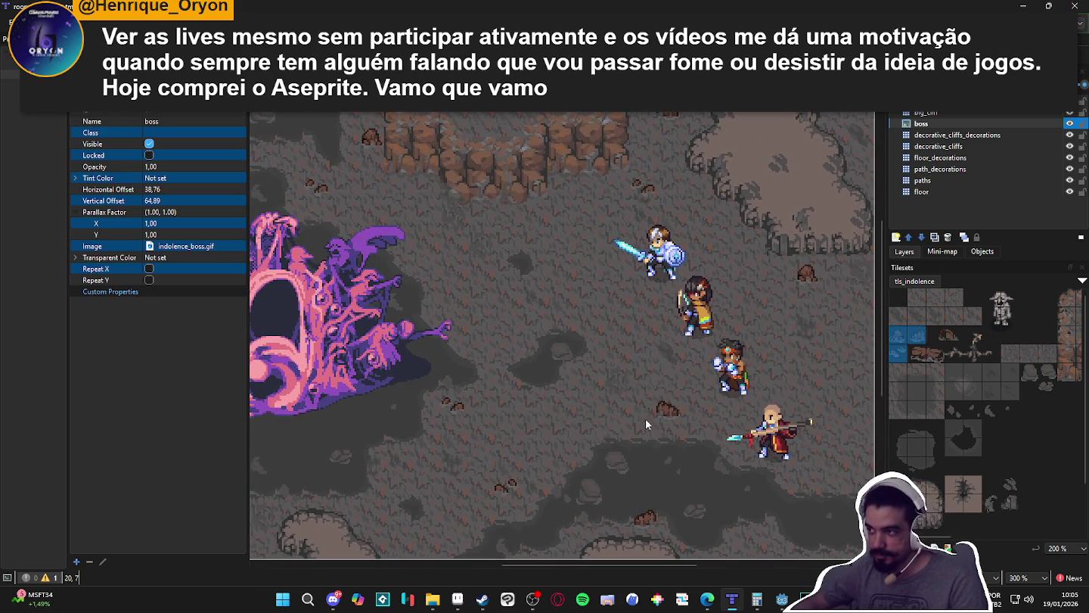
mouse_move(530, 345)
mouse_down()
mouse_move(657, 337)
mouse_move(668, 326)
mouse_up()
scroll(668, 331, down, 1)
scroll(613, 323, up, 1)
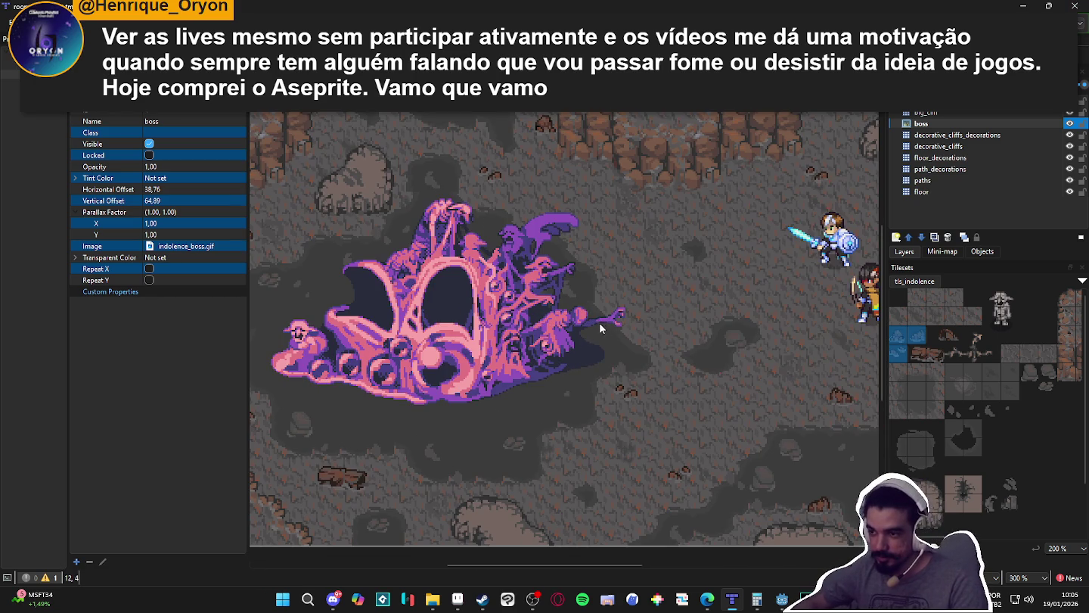
scroll(611, 322, down, 1)
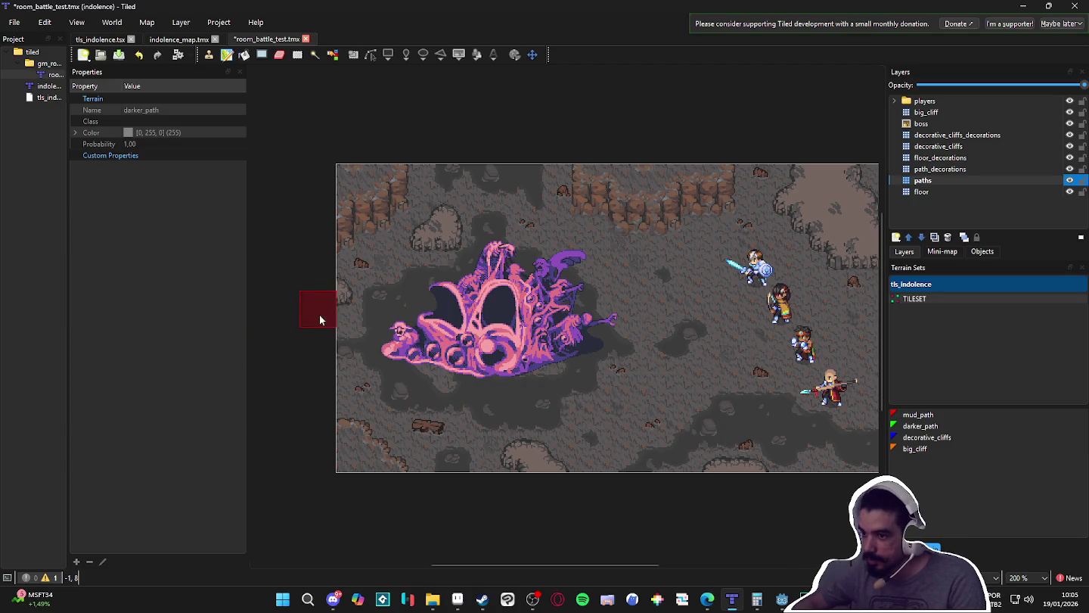
- Hide and reshow the boss layer twice to compare the floor beneath it
click(1069, 124)
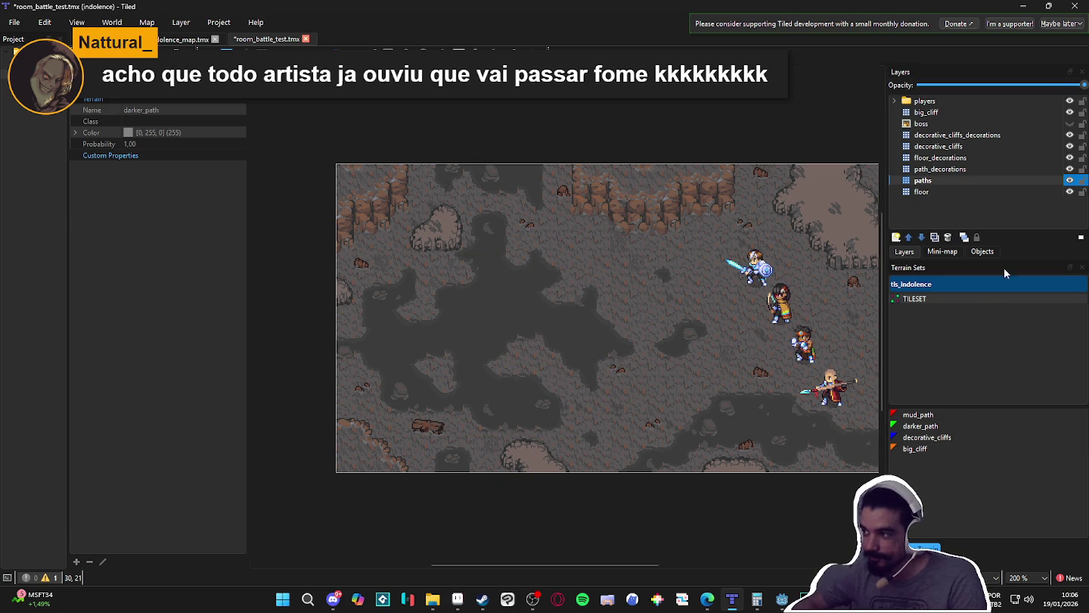
click(1069, 124)
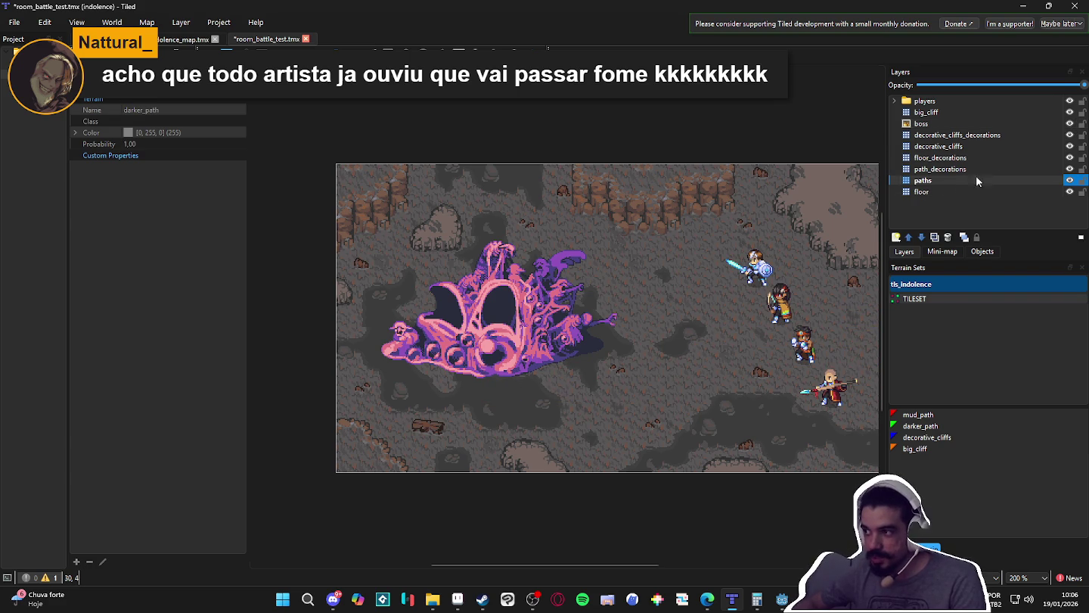
click(1070, 123)
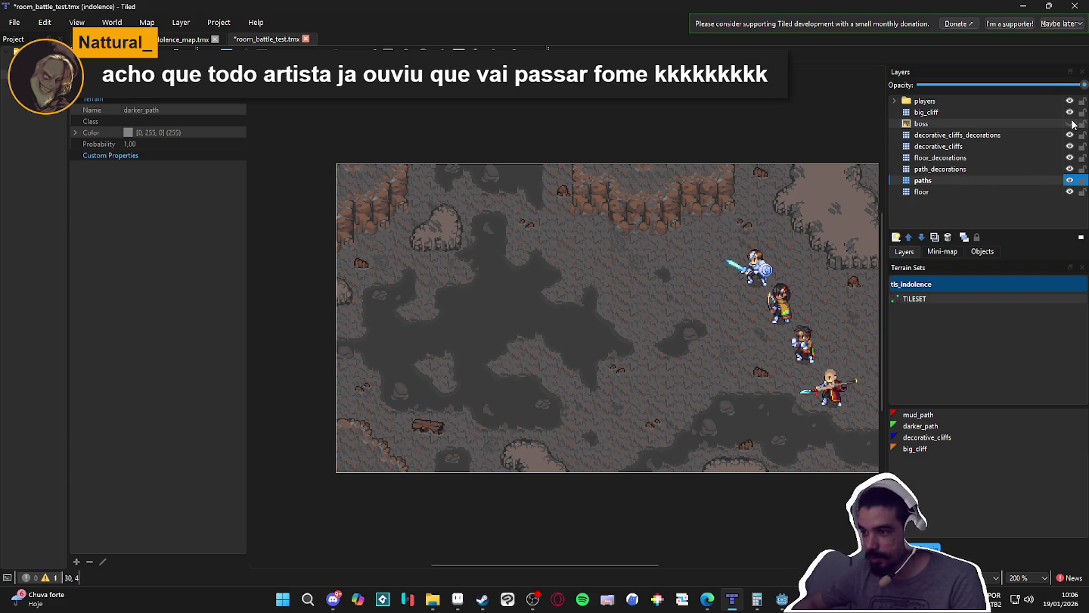
click(1070, 124)
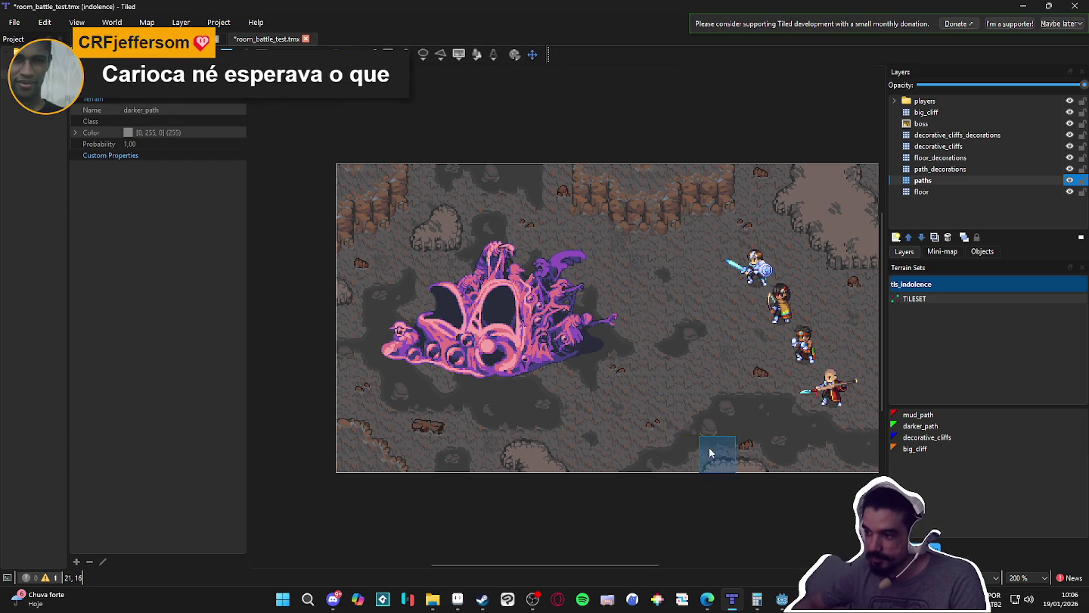
- Toggle the paths layer off and on around saving the map with Ctrl+S
click(1070, 180)
click(1069, 181)
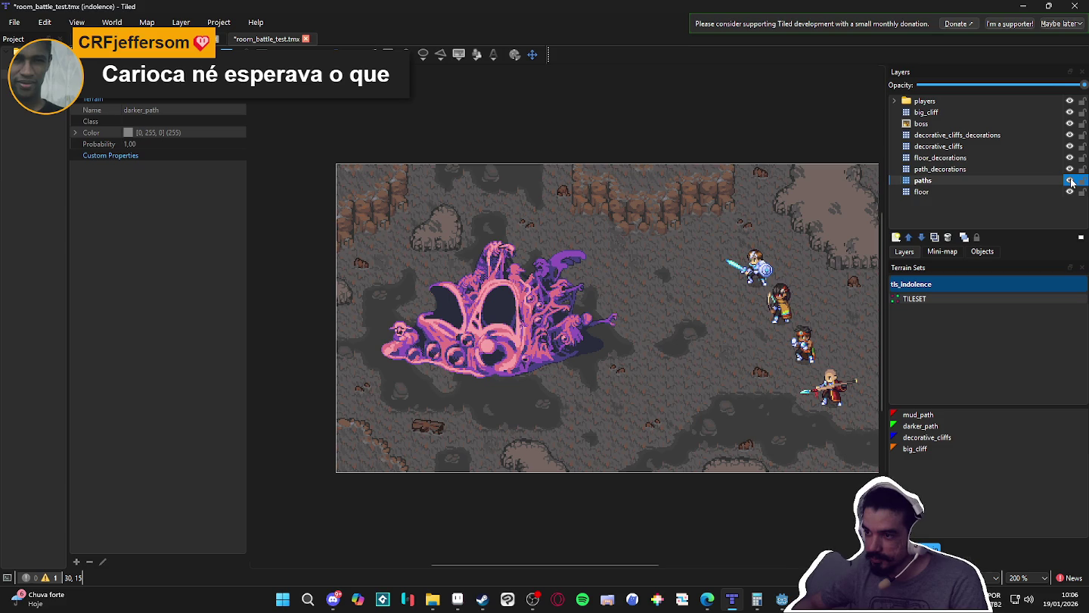
key(ctrl+s)
click(1070, 180)
click(1070, 180)
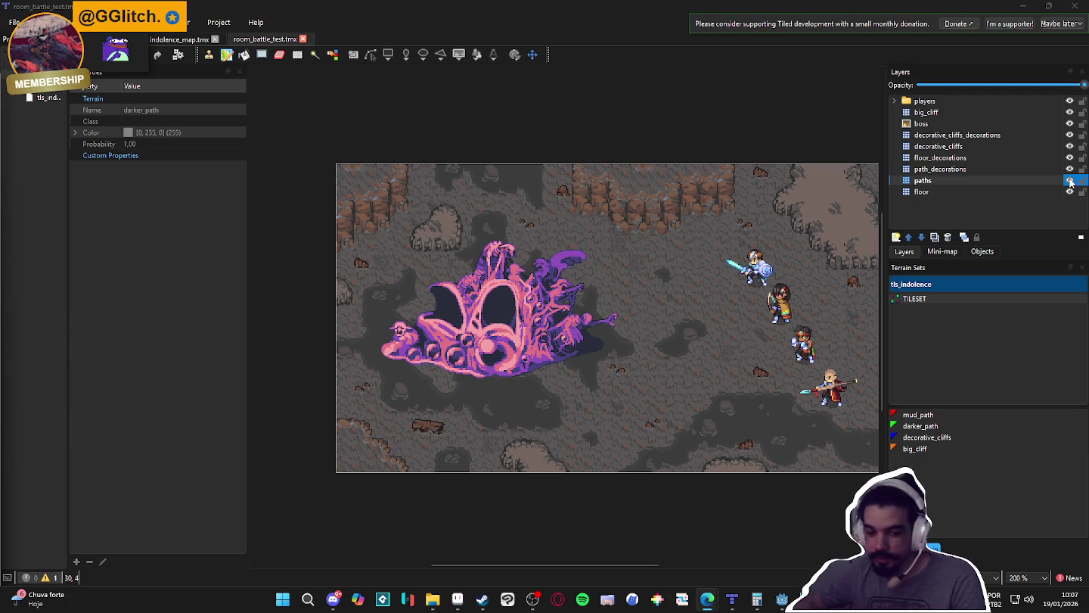
- Flick the paths layer's visibility off and on repeatedly to compare the darker trails
click(1069, 182)
click(1069, 182)
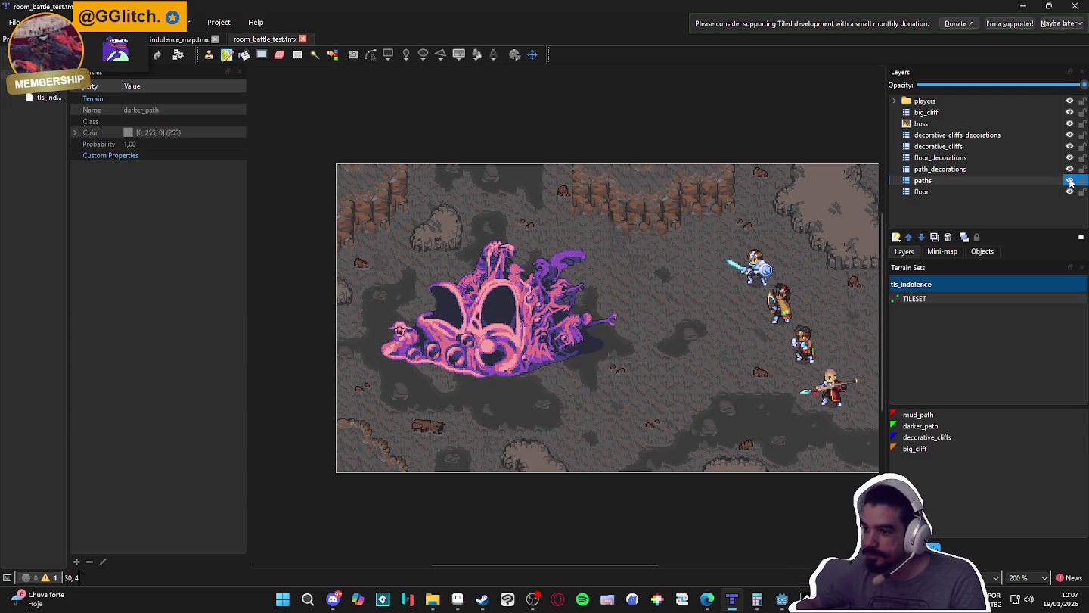
click(1070, 182)
click(1069, 183)
click(1069, 182)
click(1070, 182)
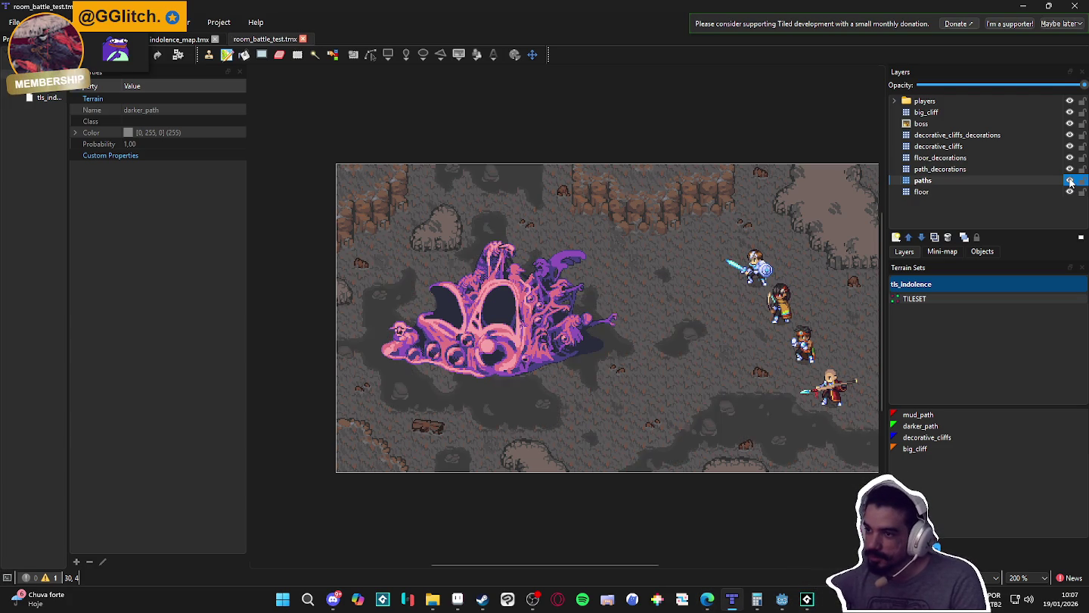
click(1069, 183)
click(1070, 183)
click(1069, 183)
click(1070, 182)
click(1069, 182)
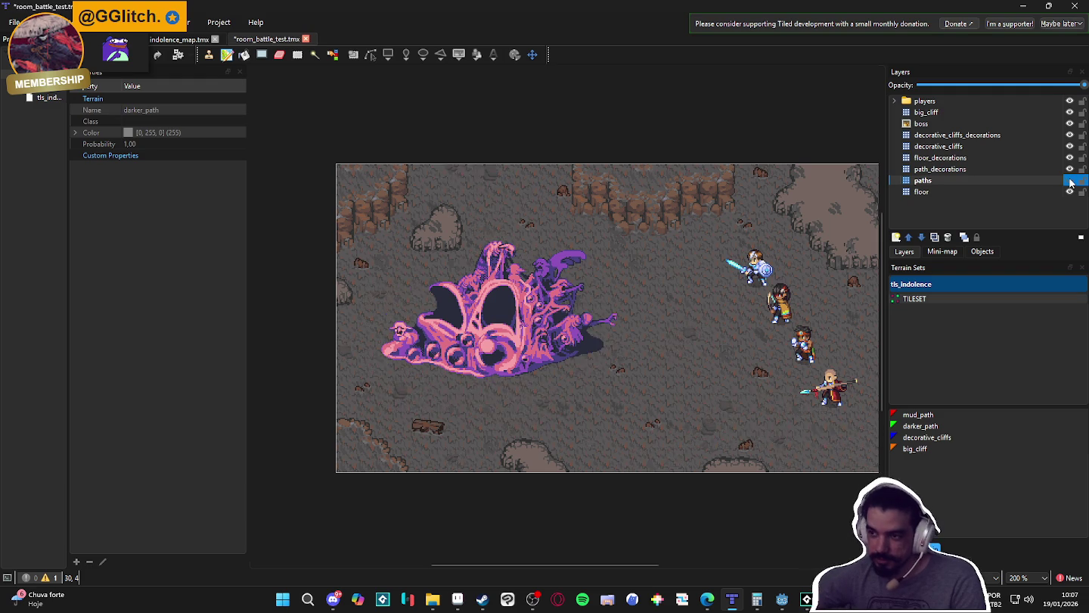
click(1070, 182)
click(1070, 182)
click(1070, 182)
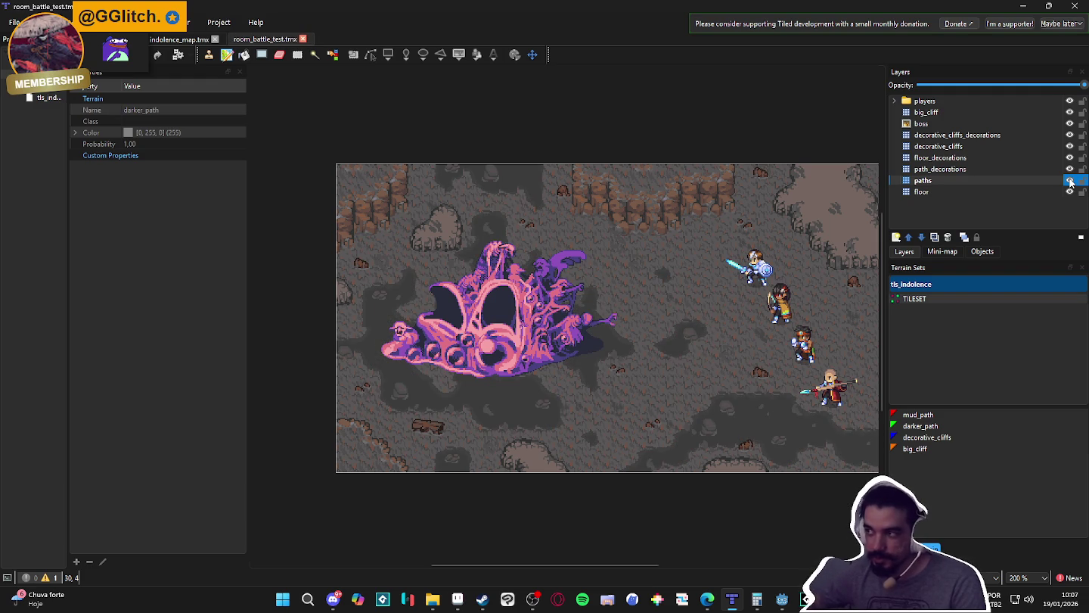
click(1069, 183)
click(1071, 182)
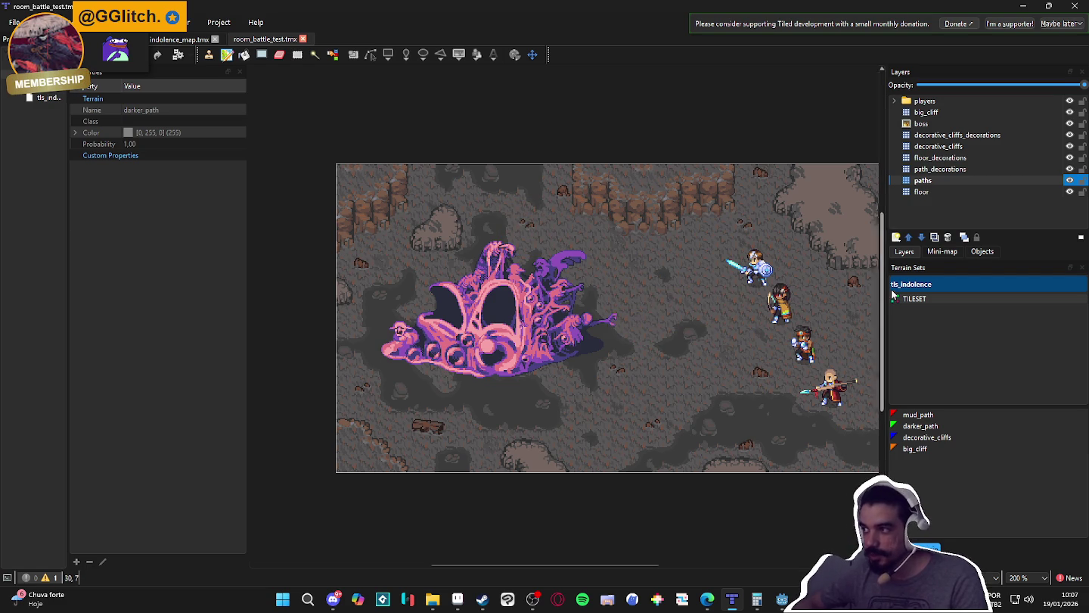
click(1070, 181)
click(1071, 182)
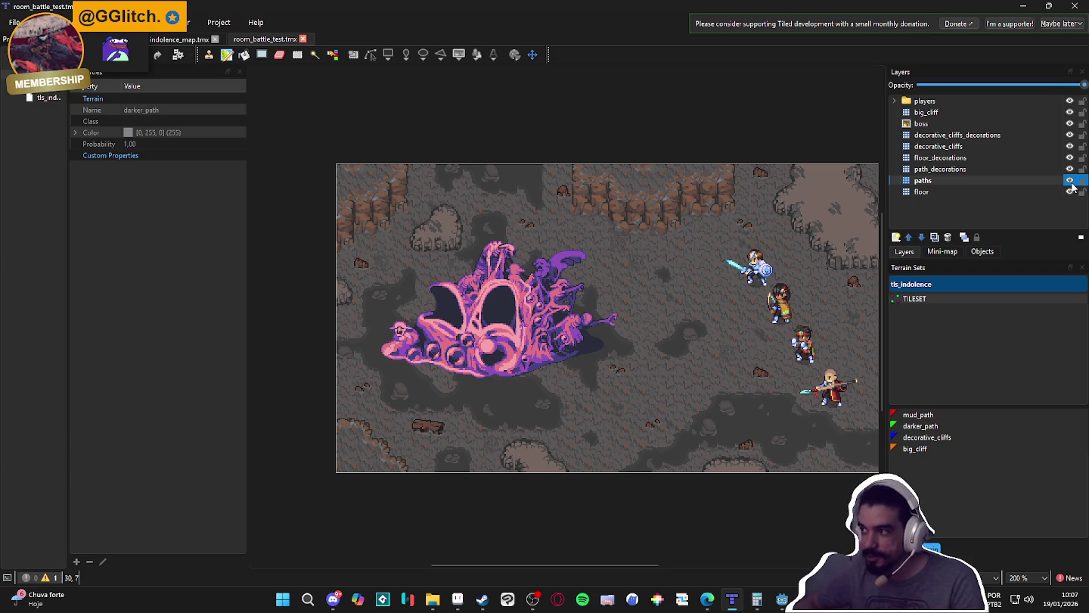
double_click(1071, 183)
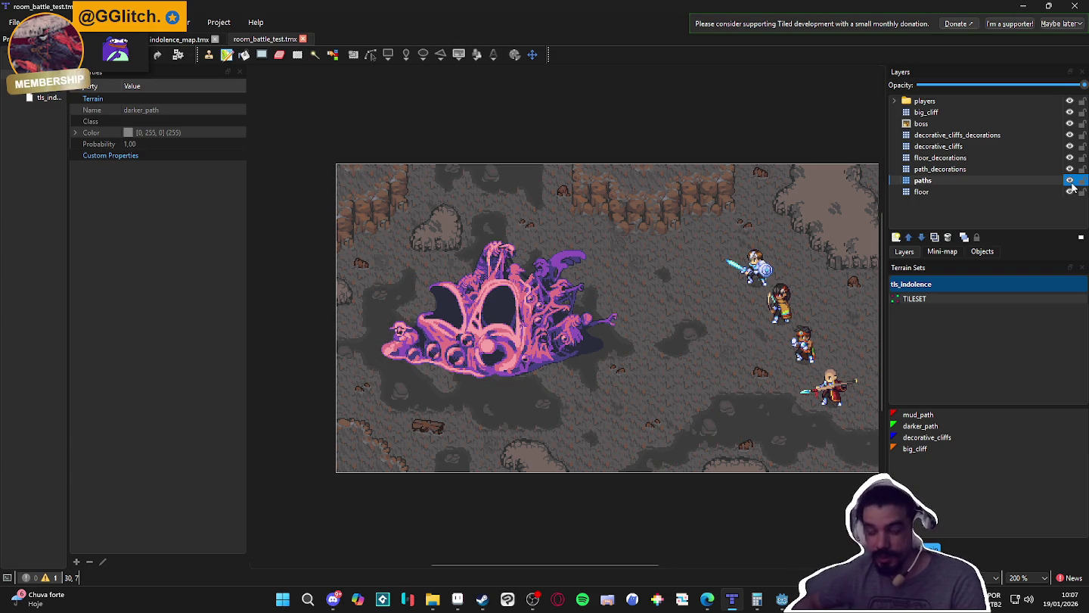
double_click(1070, 181)
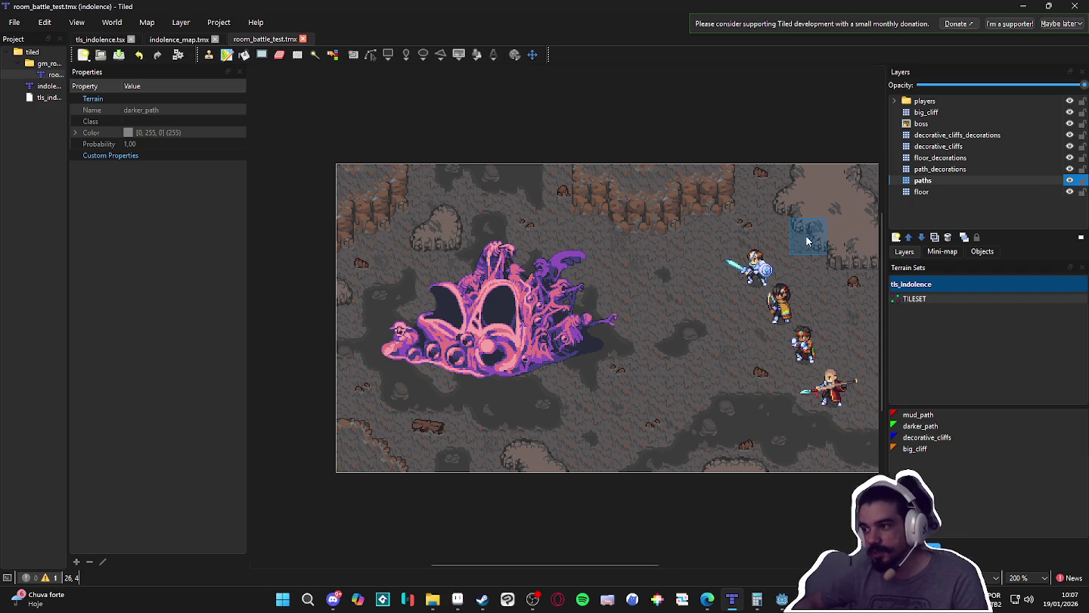
- Reshow the paths layer and pick the darker_path terrain from the Terrain Sets list
click(1070, 180)
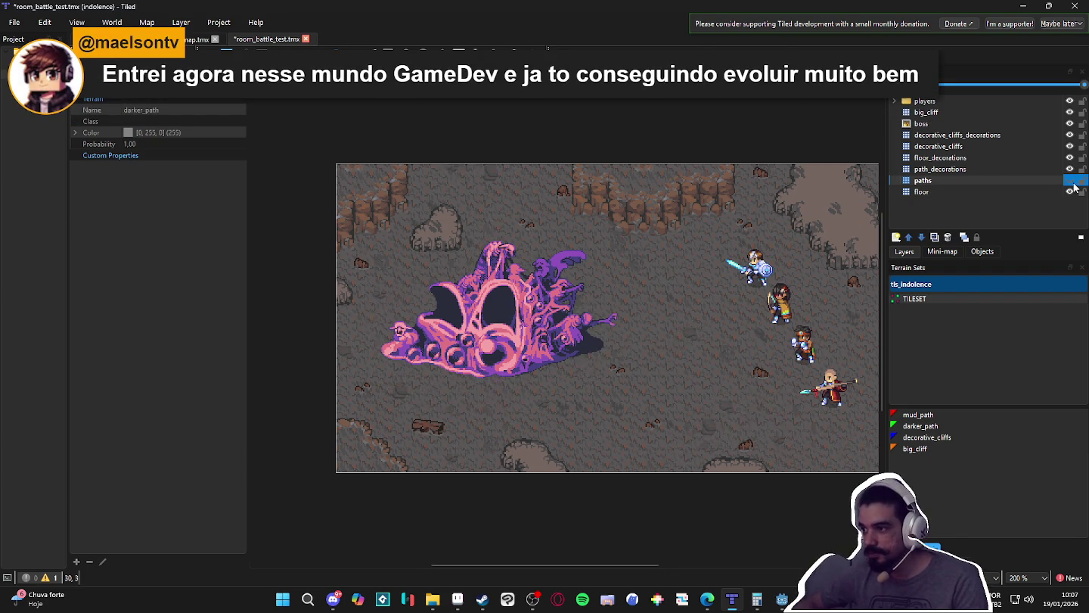
click(1072, 181)
click(1036, 169)
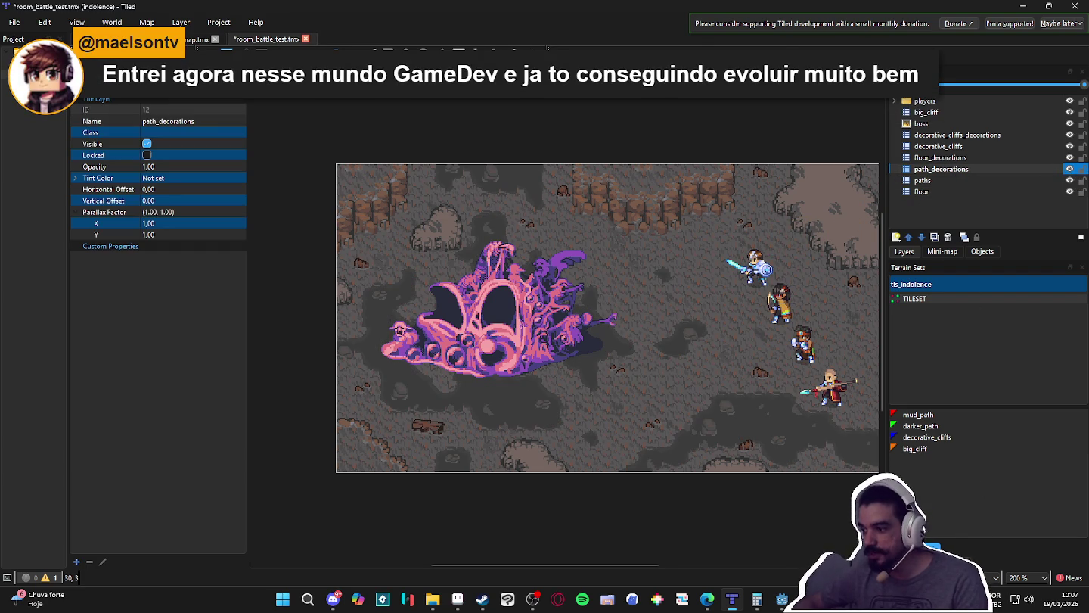
key(b)
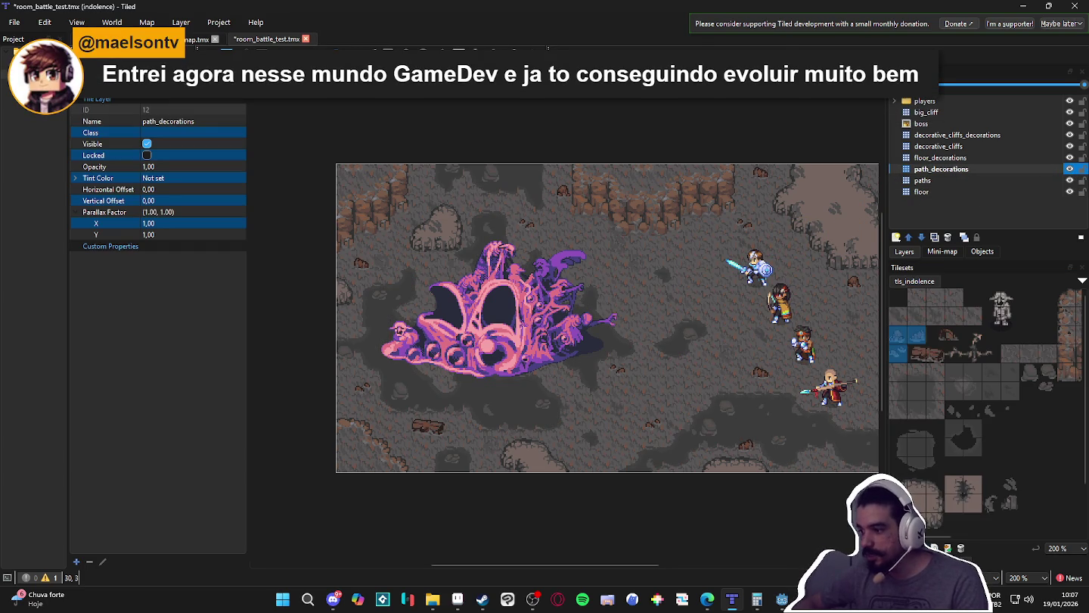
key(t)
click(930, 437)
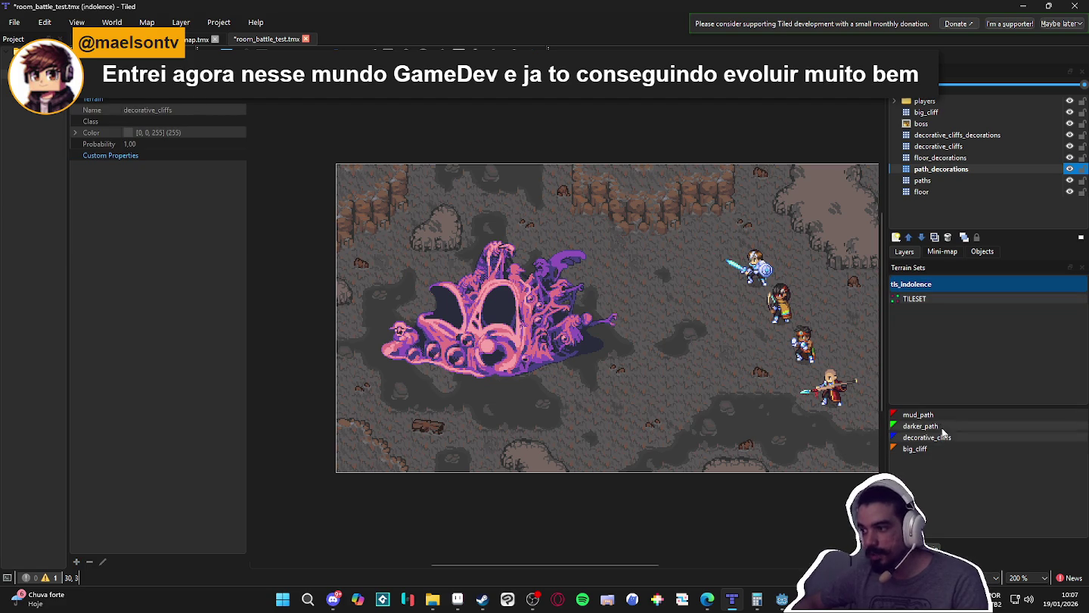
click(927, 426)
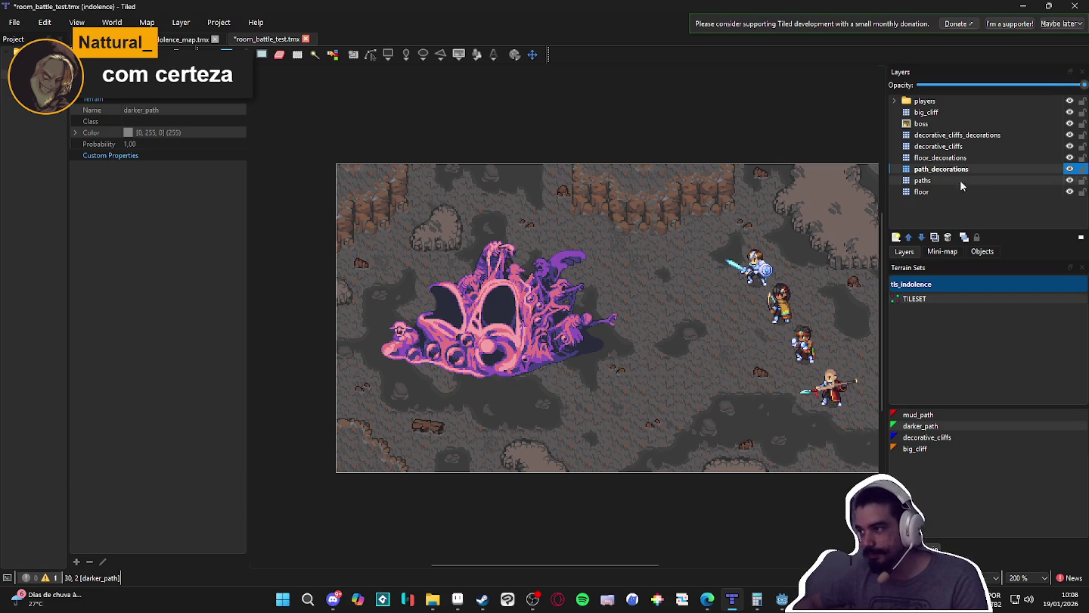
- Select the floor_decorations layer, save the map, and return to the Terrain Sets list
click(1023, 178)
click(1021, 169)
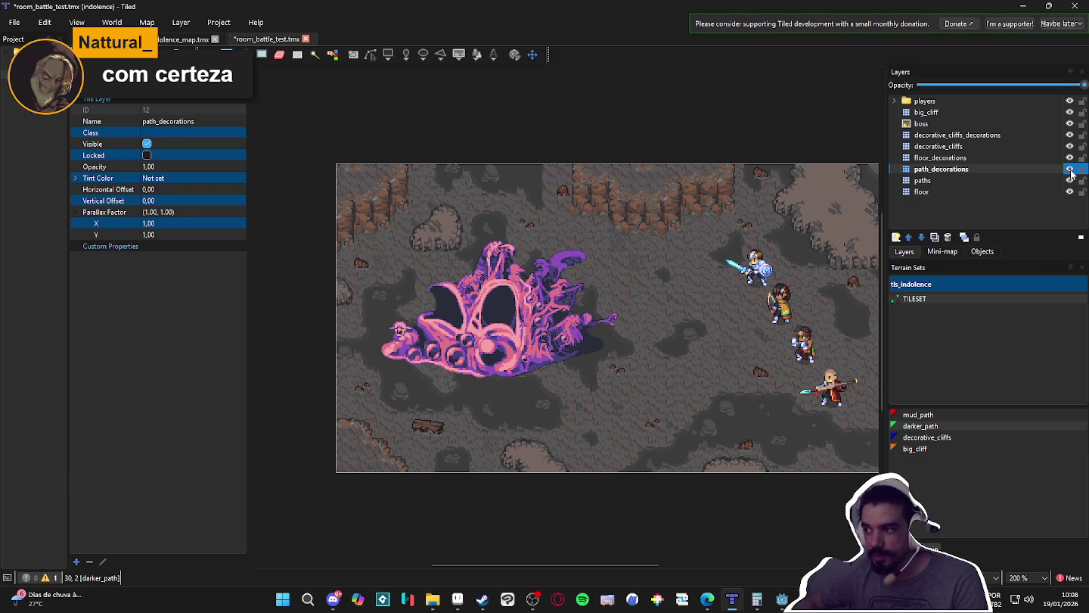
click(1046, 157)
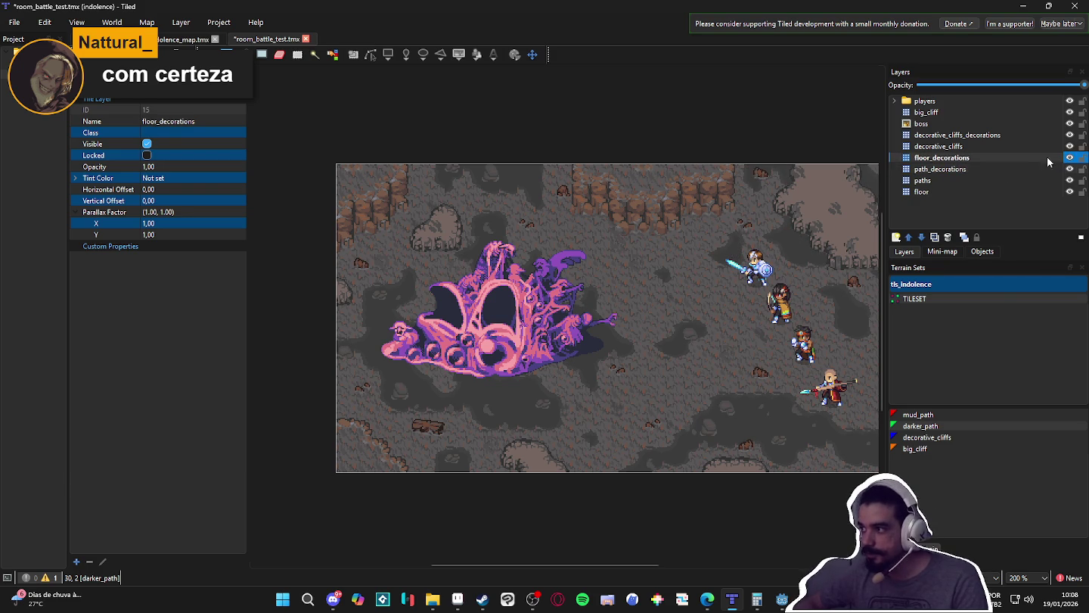
key(ctrl+s)
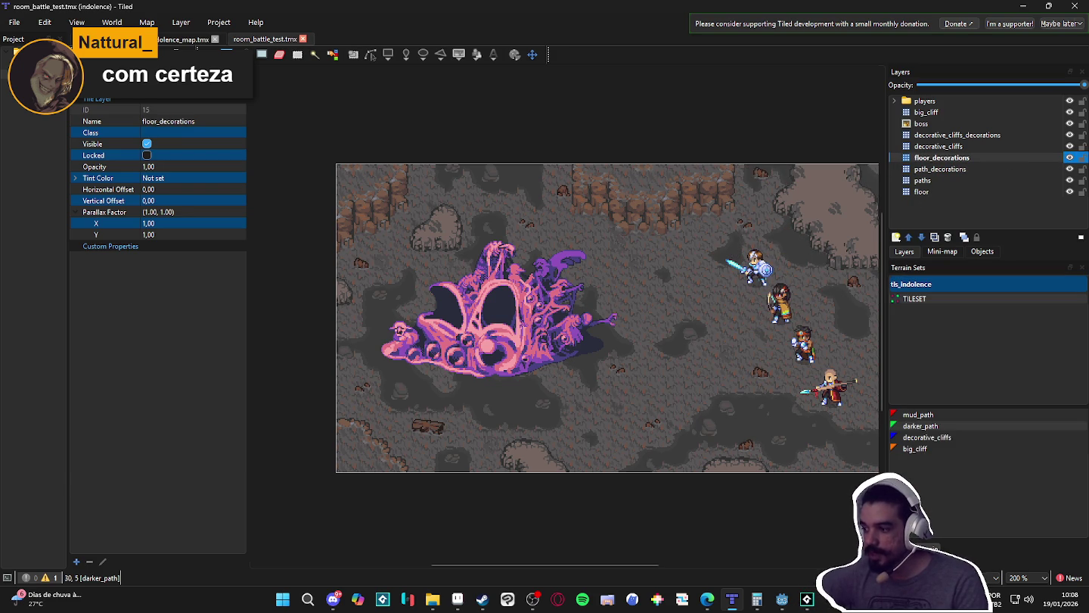
key(b)
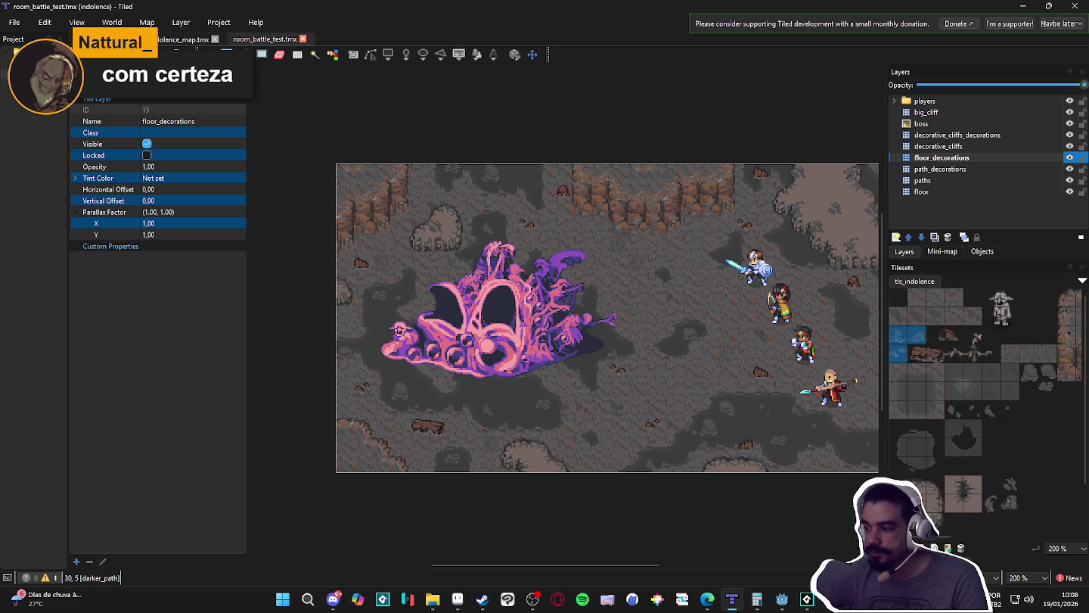
key(t)
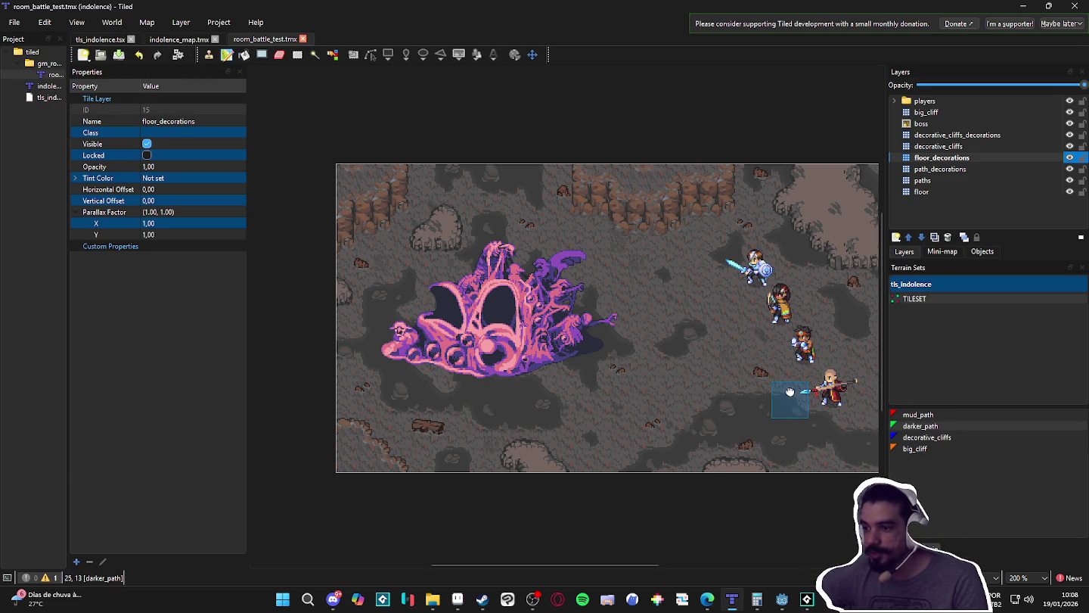
drag(792, 389, 756, 385)
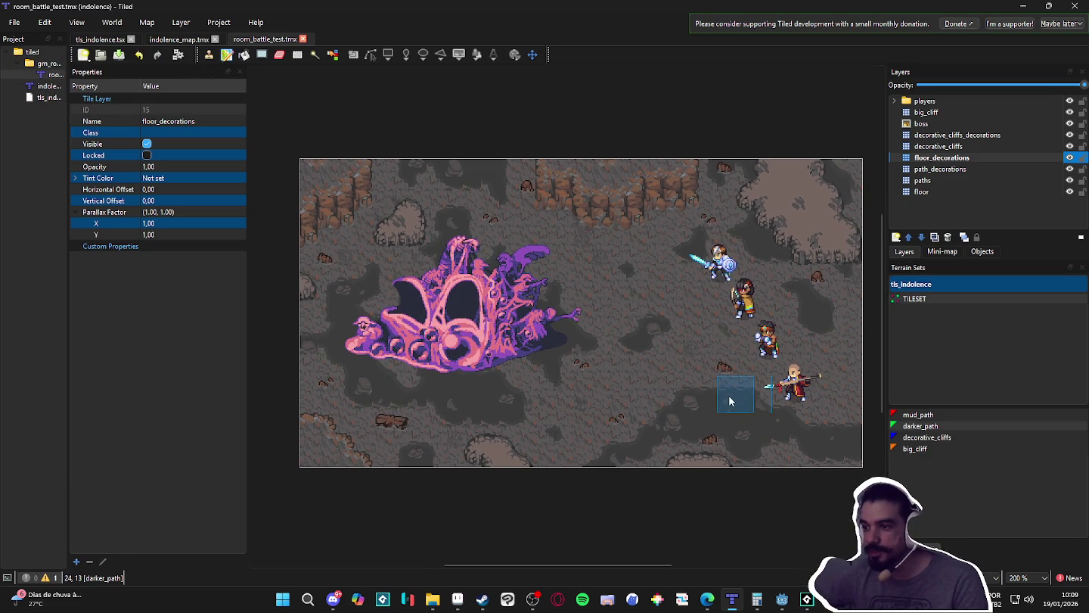
click(1052, 170)
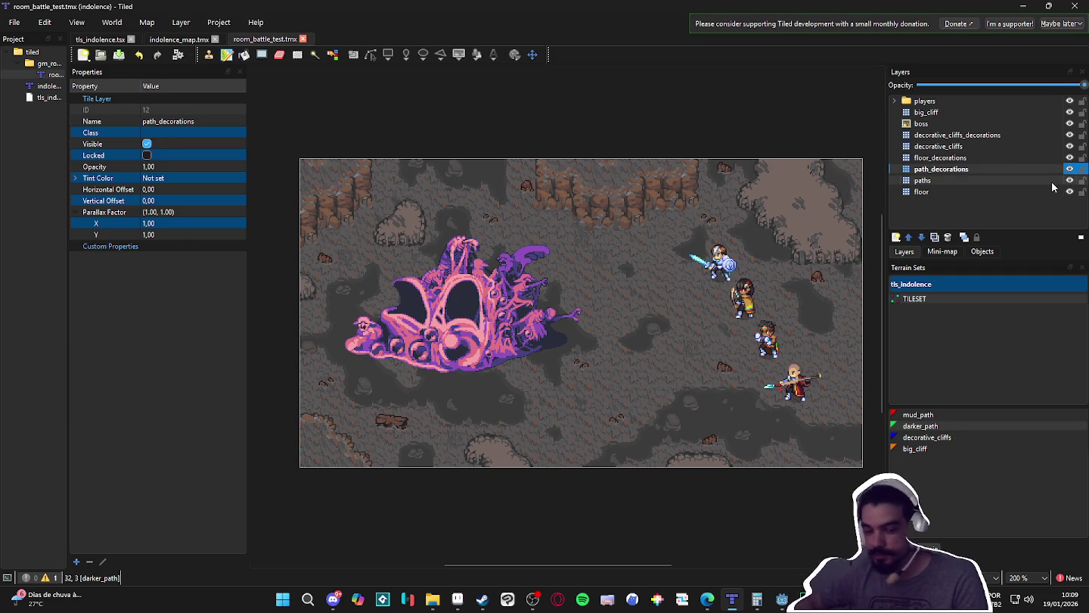
click(1051, 181)
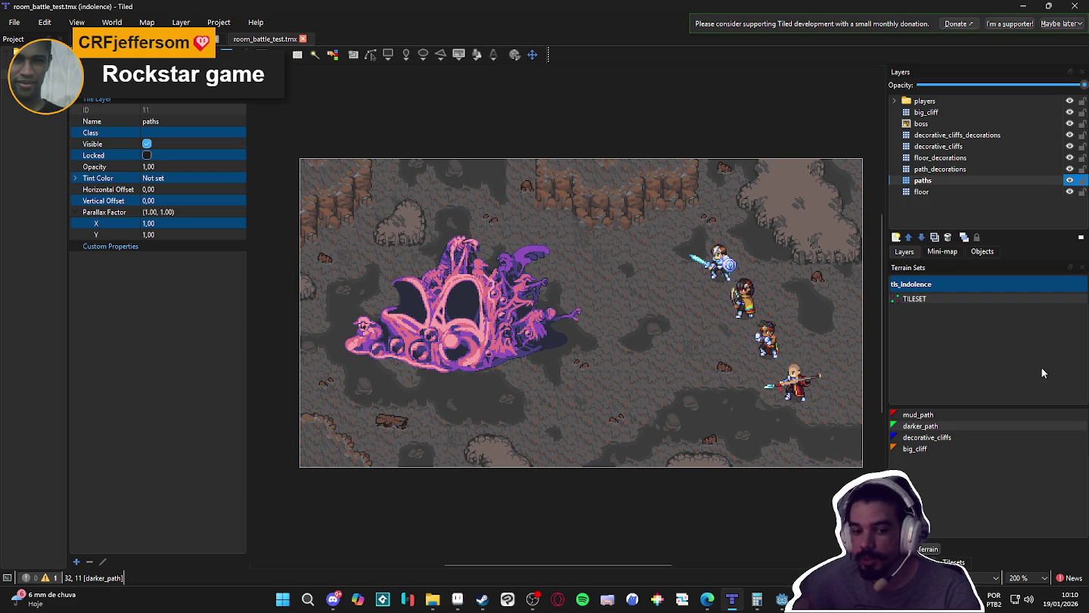
- In Steam, close the screenshot viewer and go to the library home page
key(alt+Tab)
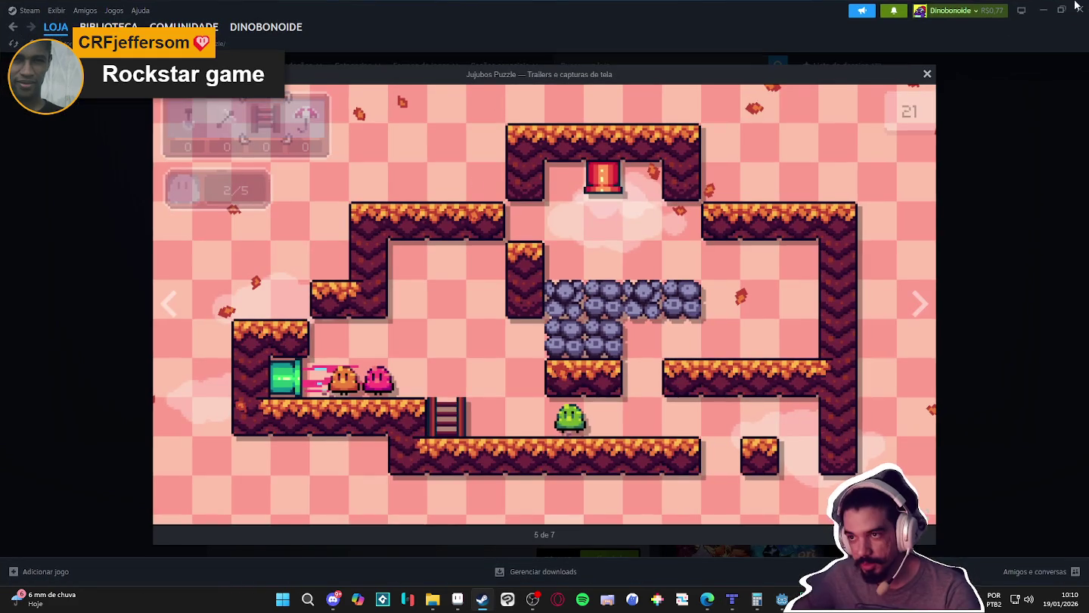
click(928, 73)
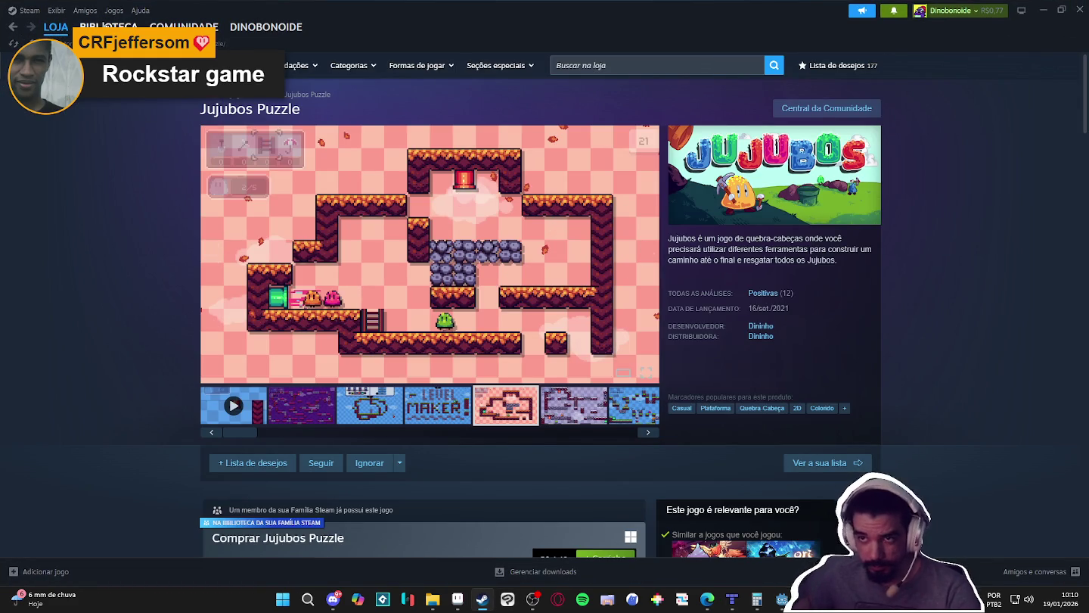
click(106, 25)
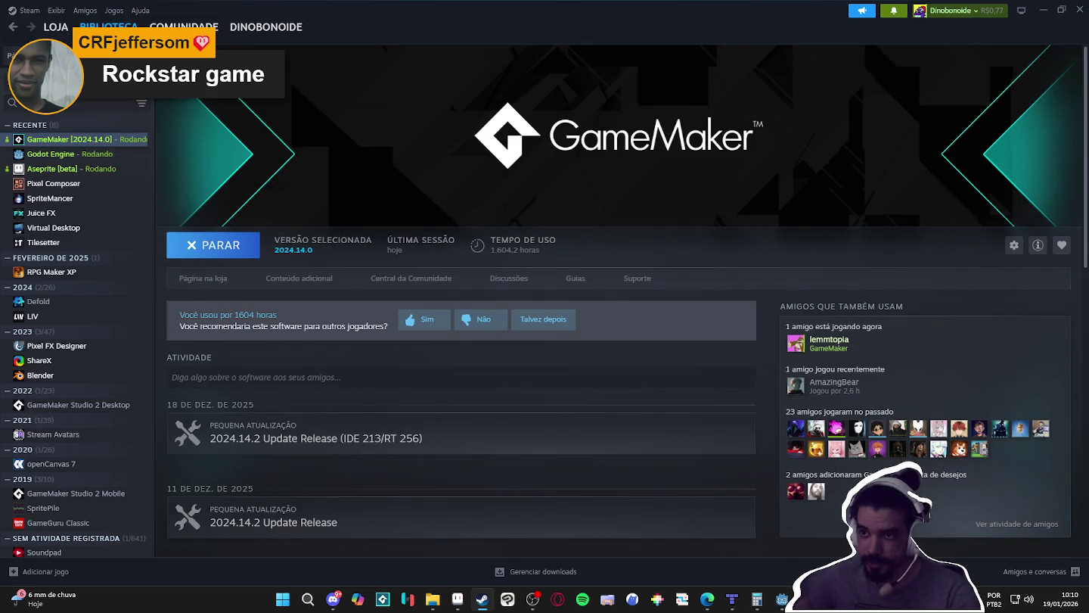
click(11, 55)
- Open Moonleap's store page from the recent games shelf, then minimize Steam
scroll(569, 301, down, 3)
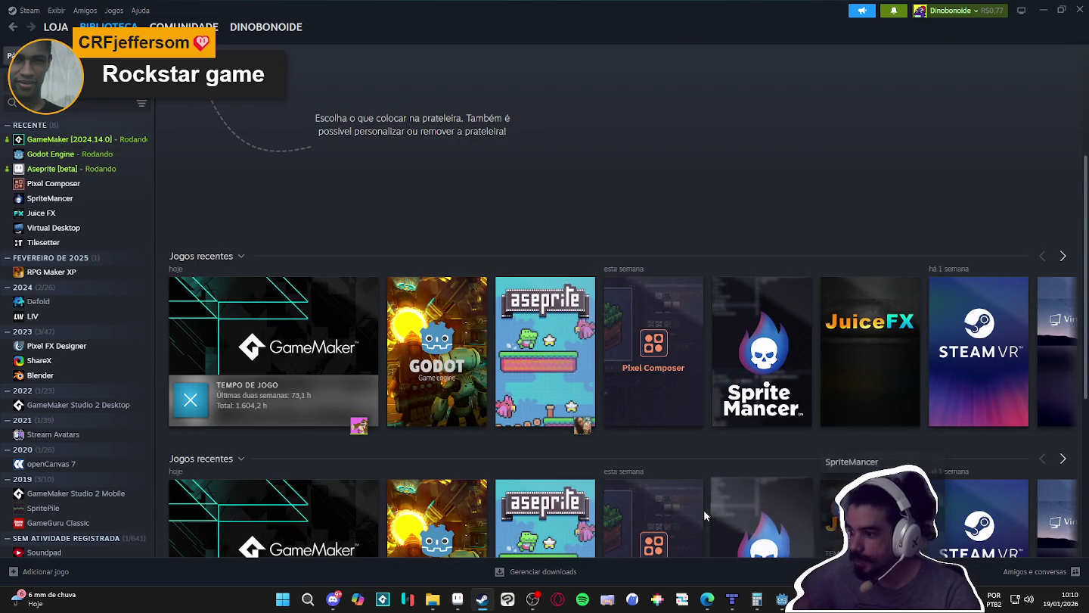
click(1062, 255)
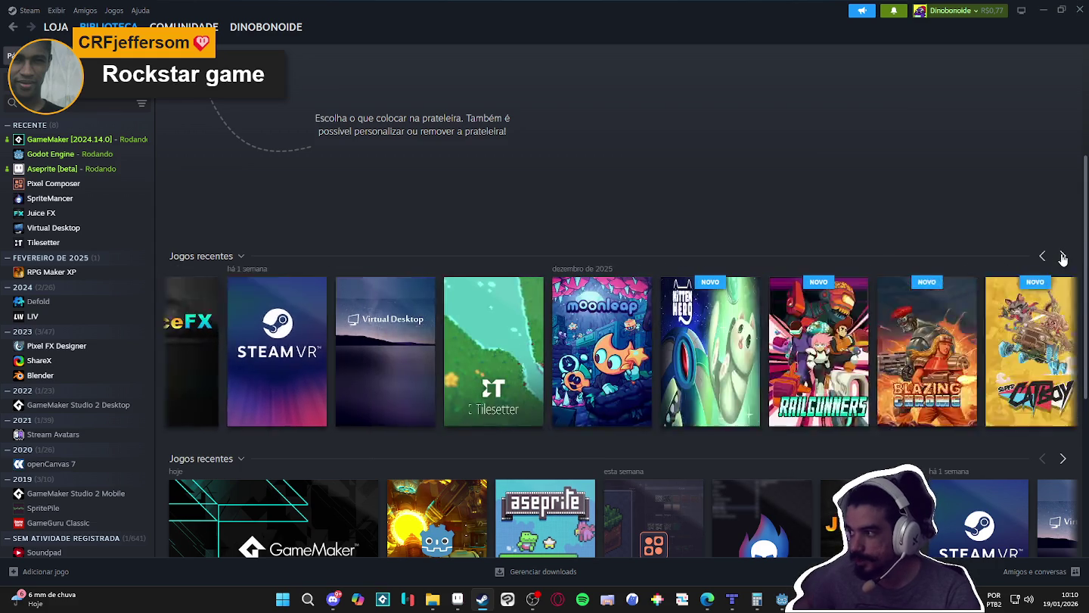
click(436, 333)
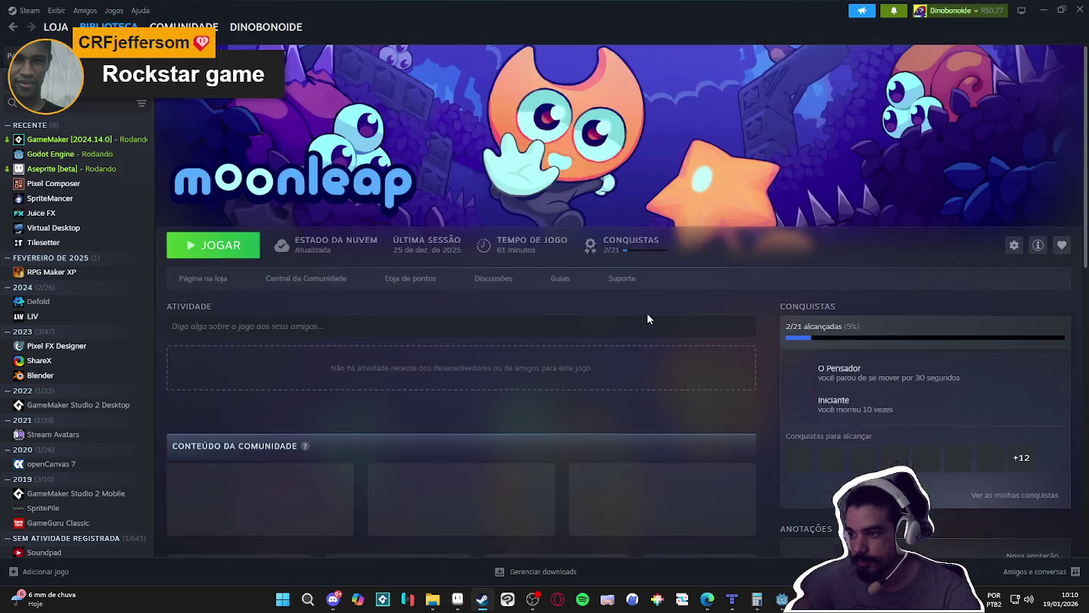
click(208, 278)
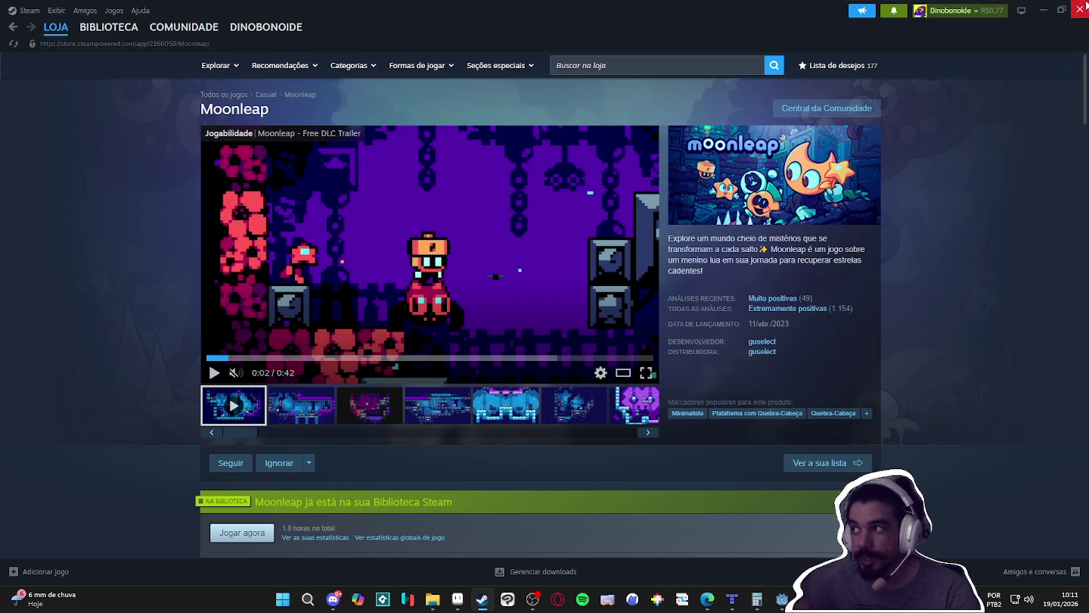
click(1046, 10)
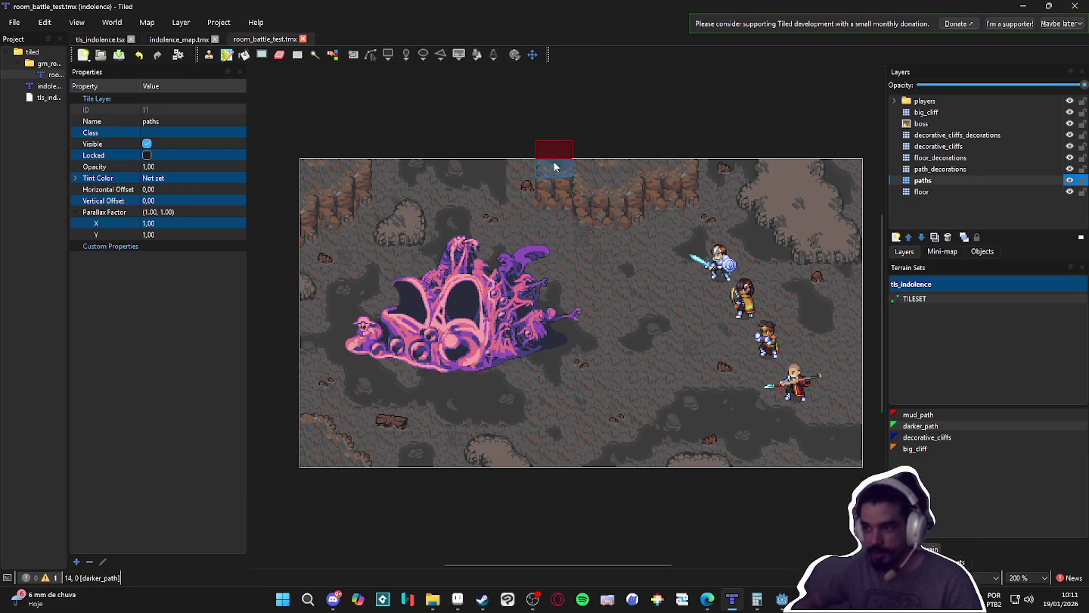
- Paint darker_path terrain on the paths layer at the cave map's top edge
click(608, 163)
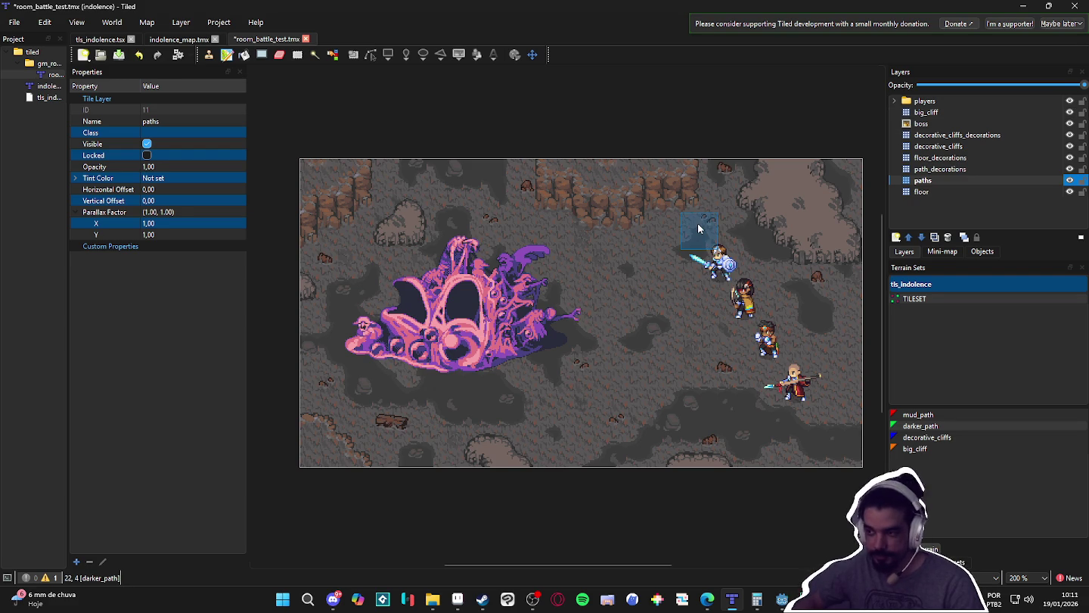
scroll(691, 247, up, 2)
scroll(691, 247, down, 2)
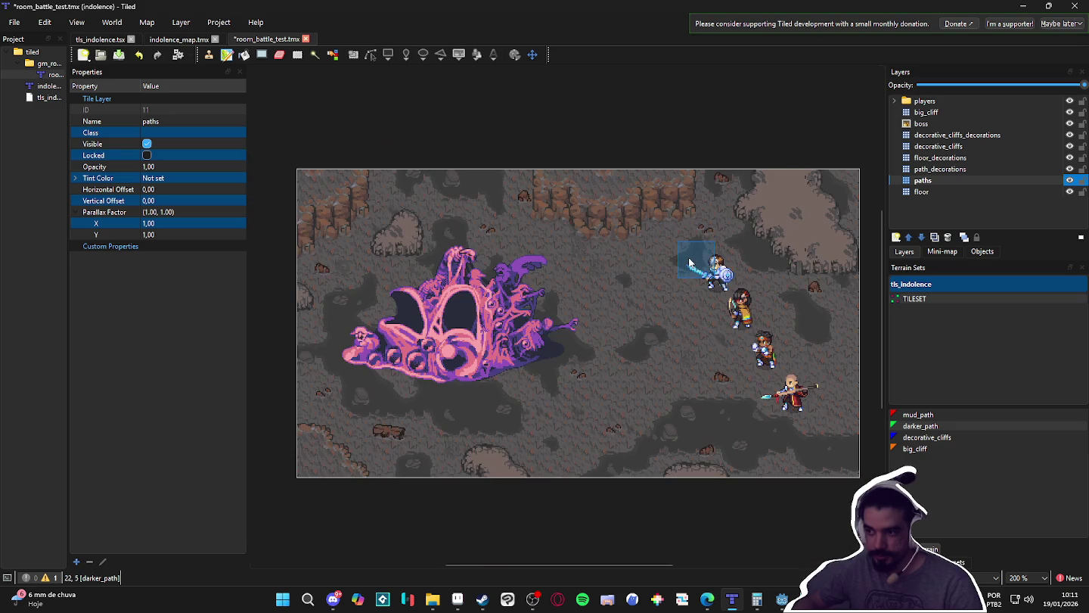
drag(677, 270, 670, 272)
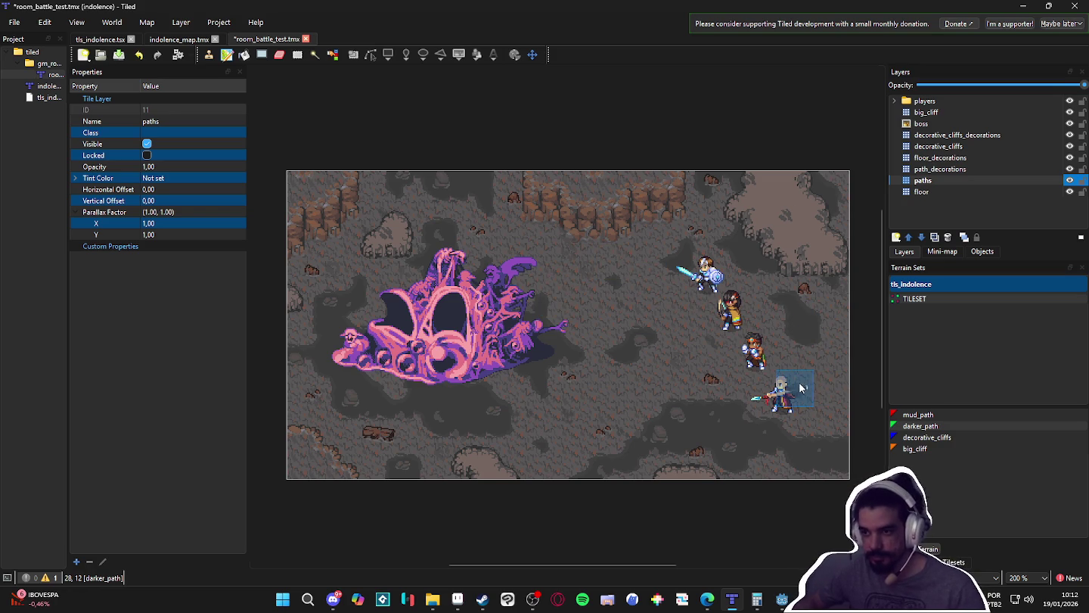
- Narrow the Properties panel to widen the map view, then pan toward the map's right side
ctrl+scroll(757, 414, up, 1)
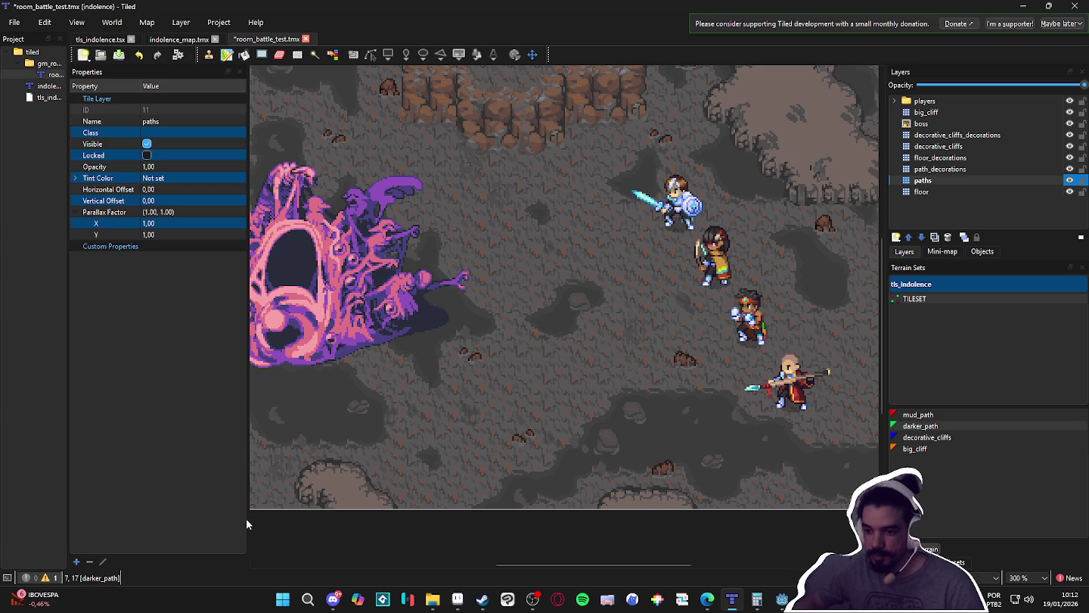
drag(247, 519, 119, 520)
drag(339, 473, 498, 503)
ctrl+scroll(498, 503, down, 1)
drag(437, 420, 627, 389)
ctrl+scroll(643, 410, up, 1)
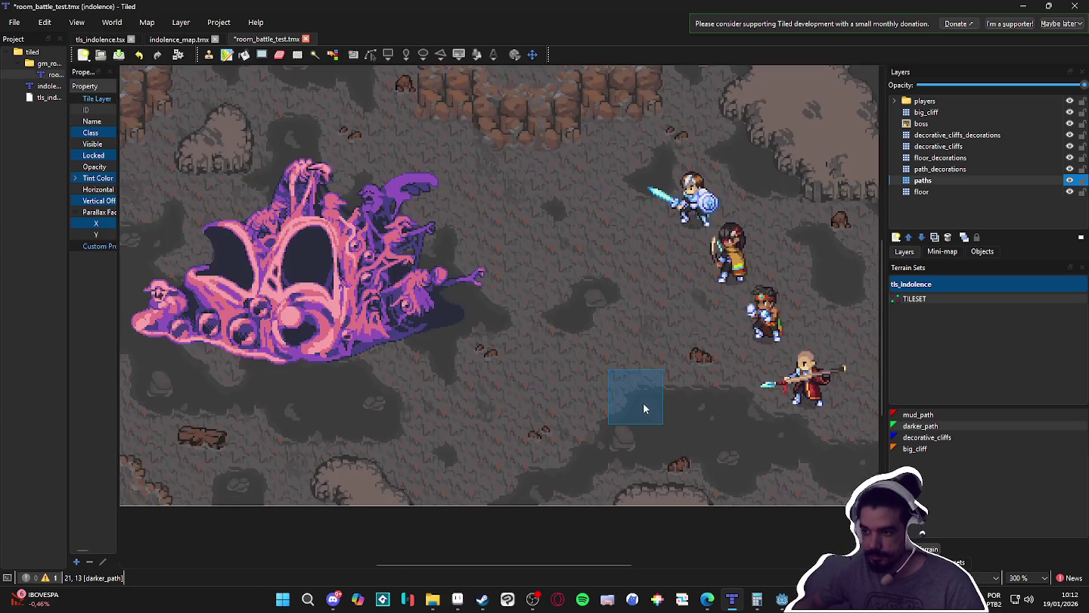
ctrl+scroll(642, 412, down, 1)
ctrl+scroll(645, 435, up, 1)
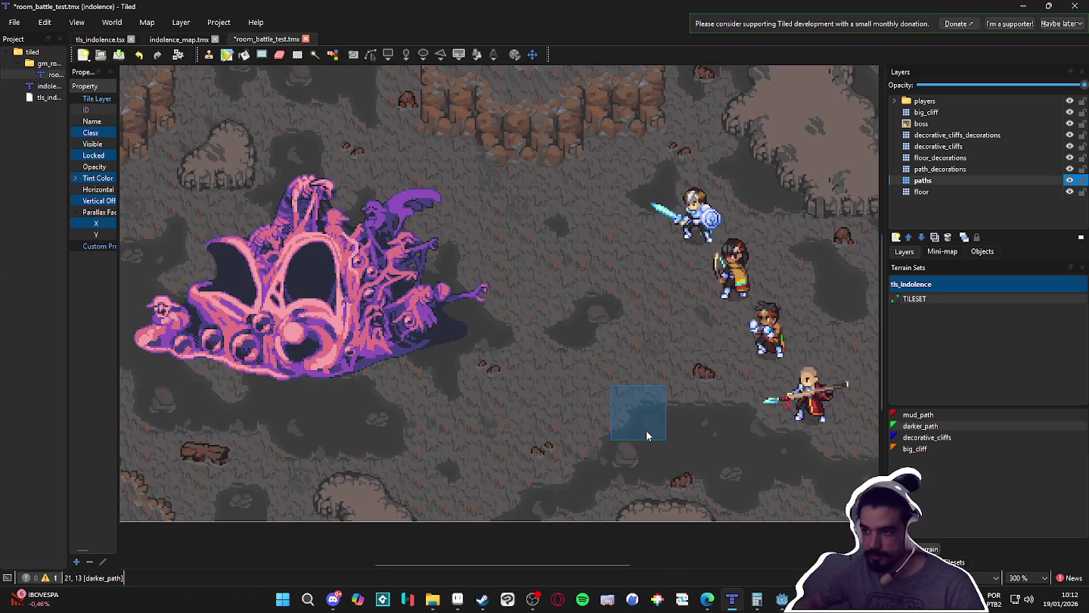
ctrl+scroll(646, 435, down, 1)
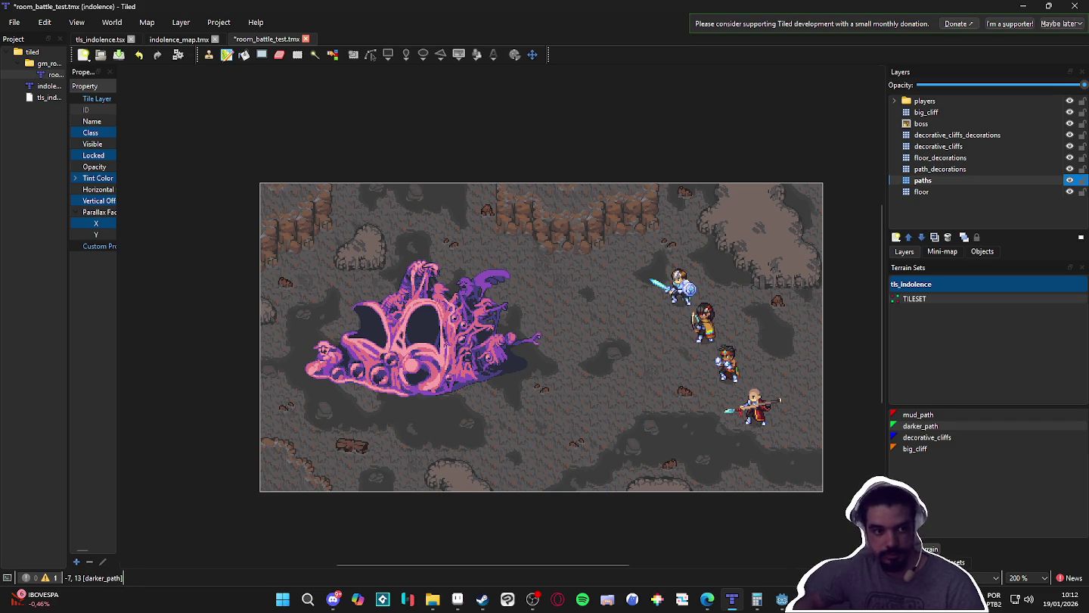
- Zoom in and out and pan the map view upward across the cave floor
key(alt+Tab)
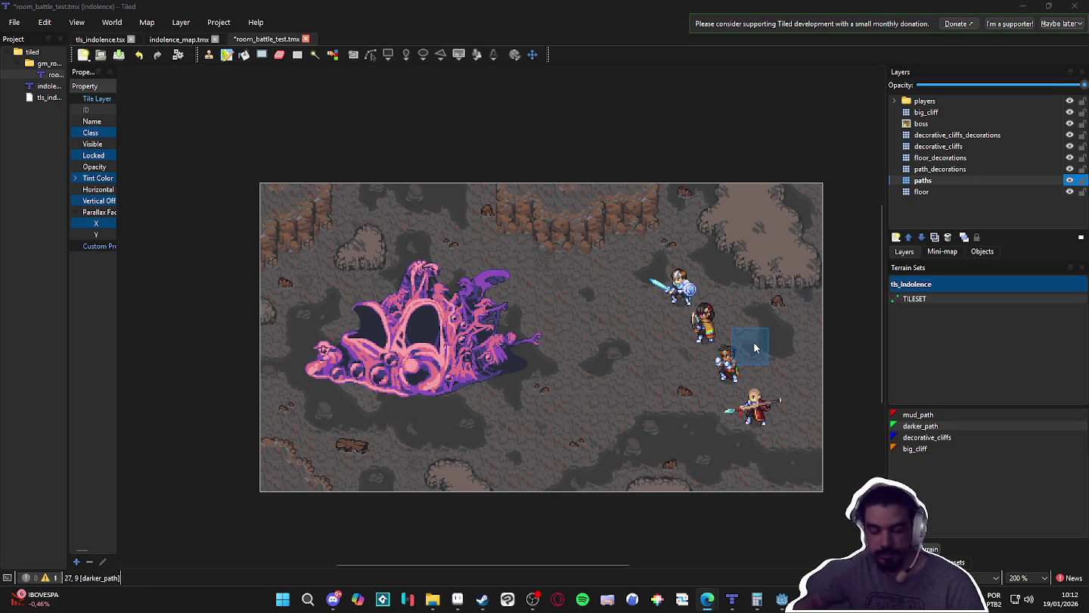
scroll(707, 467, up, 1)
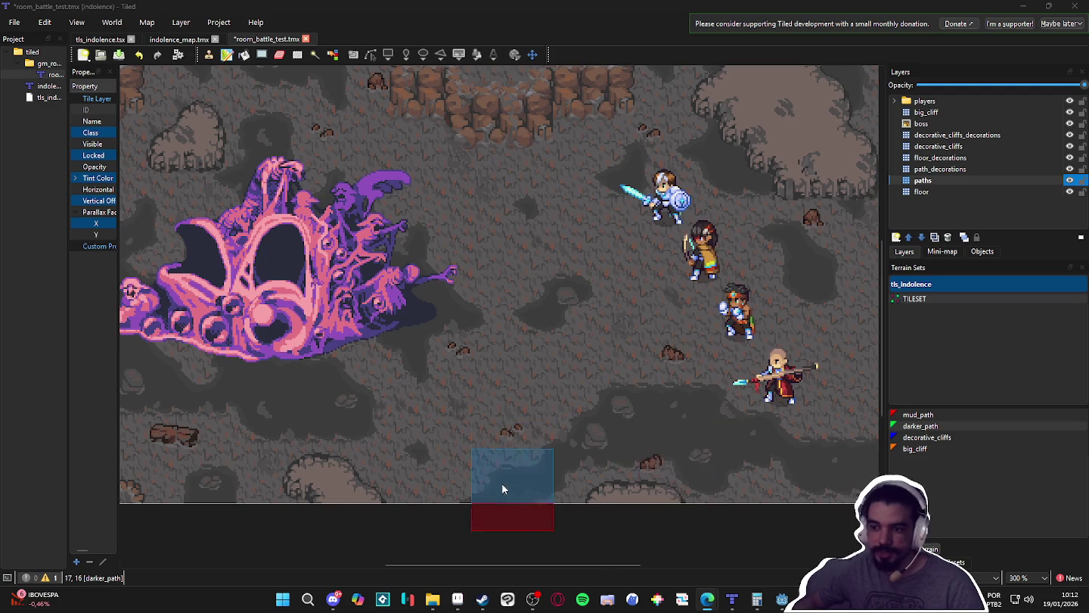
scroll(501, 484, down, 1)
mouse_move(417, 564)
mouse_down()
mouse_move(400, 567)
mouse_move(432, 550)
mouse_up()
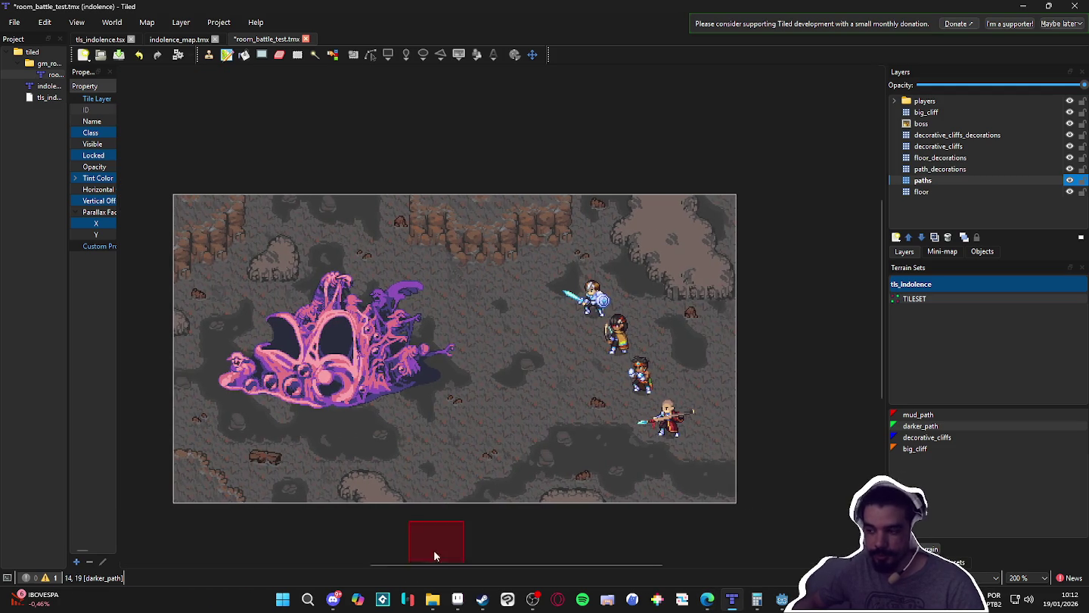
scroll(440, 528, up, 1)
scroll(447, 512, down, 1)
mouse_move(447, 512)
mouse_down()
mouse_move(459, 454)
mouse_move(418, 387)
mouse_move(462, 418)
mouse_up()
scroll(171, 115, up, 1)
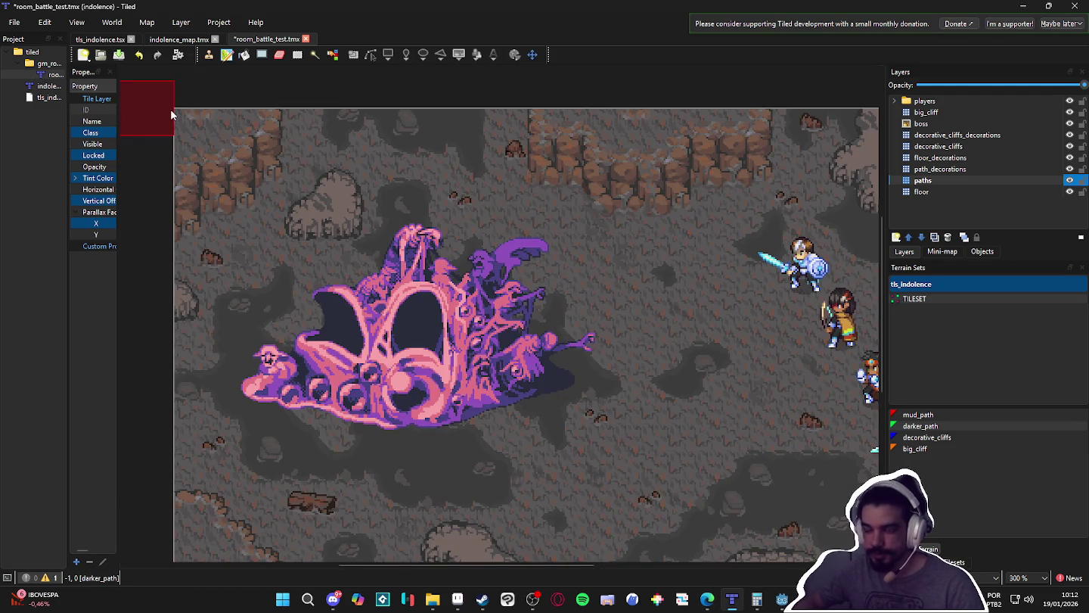
scroll(174, 115, down, 1)
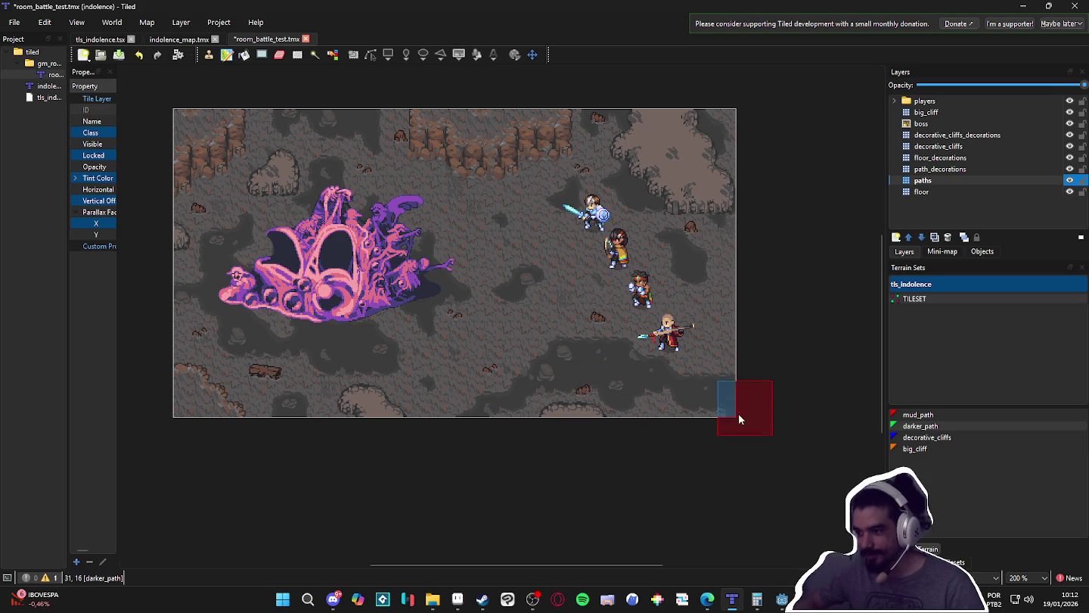
scroll(508, 276, up, 1)
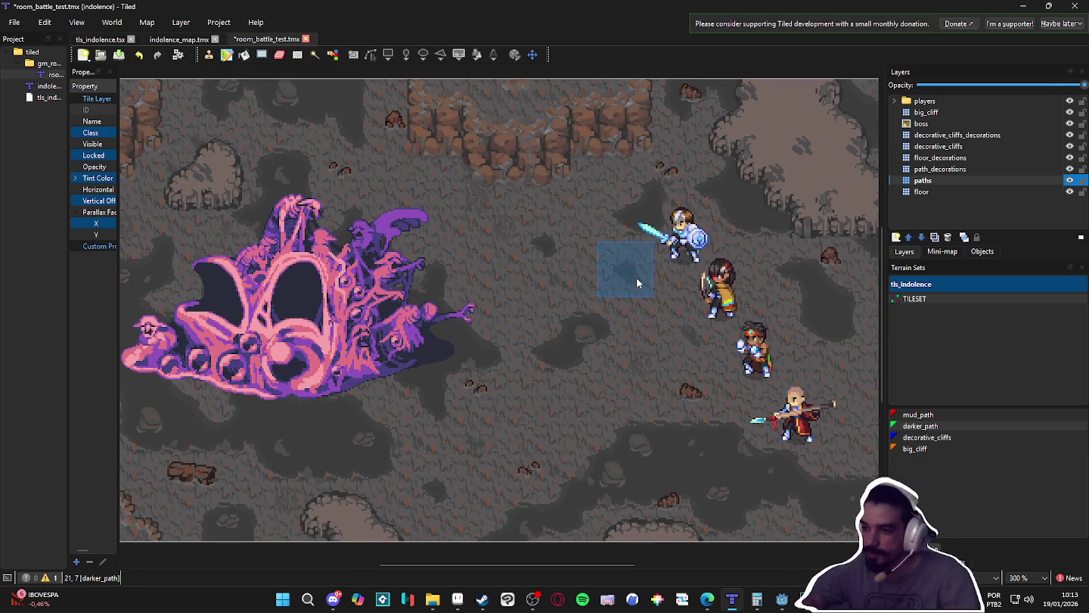
scroll(624, 304, down, 1)
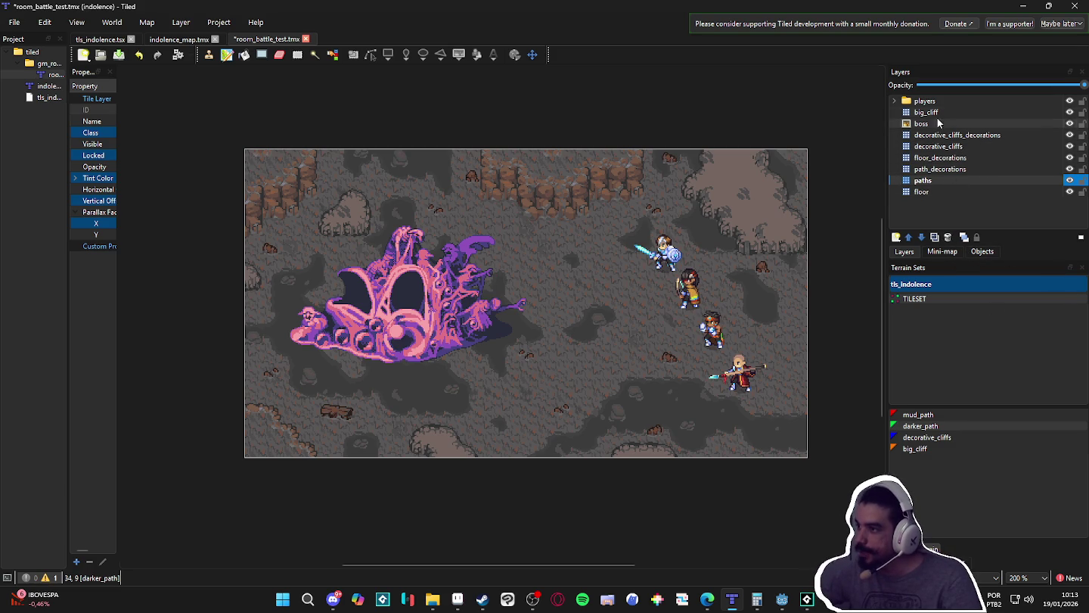
- Add a tile layer named 'plants' above floor_decorations and show the tls_indolence tiles
click(949, 159)
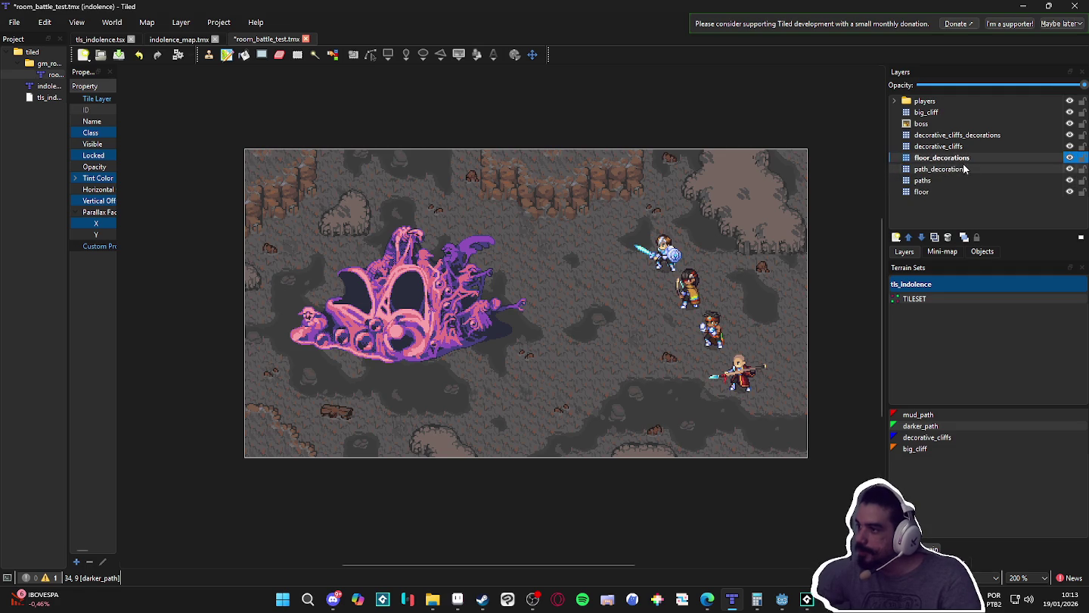
click(897, 238)
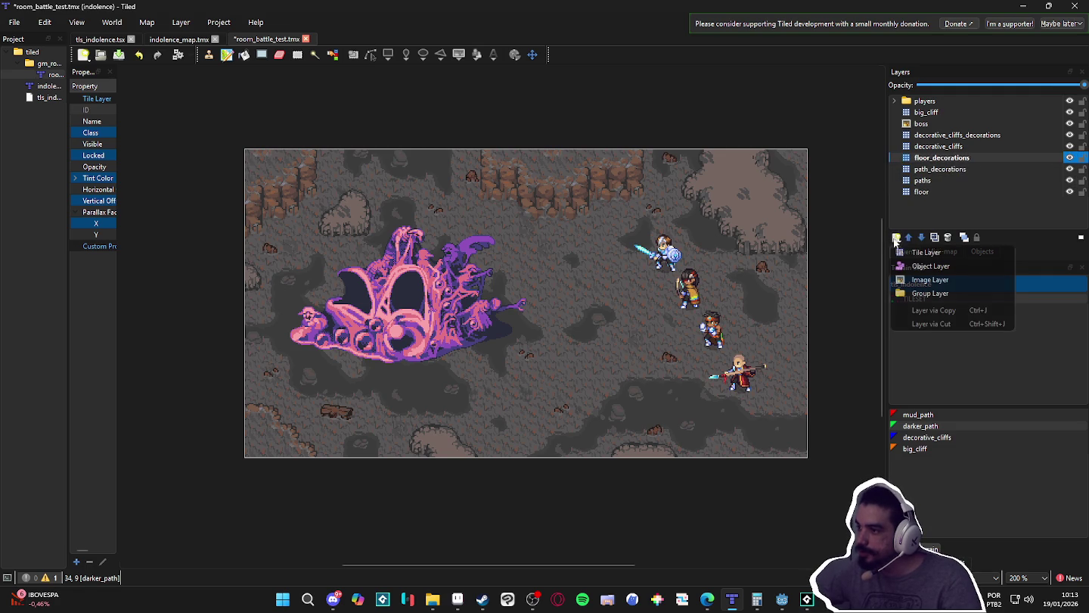
click(916, 252)
text(plants)
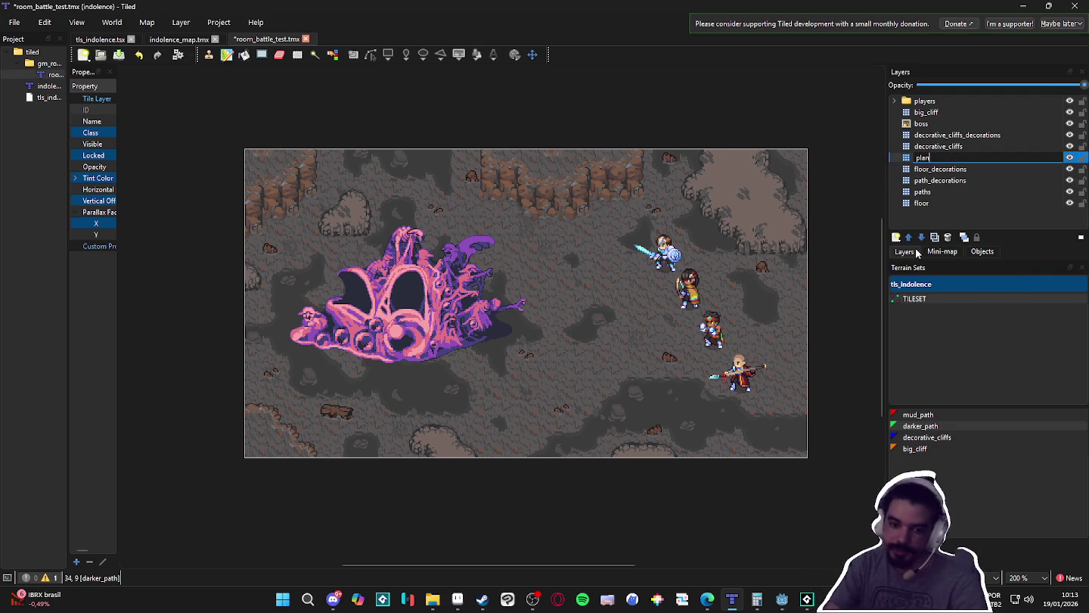
key(Return)
click(956, 562)
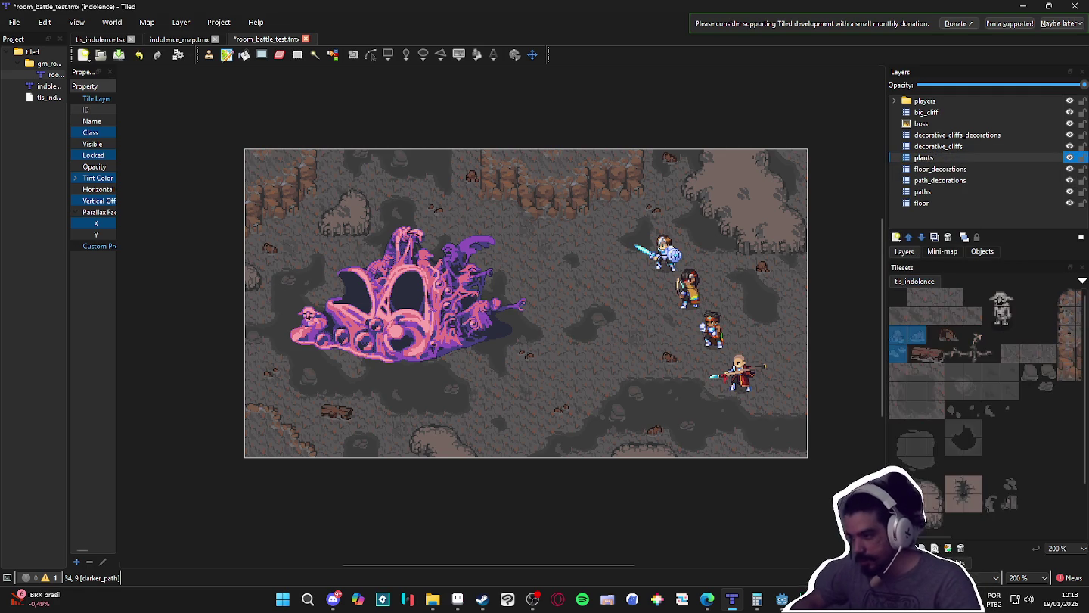
click(974, 336)
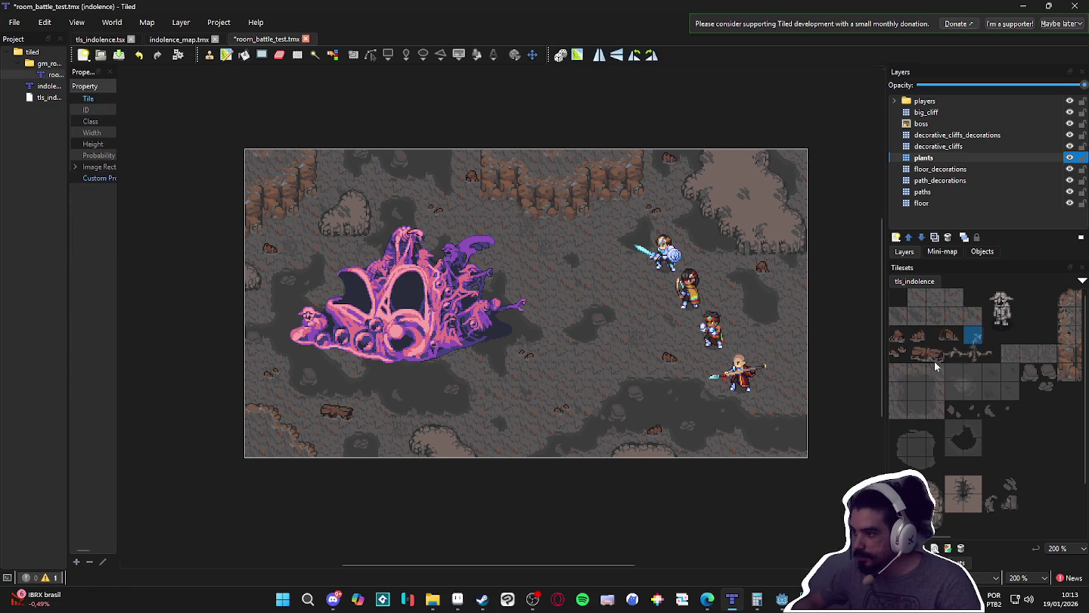
scroll(796, 399, up, 1)
click(804, 399)
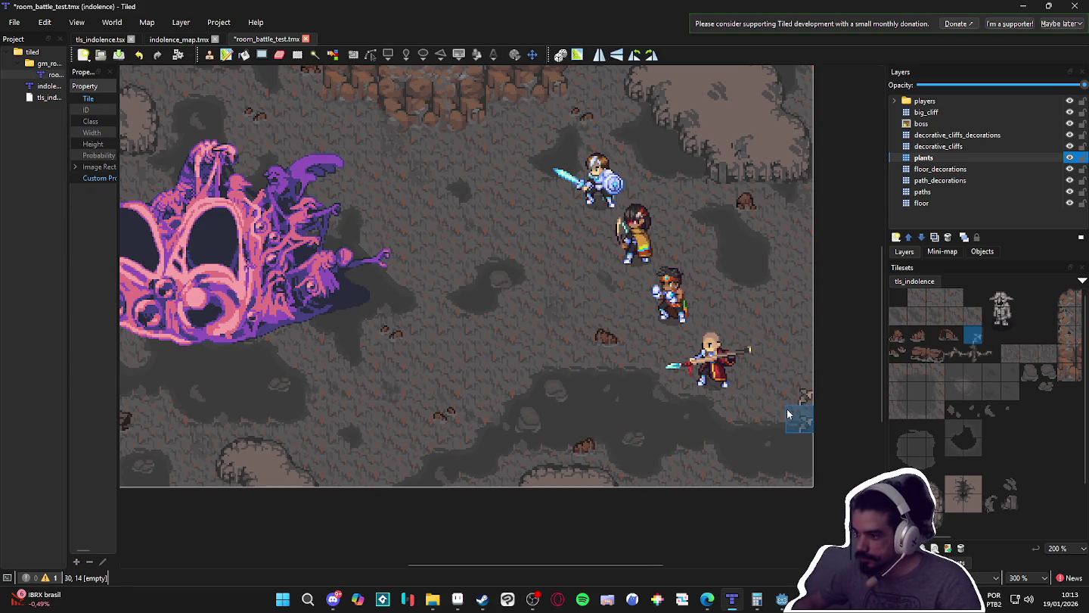
click(955, 353)
click(800, 418)
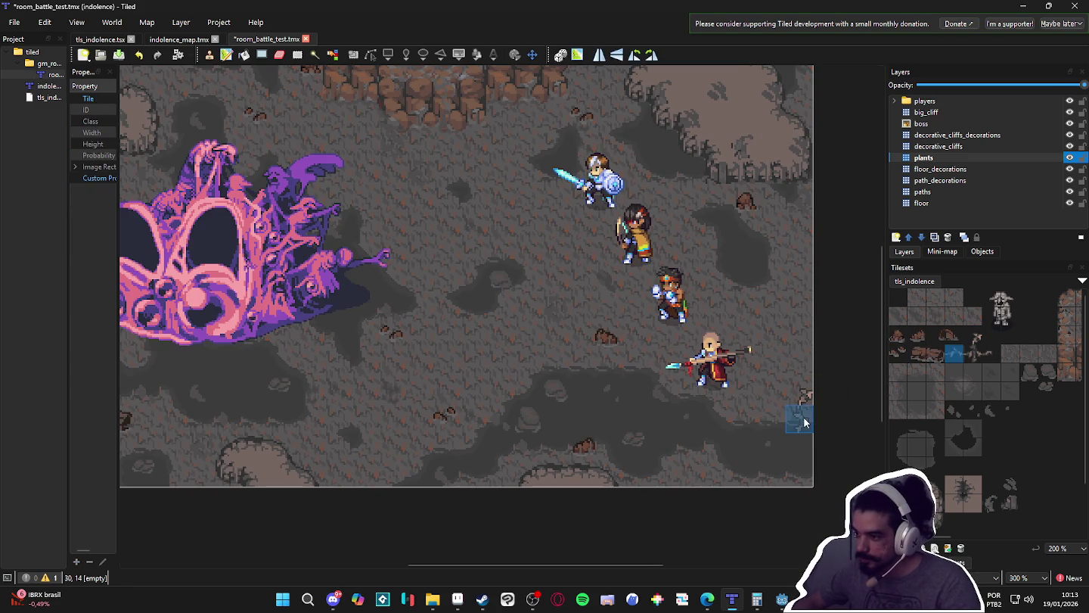
click(974, 335)
click(793, 449)
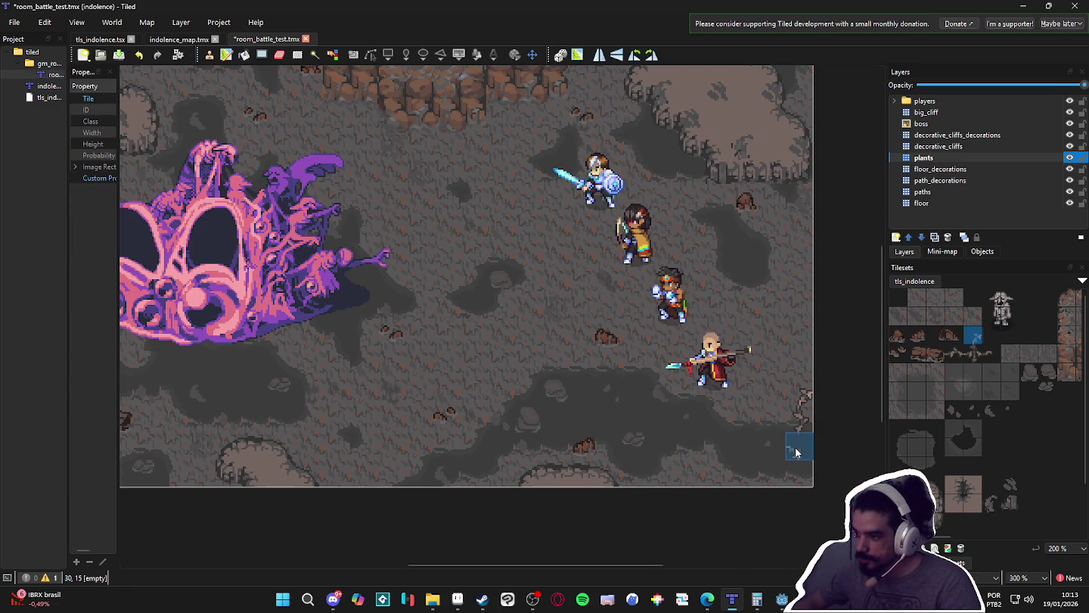
click(953, 353)
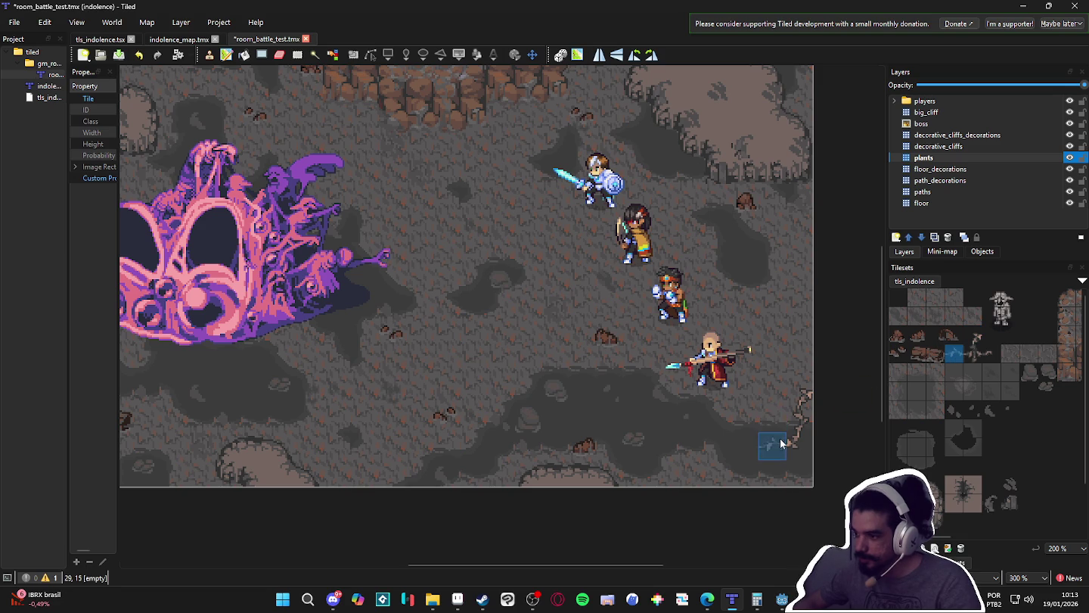
click(775, 444)
click(974, 336)
click(747, 449)
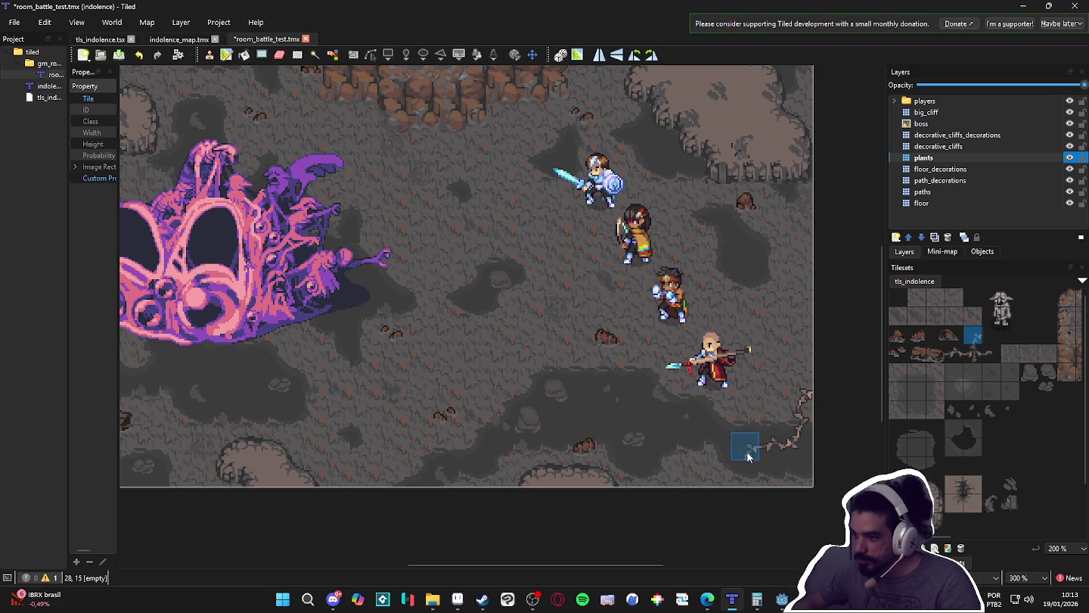
click(729, 466)
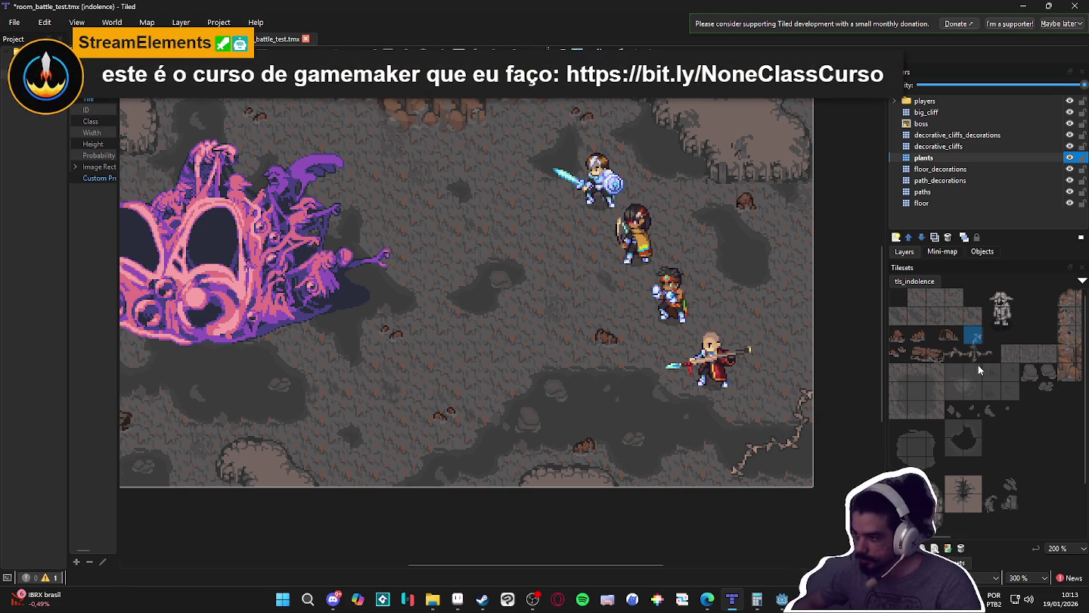
click(955, 353)
click(708, 474)
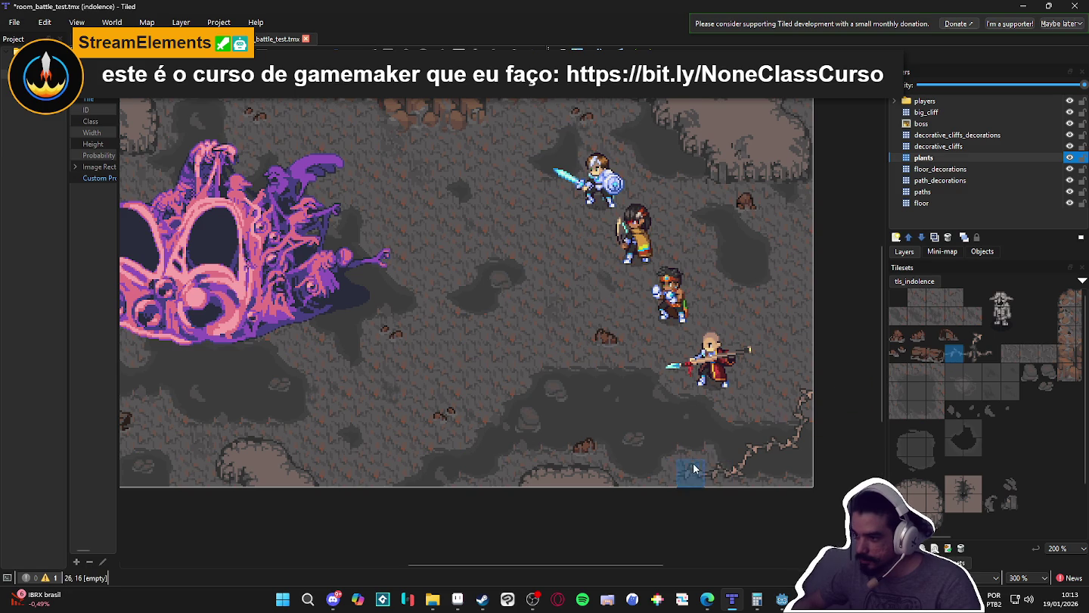
click(692, 469)
click(974, 337)
click(670, 474)
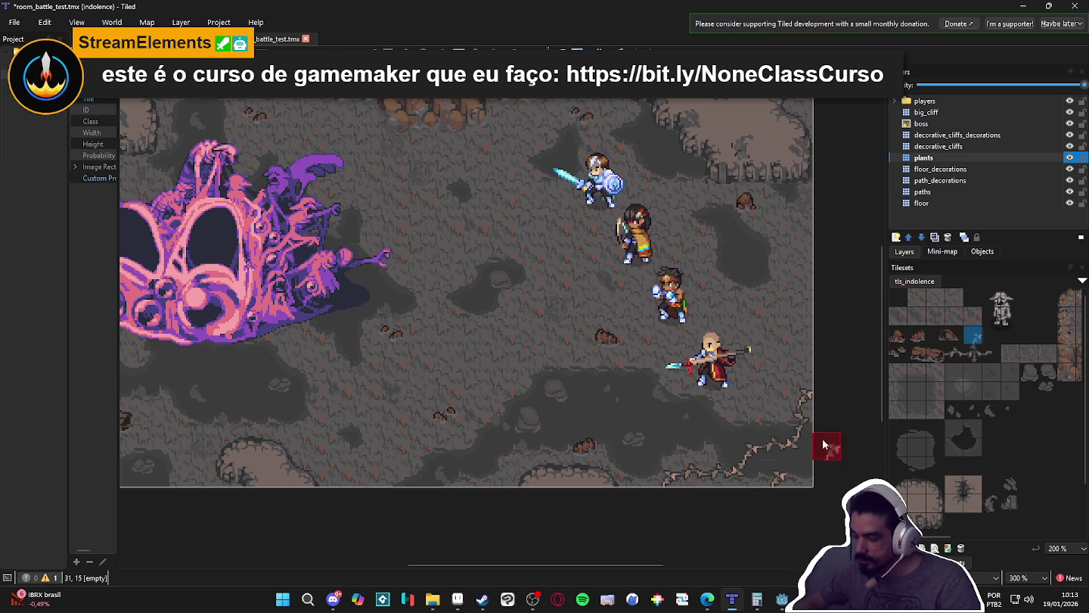
click(955, 354)
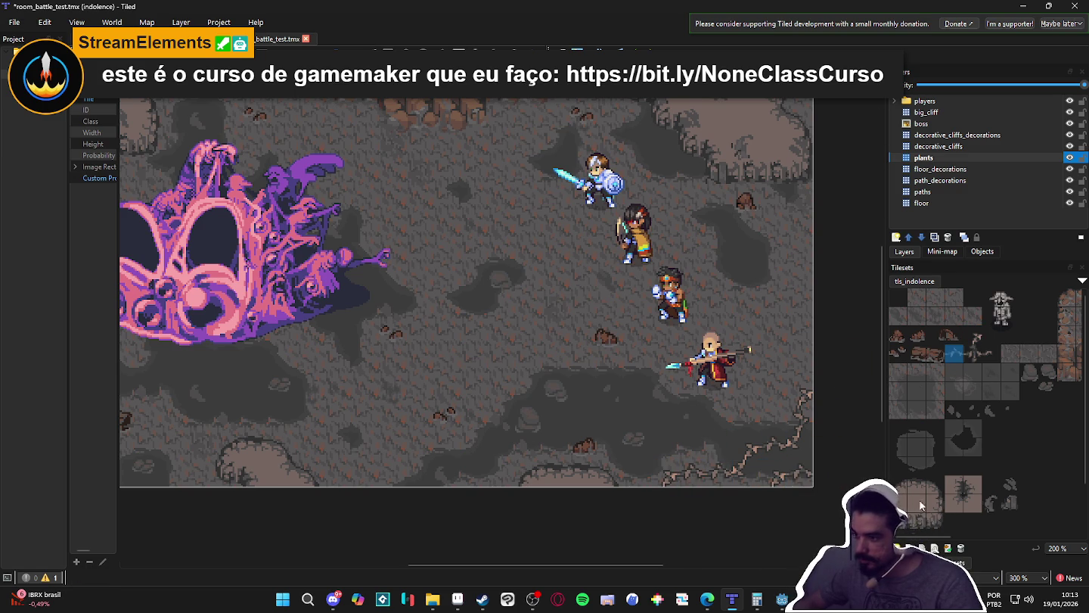
scroll(768, 395, left, 2)
scroll(768, 396, down, 1)
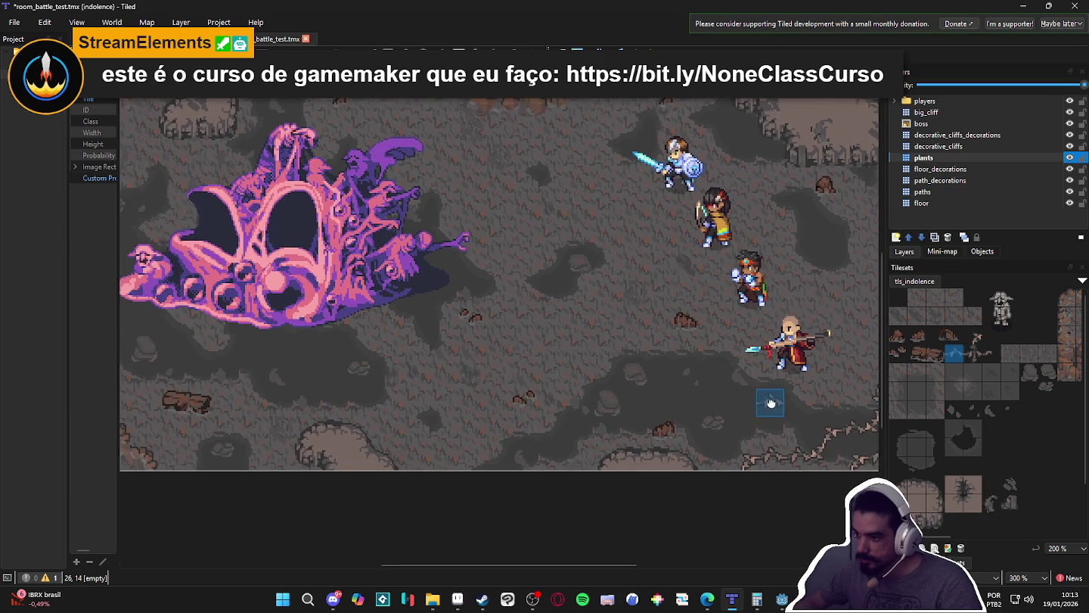
scroll(722, 426, down, 1)
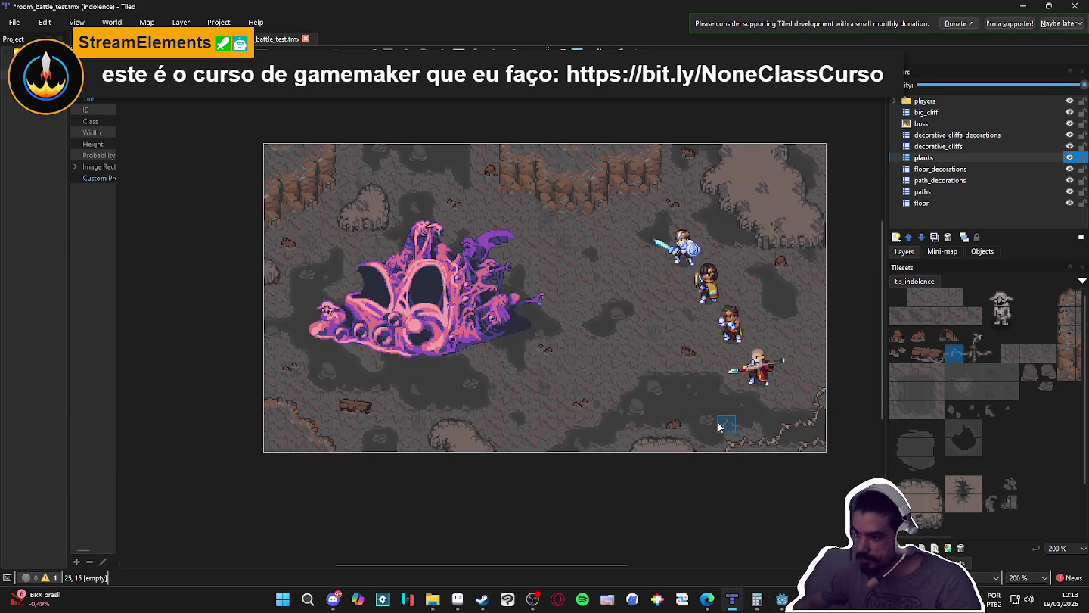
click(973, 353)
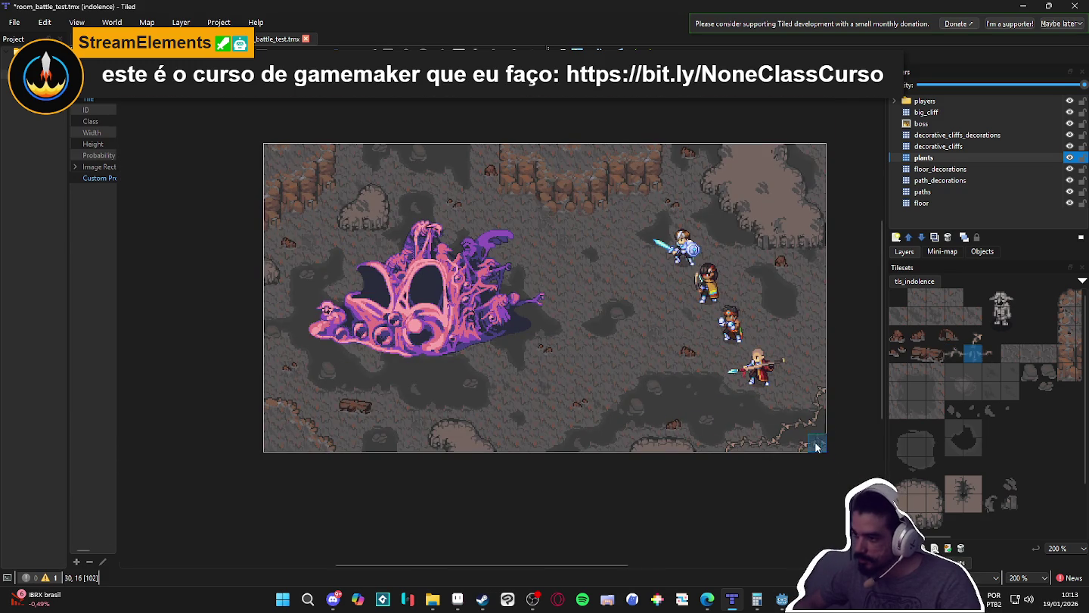
scroll(821, 407, up, 2)
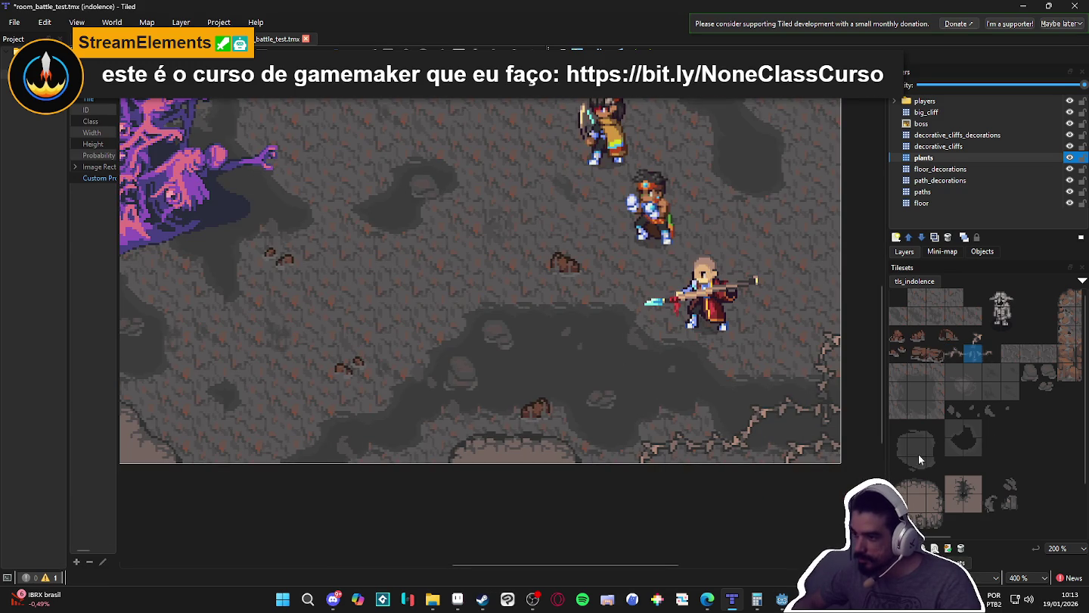
scroll(876, 445, down, 2)
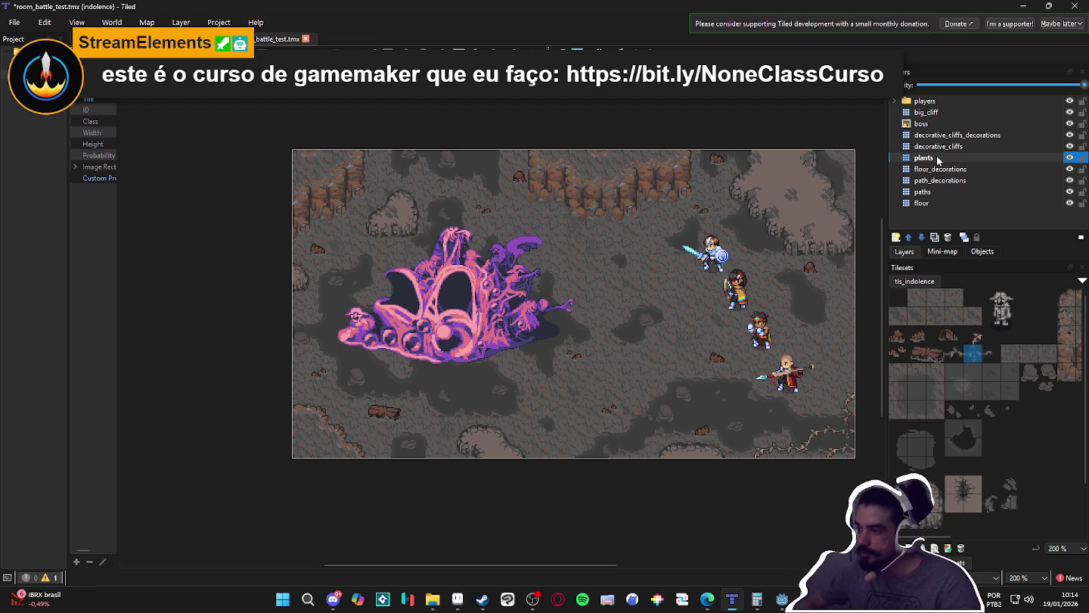
click(937, 159)
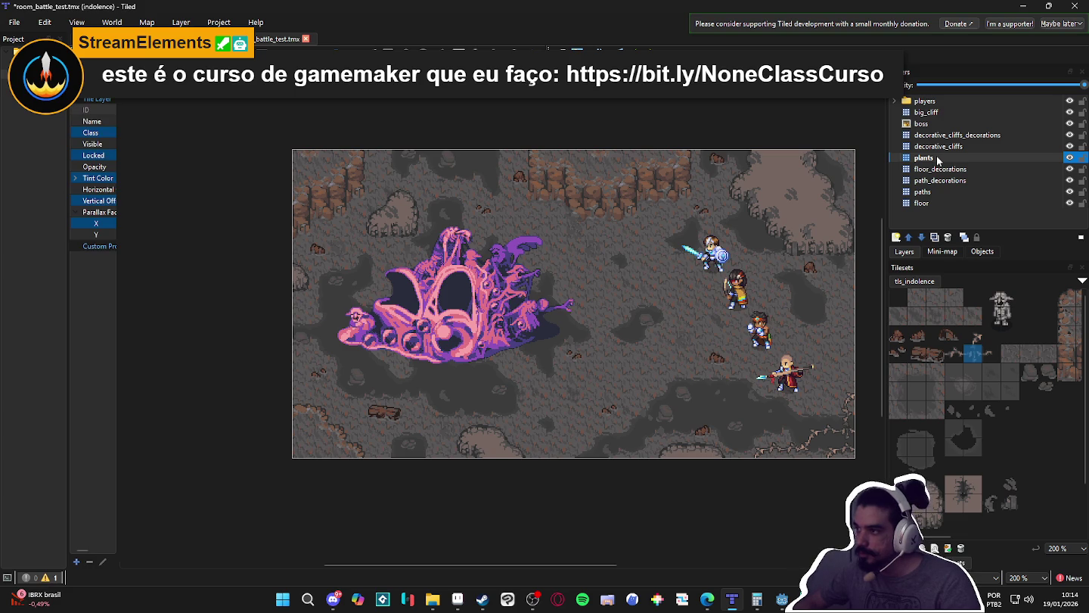
- Add a new tile layer named plants_over_cliff directly above big_cliff
click(927, 113)
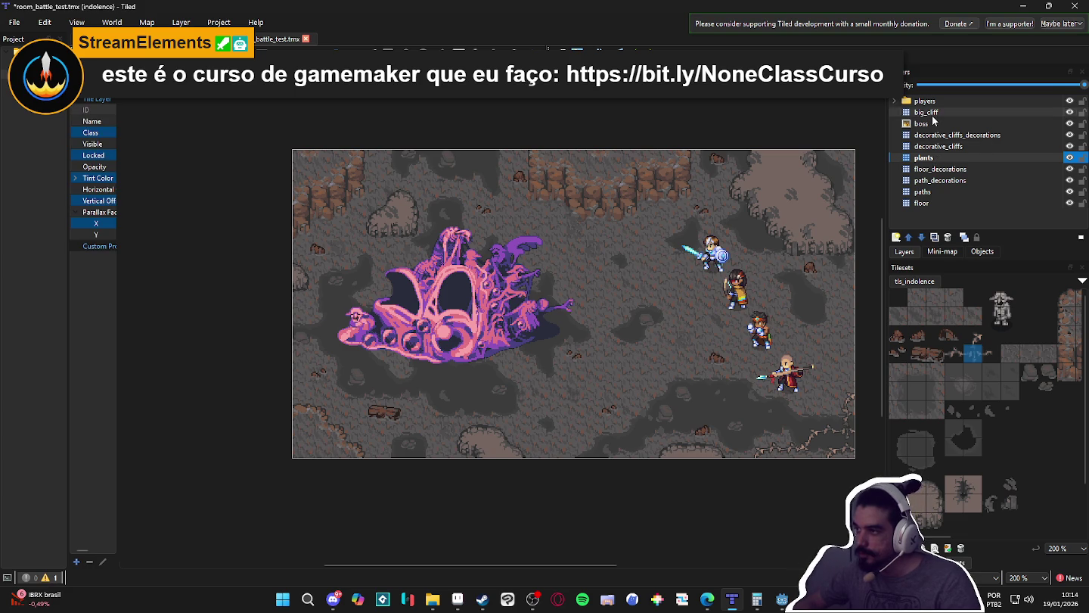
click(895, 236)
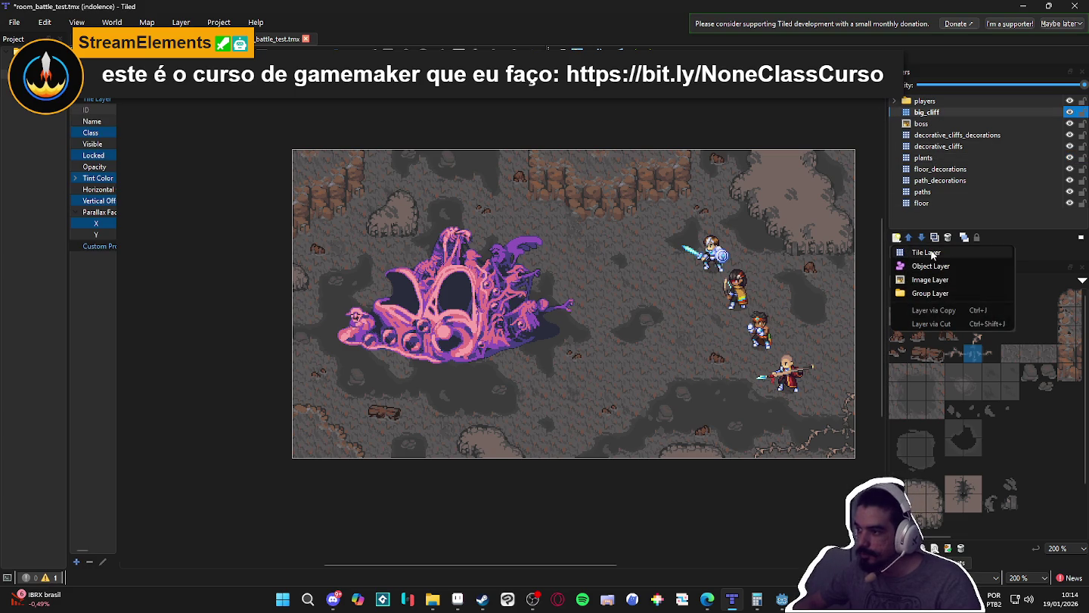
click(932, 252)
text(plants_over_cliff)
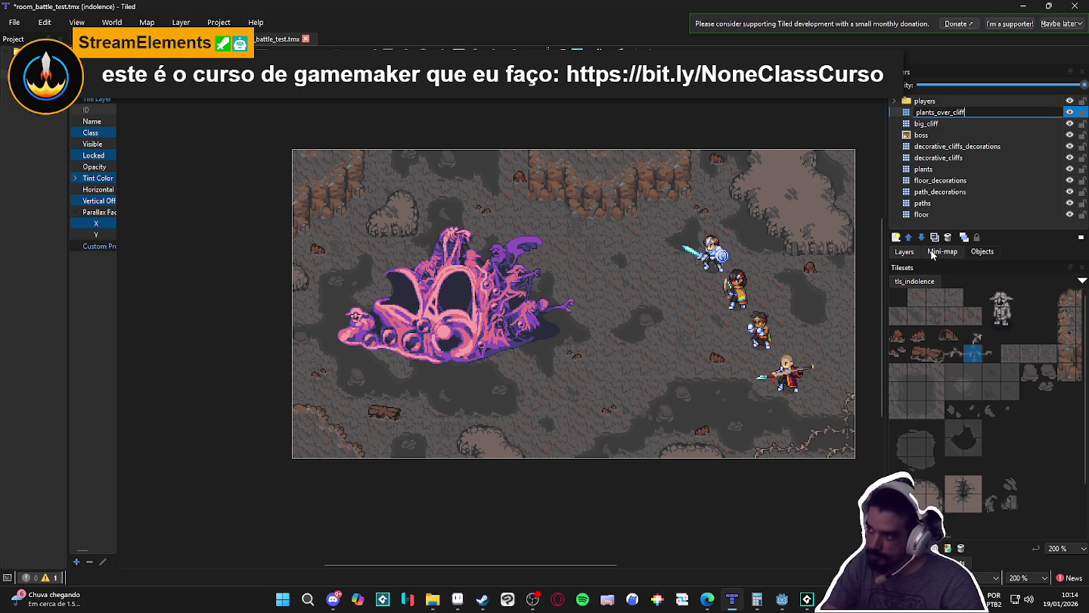
key(Return)
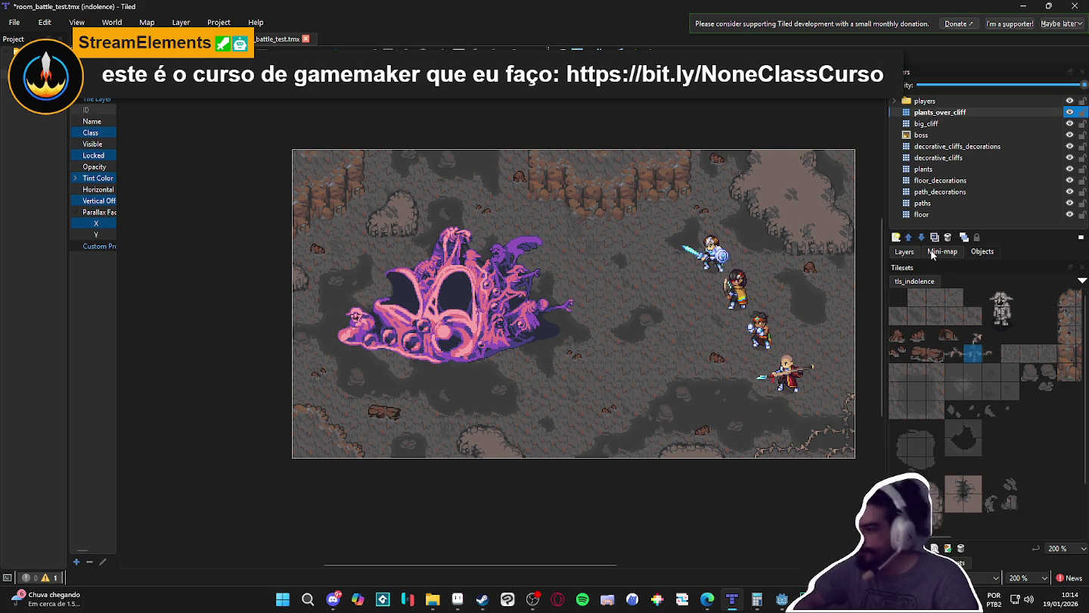
click(955, 353)
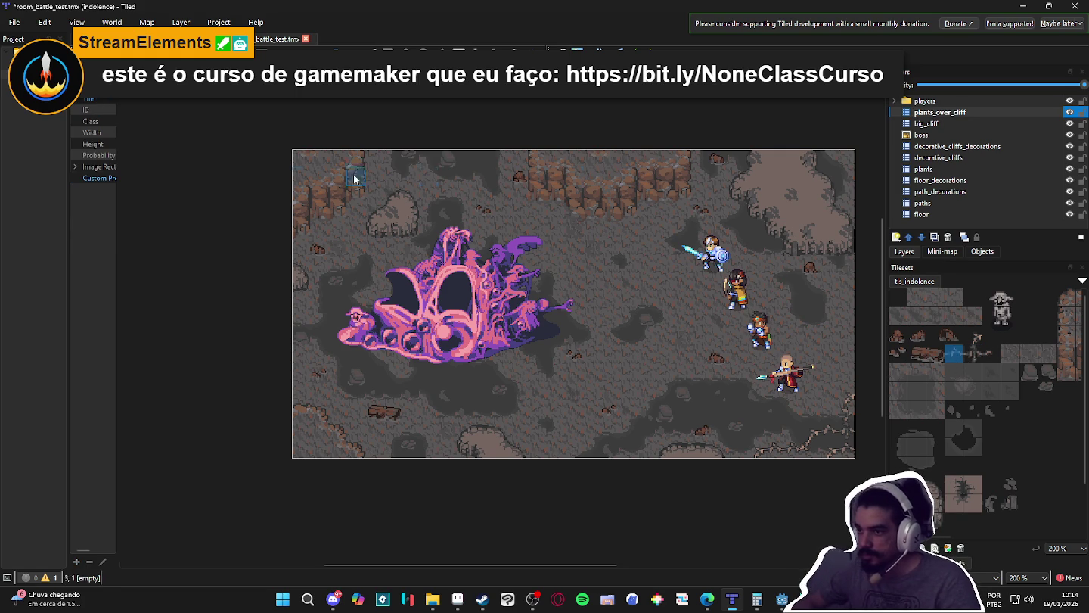
- Choose a root tile from tls_indolence and stamp it to continue the top cliff crack
scroll(598, 174, up, 2)
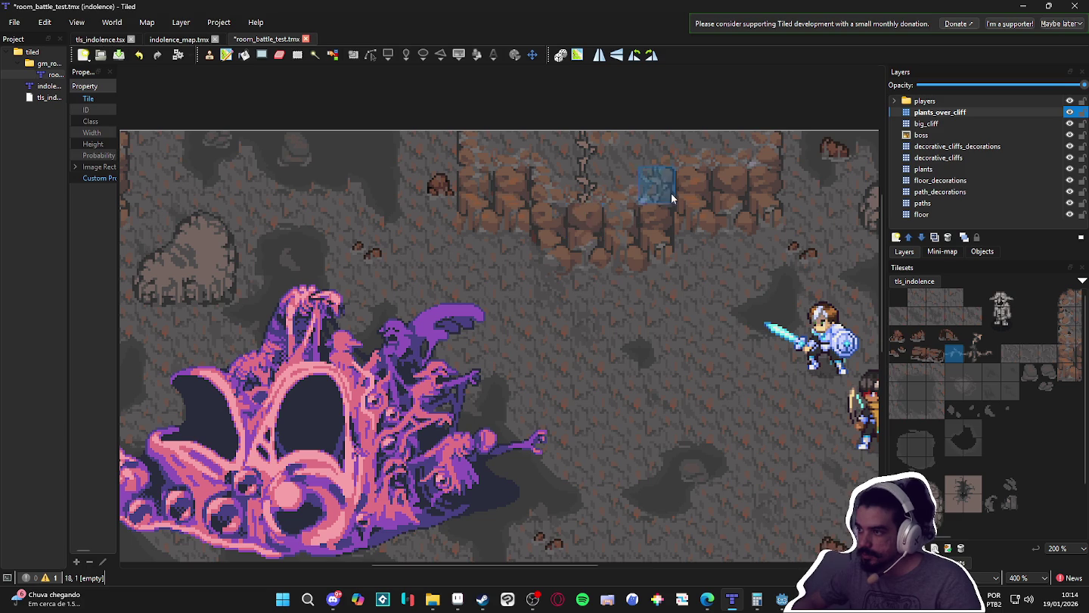
click(991, 351)
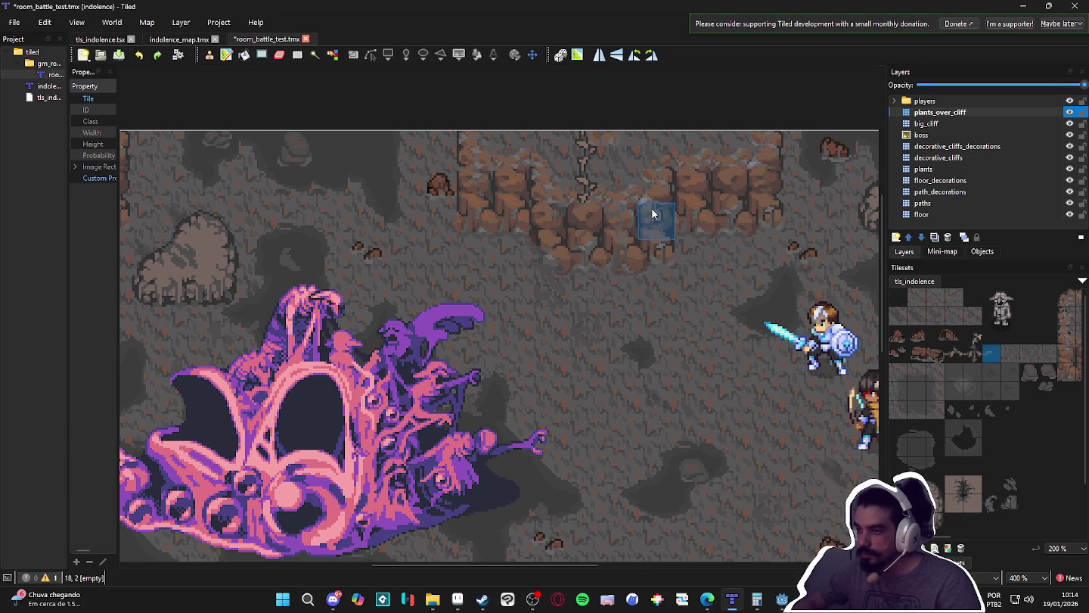
click(973, 338)
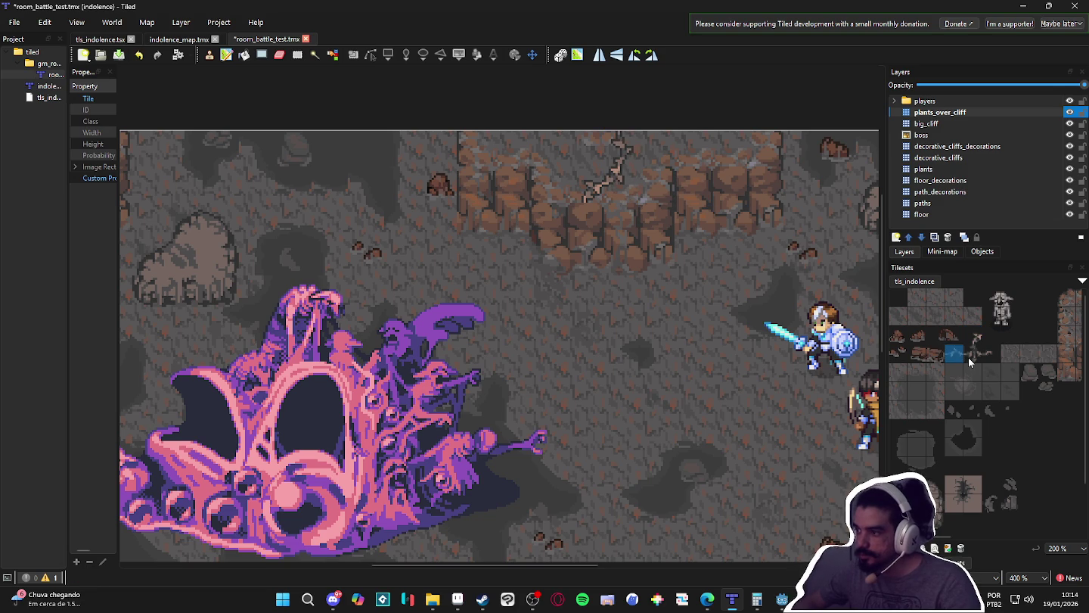
click(973, 337)
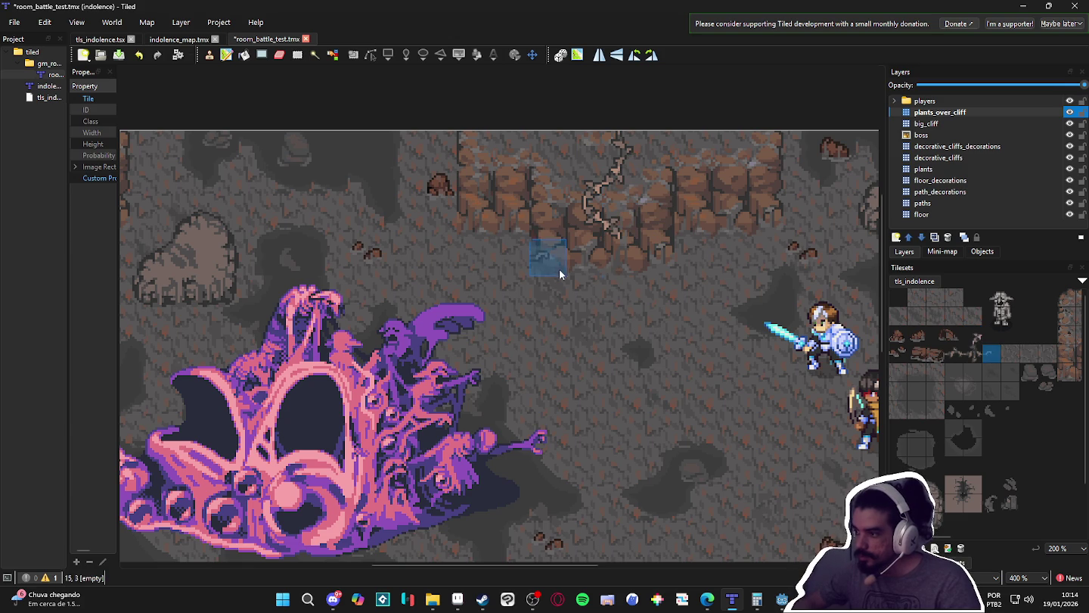
scroll(582, 235, down, 1)
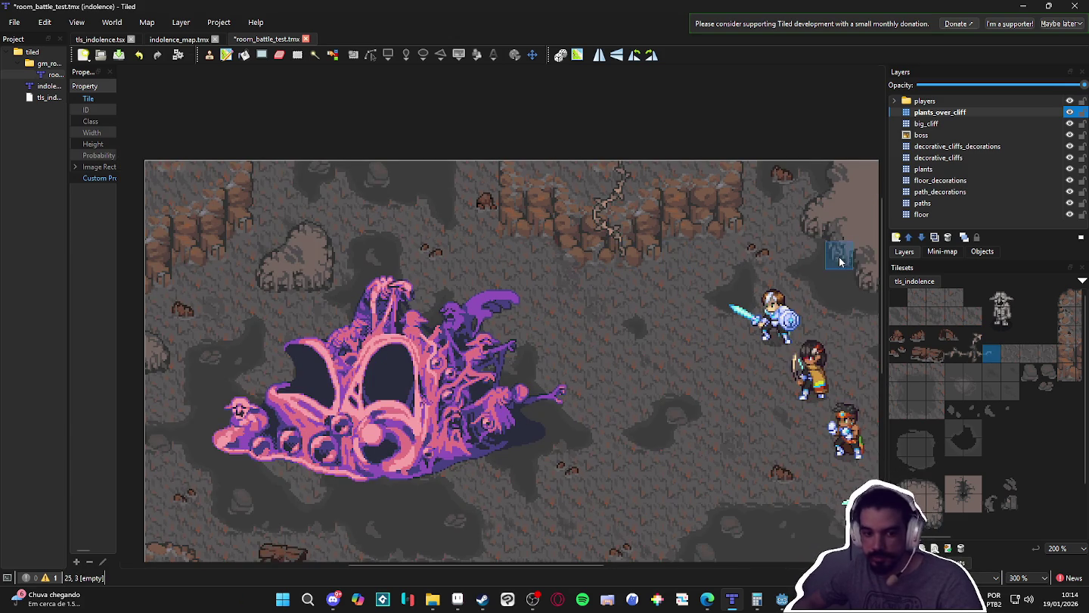
click(976, 355)
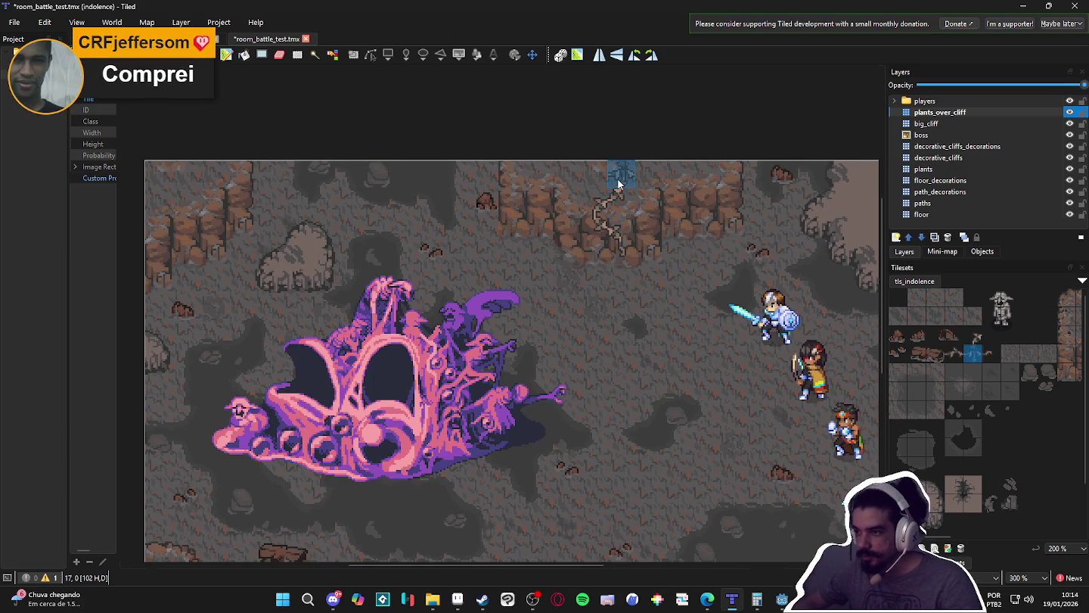
click(618, 185)
- Extend the root crack one more tile to the left along the top cliff
click(950, 357)
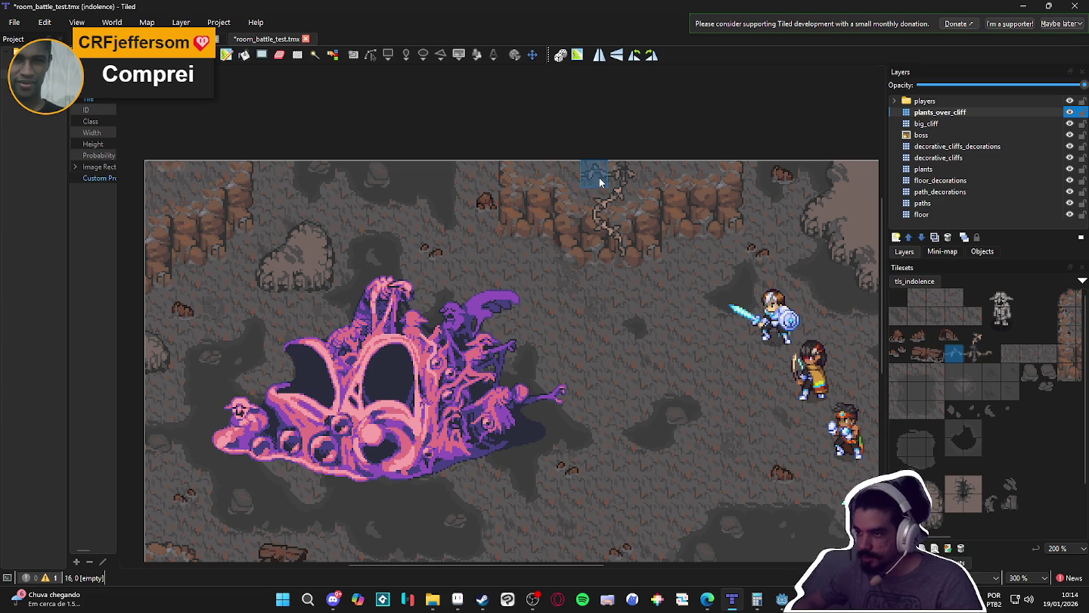
click(973, 335)
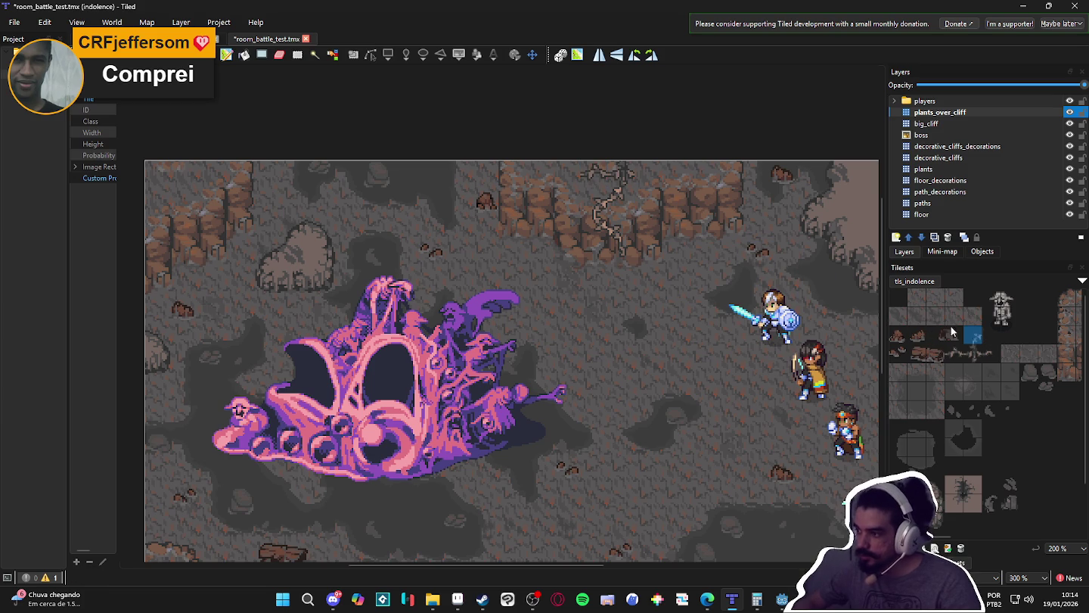
click(569, 187)
click(985, 355)
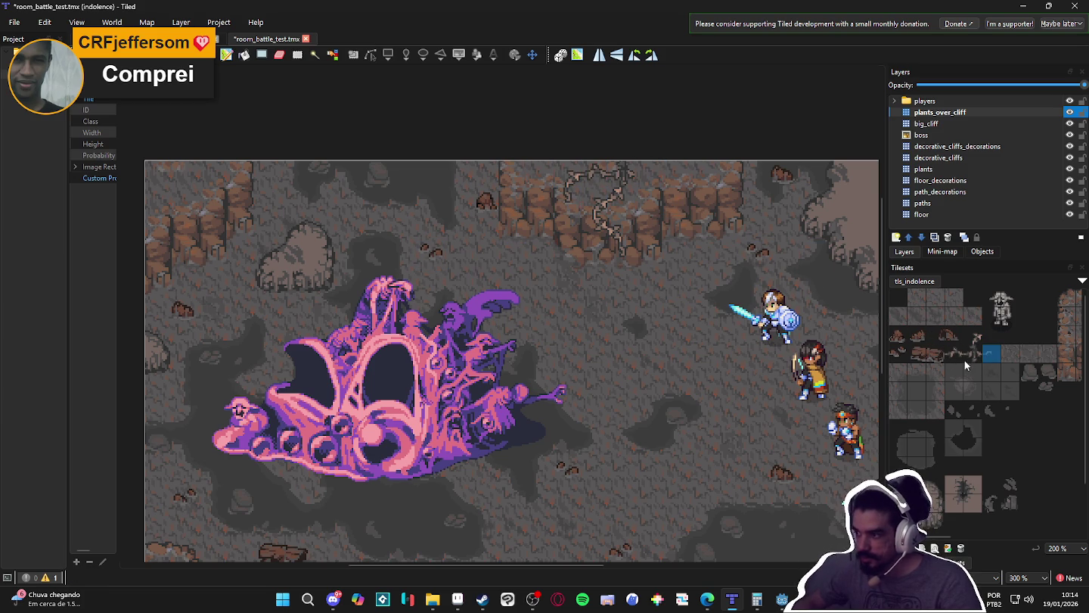
click(973, 335)
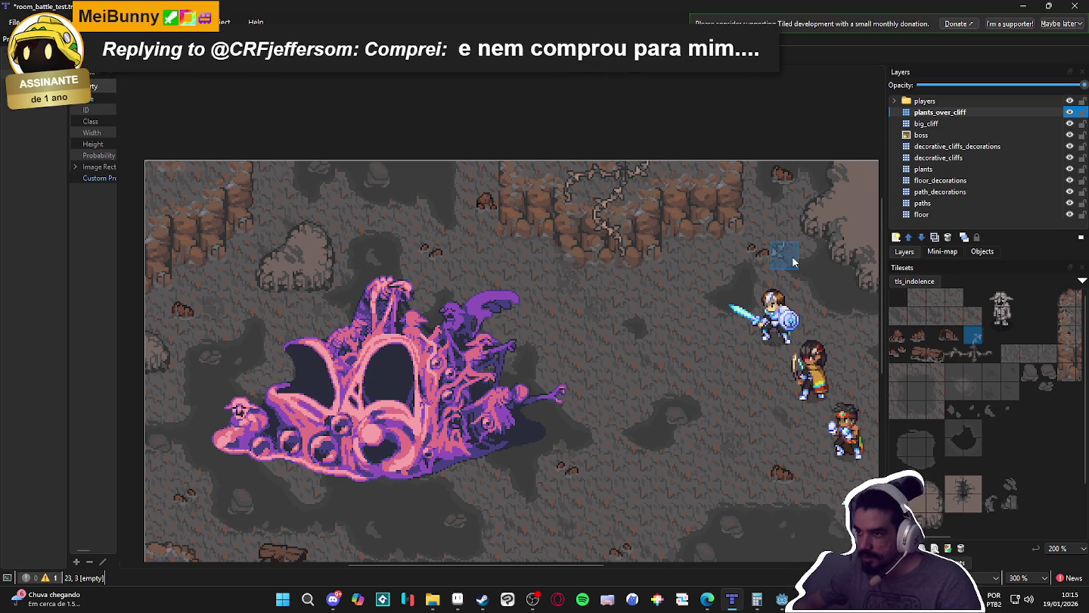
scroll(794, 261, down, 1)
scroll(613, 188, up, 2)
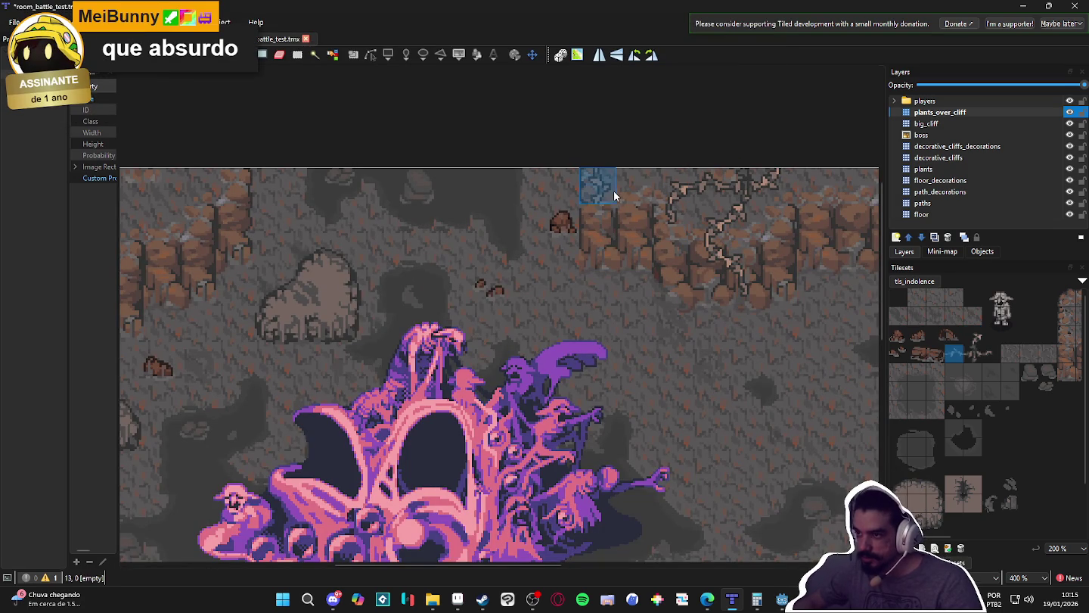
click(954, 353)
click(985, 356)
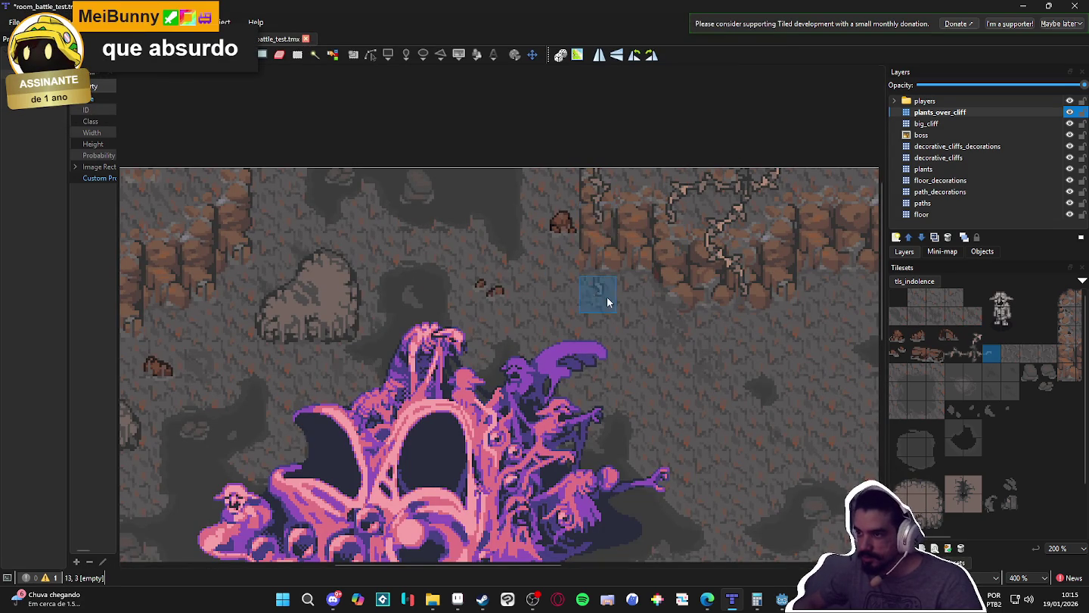
scroll(607, 301, down, 1)
scroll(649, 292, right, 2)
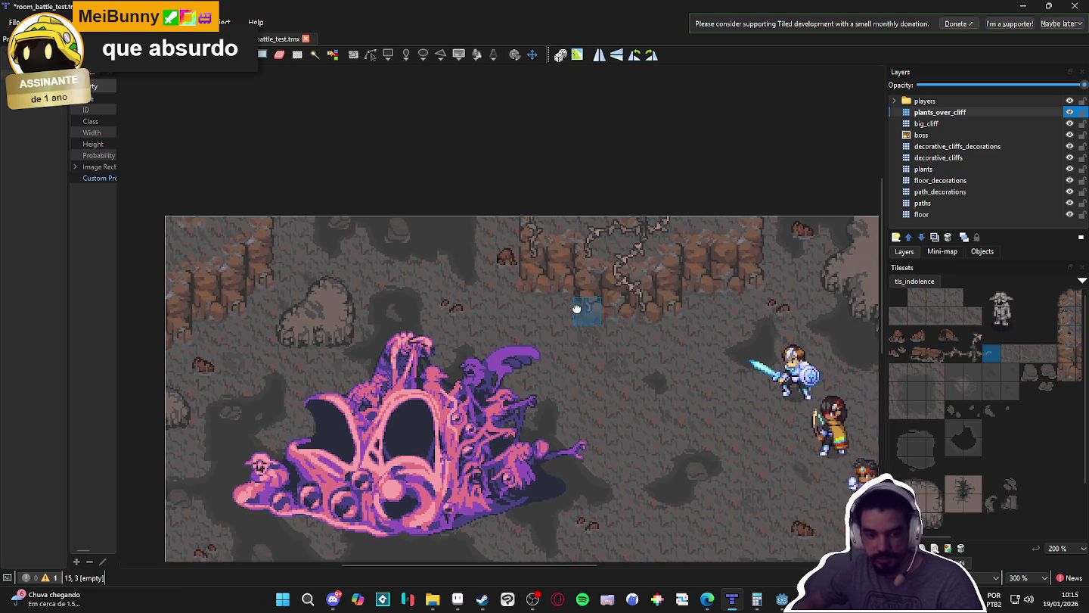
scroll(631, 297, right, 1)
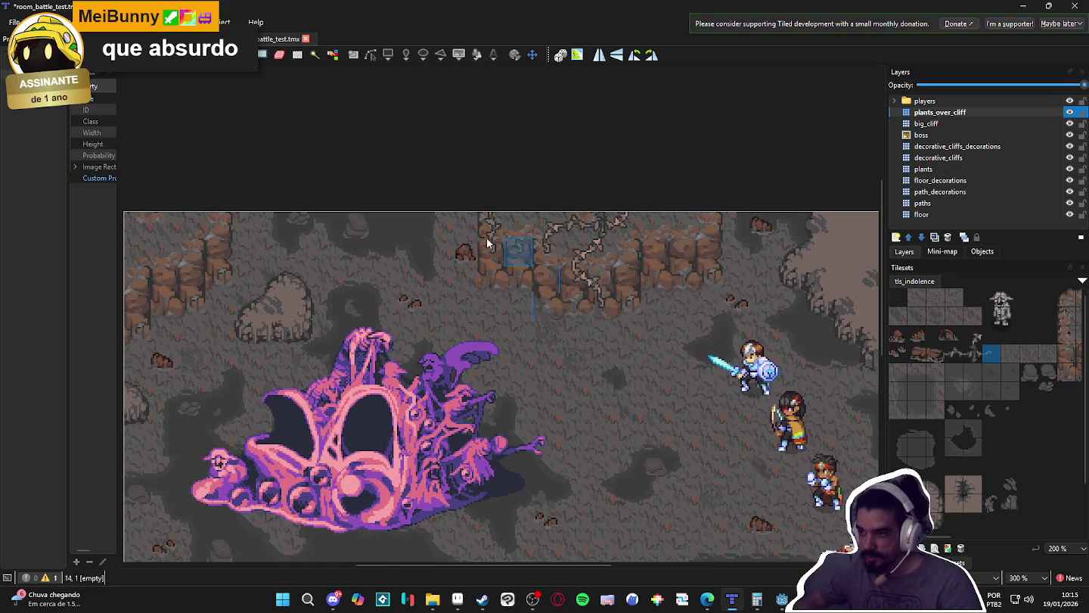
scroll(486, 237, down, 1)
scroll(410, 237, up, 3)
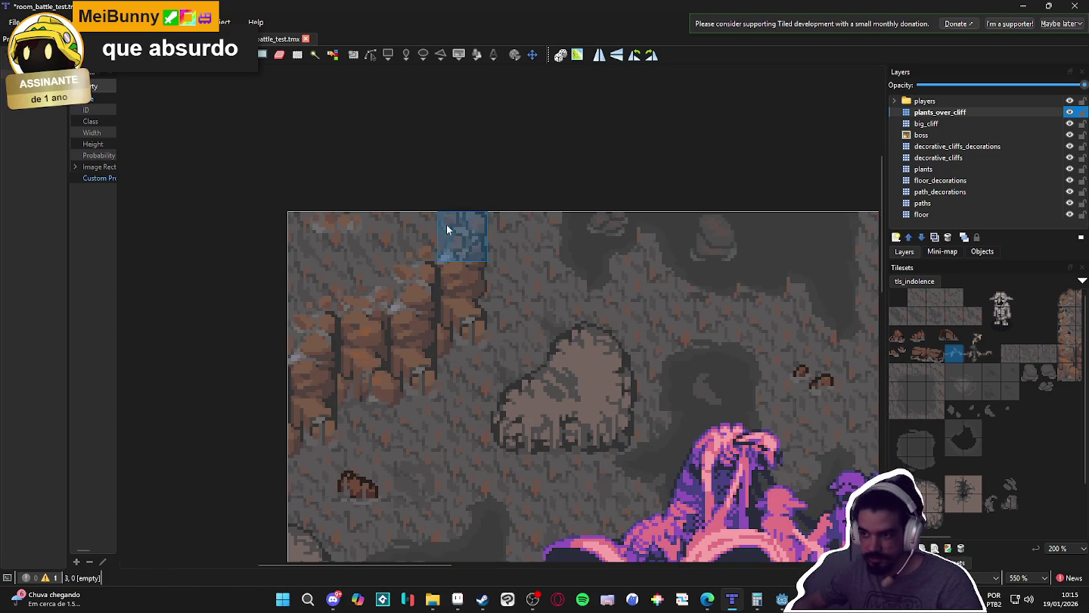
click(419, 235)
click(483, 327)
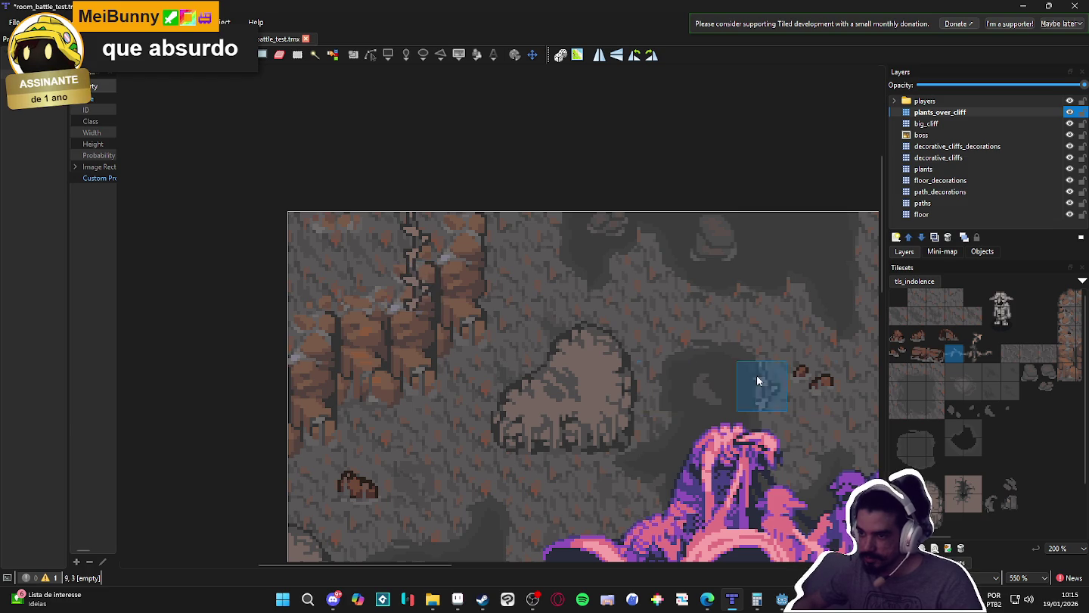
click(991, 354)
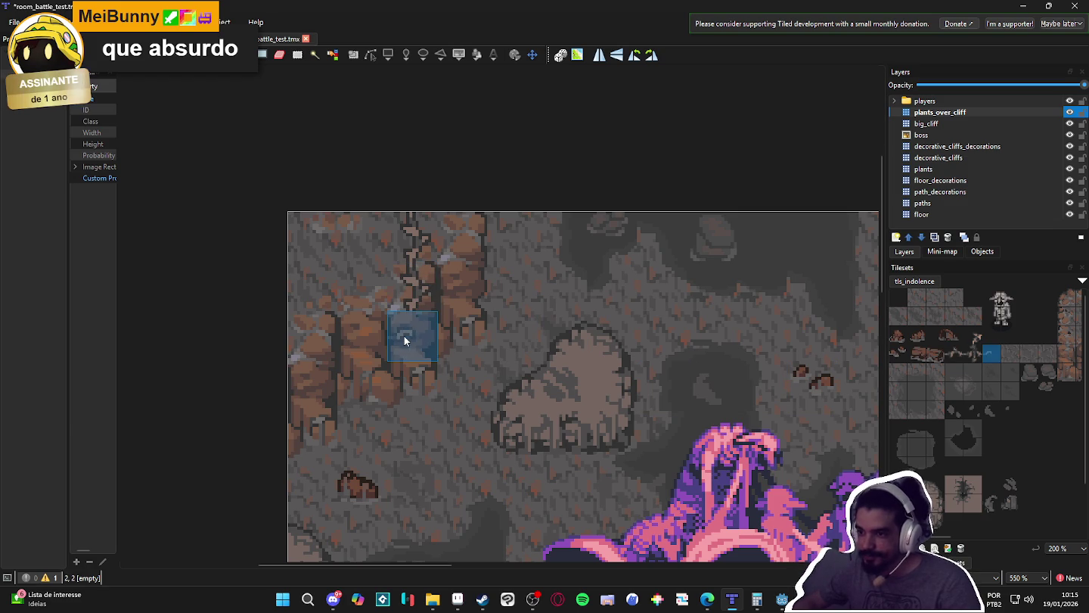
scroll(517, 393, down, 2)
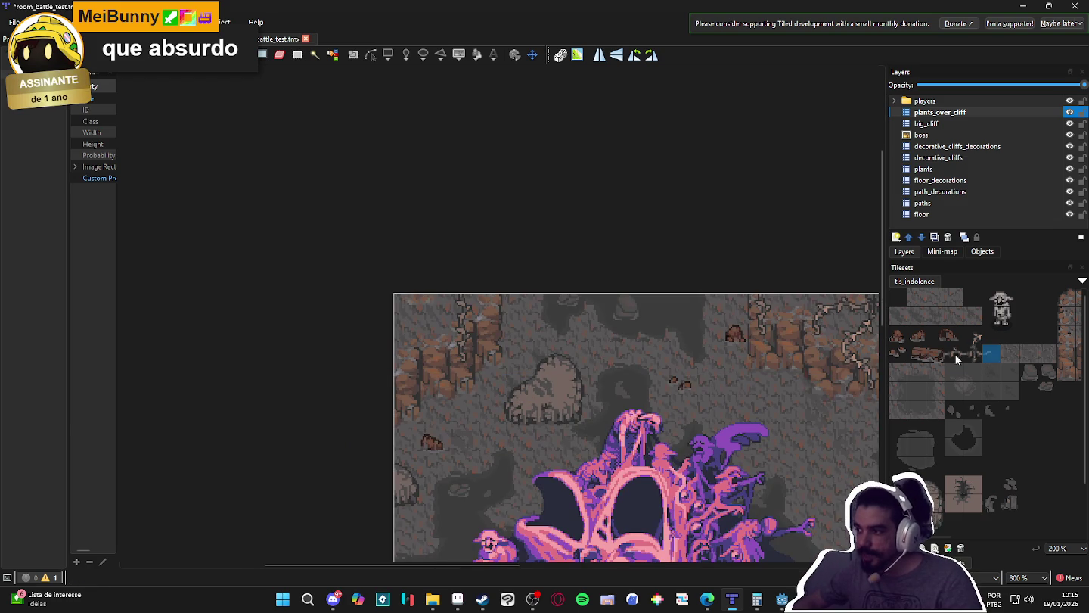
click(973, 336)
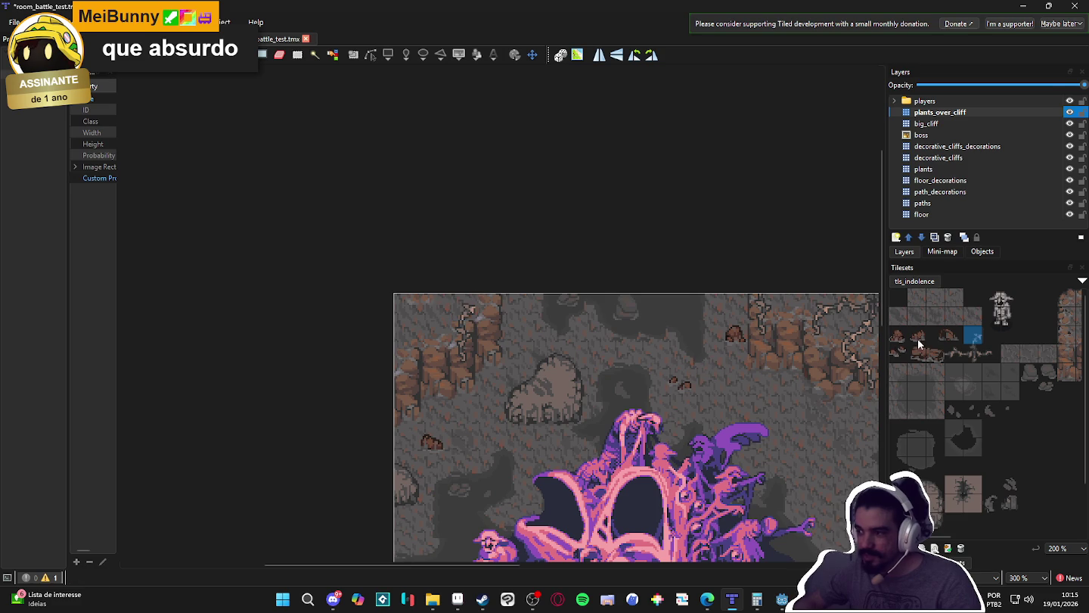
scroll(580, 364, down, 1)
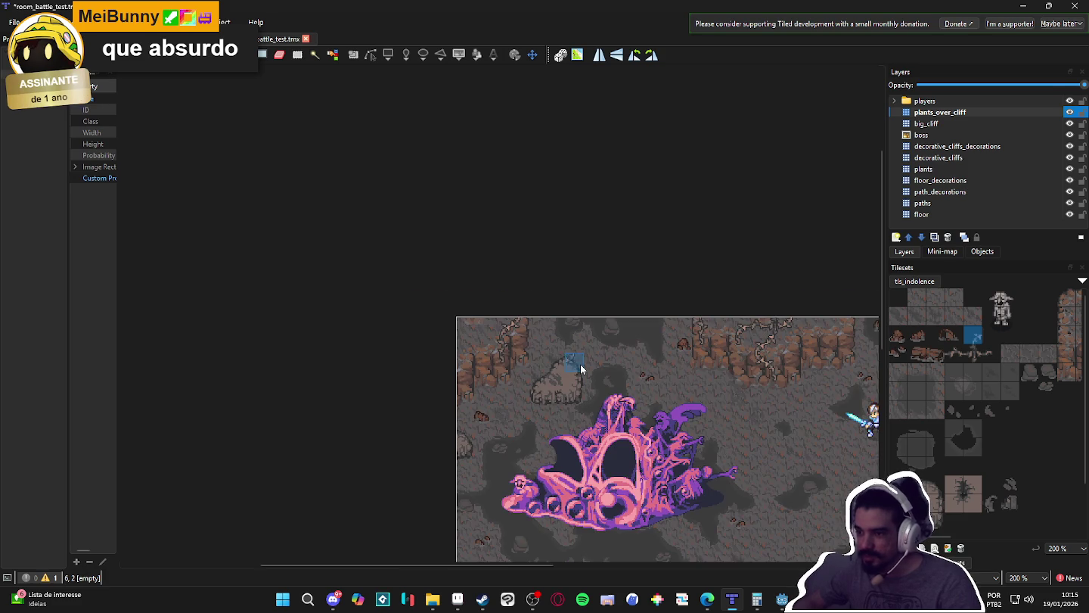
scroll(467, 331, up, 2)
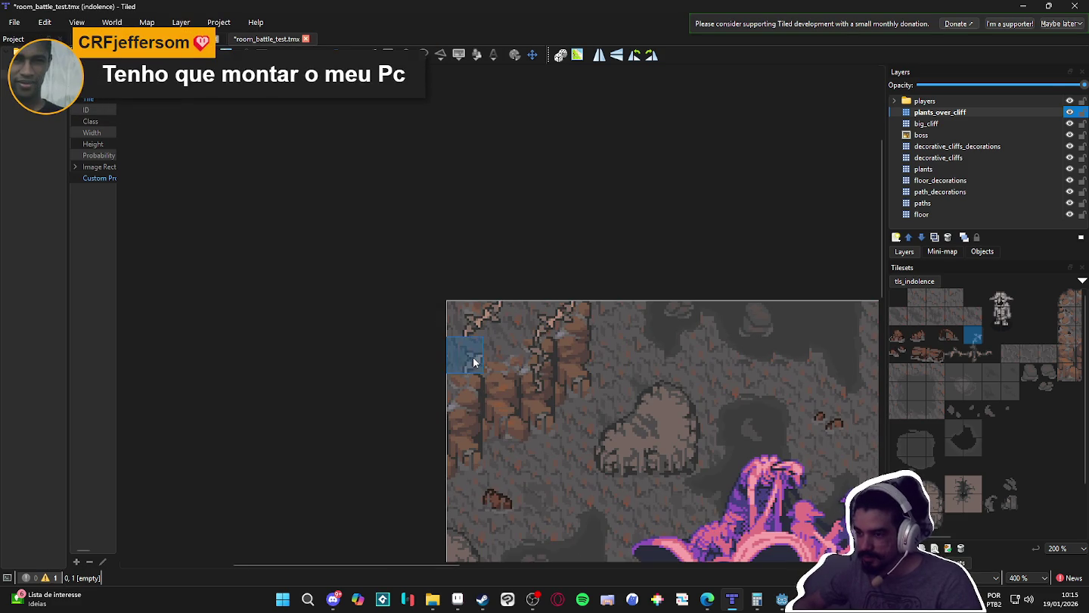
scroll(477, 360, down, 2)
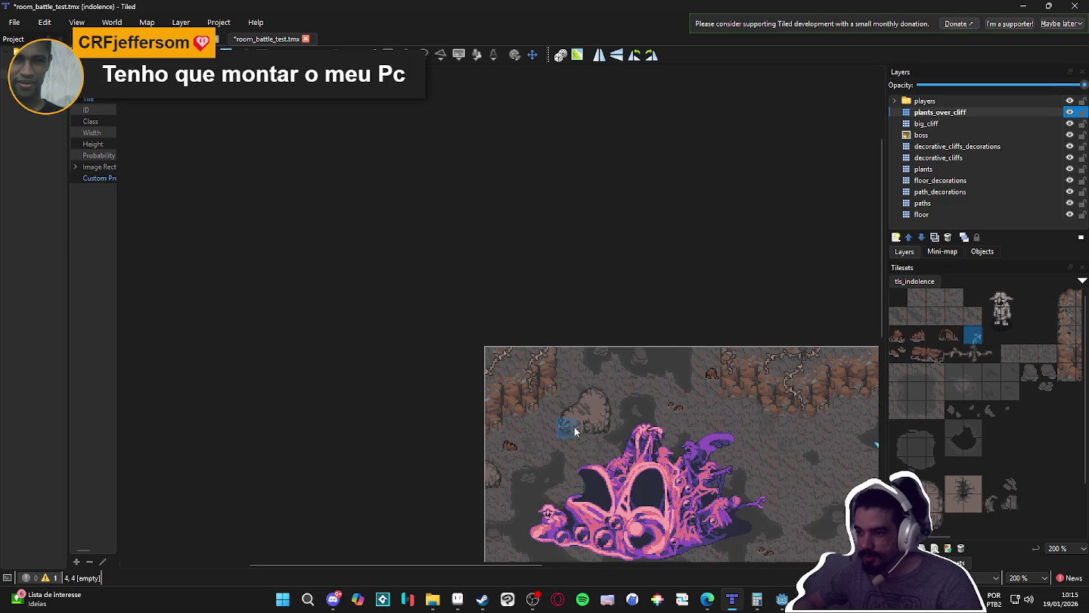
scroll(560, 350, down, 1)
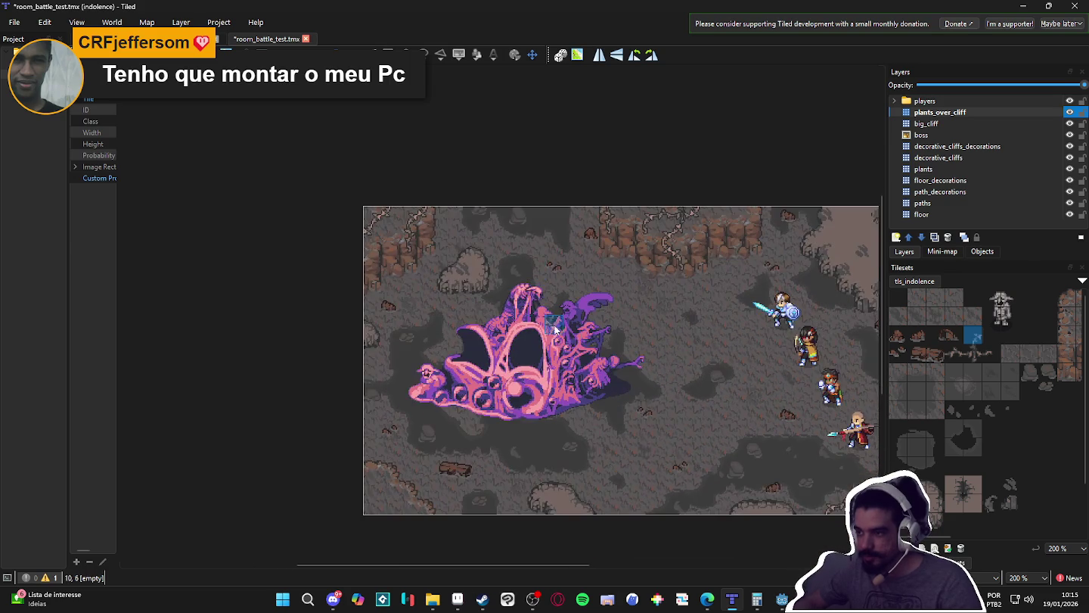
scroll(512, 340, up, 1)
scroll(478, 401, down, 1)
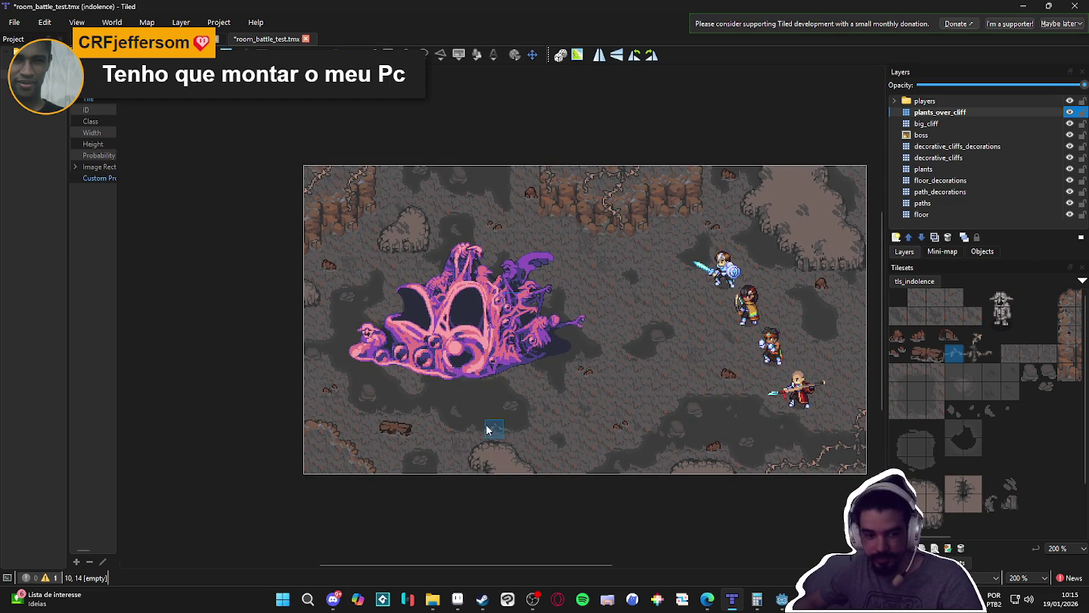
- Paint vine tiles at the lower-left cliff edge and beside the existing vine
scroll(487, 428, up, 1)
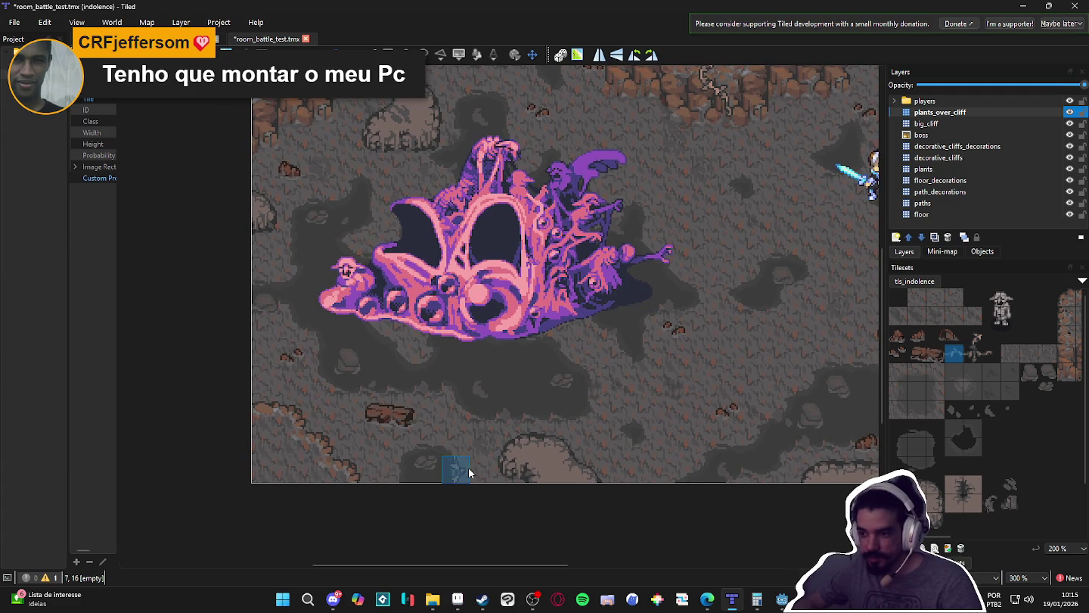
drag(485, 467, 487, 444)
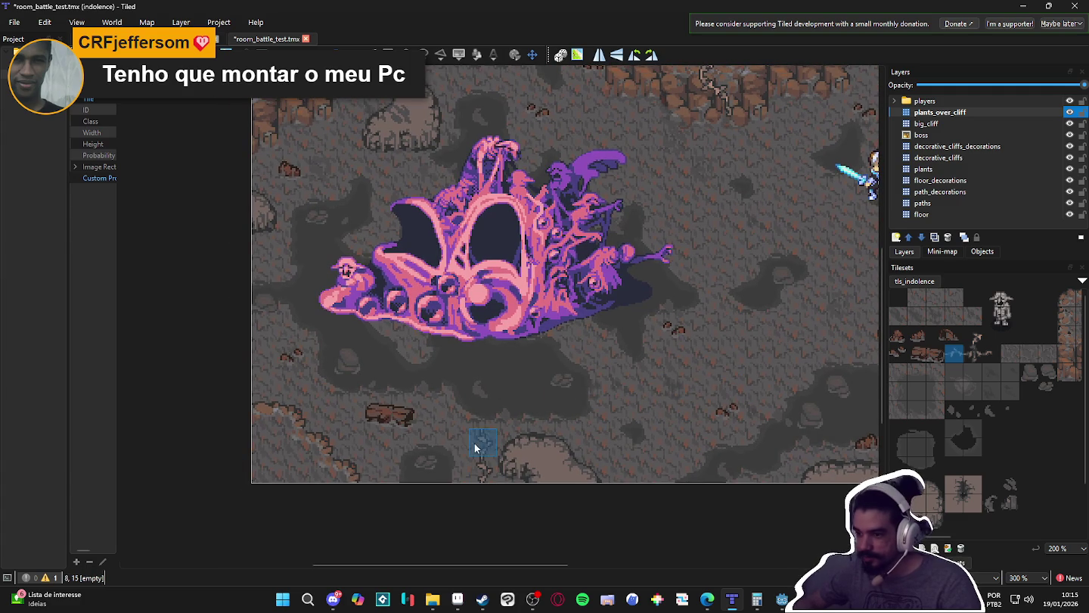
click(975, 337)
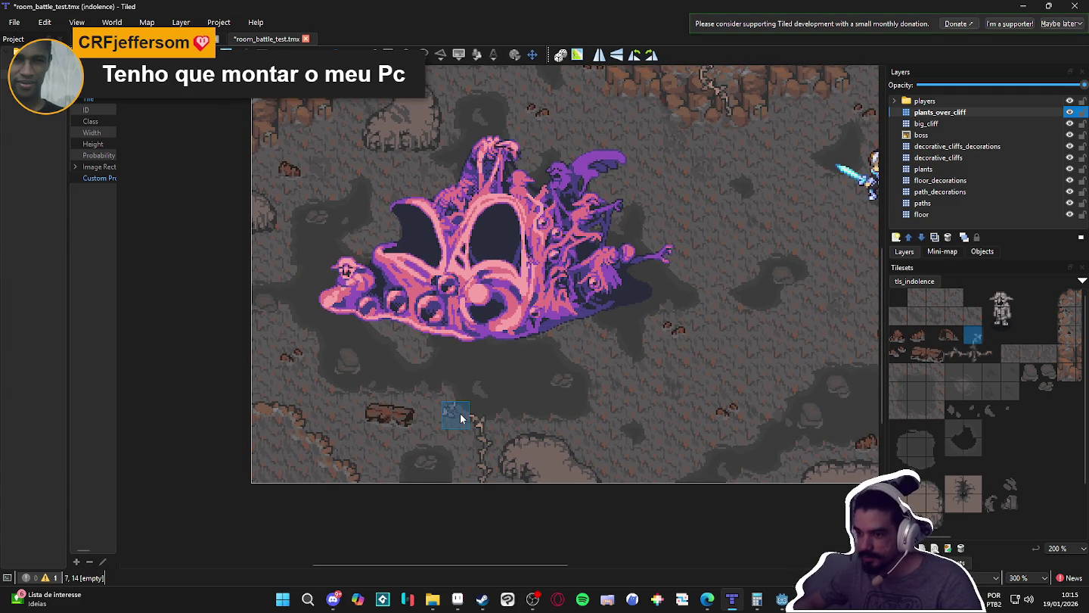
drag(456, 418, 454, 442)
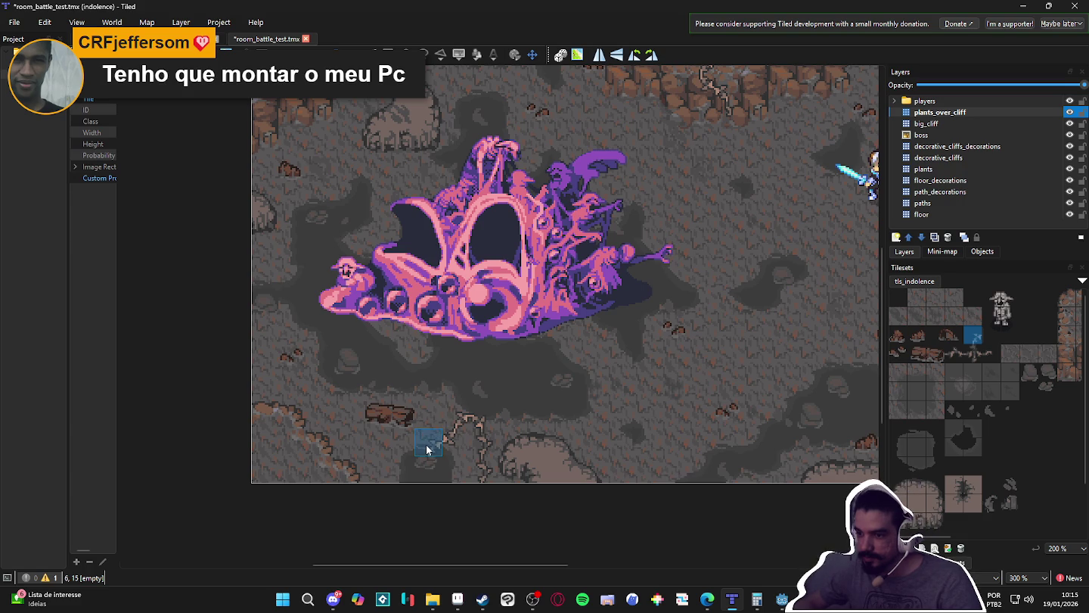
- Stamp single vine tiles along the path edge, including cell 4,16 and near the lower path
drag(935, 354, 955, 354)
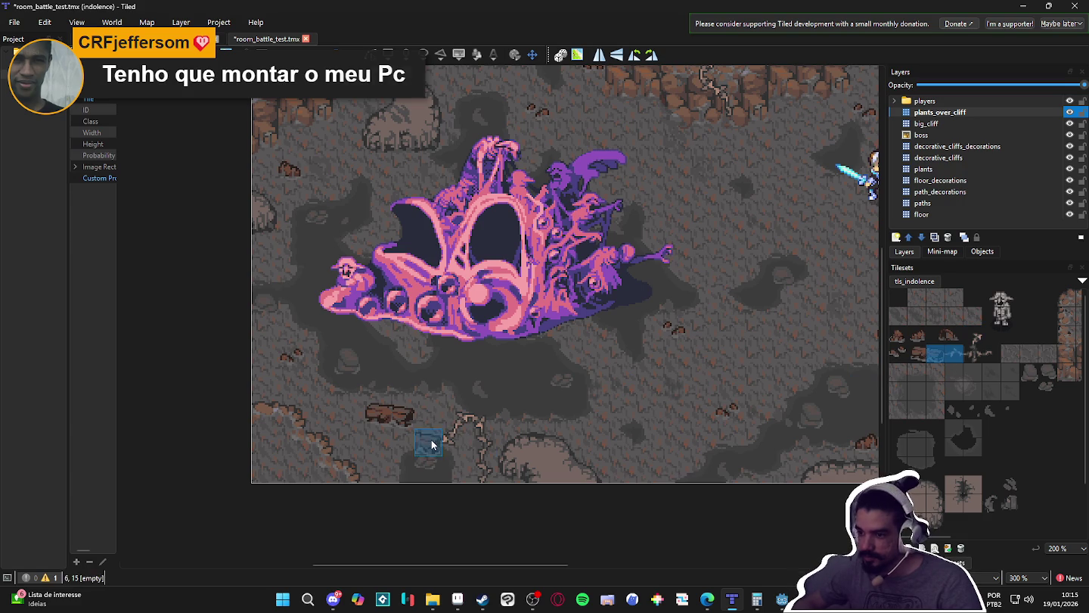
click(954, 354)
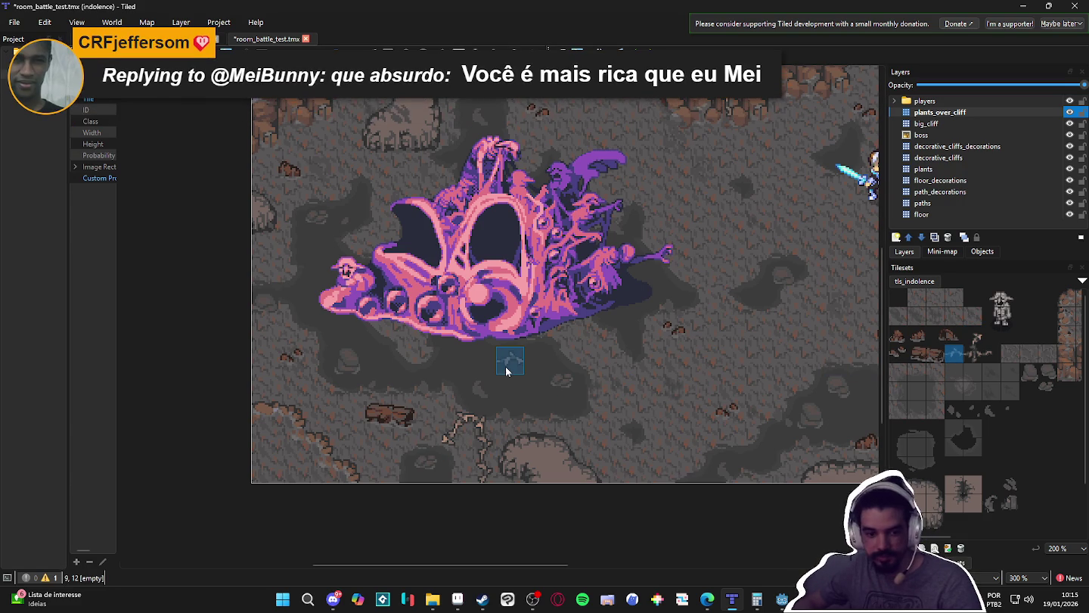
click(406, 446)
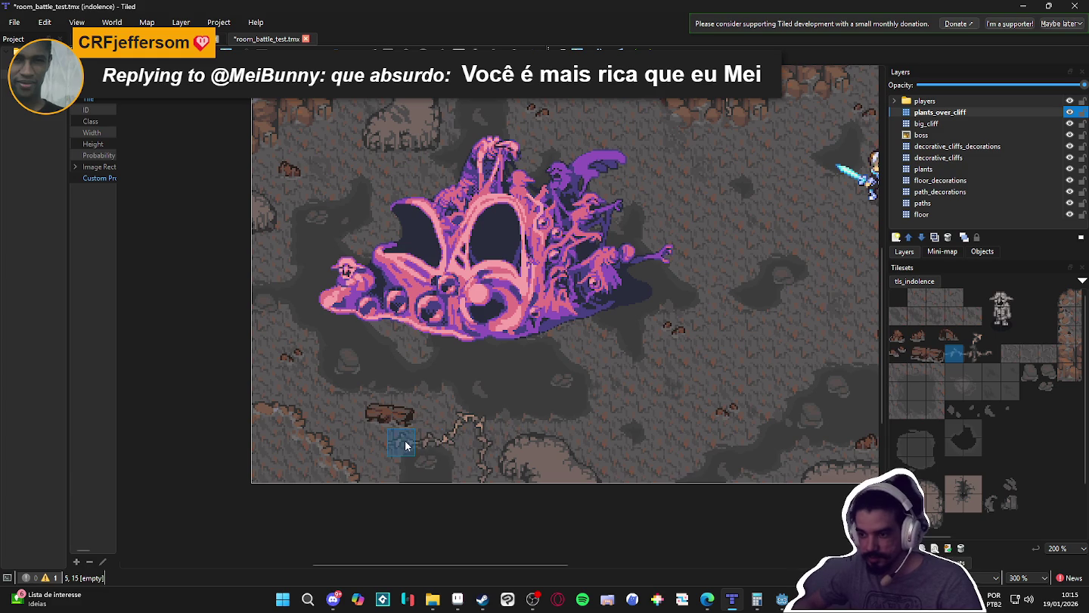
click(973, 335)
click(405, 446)
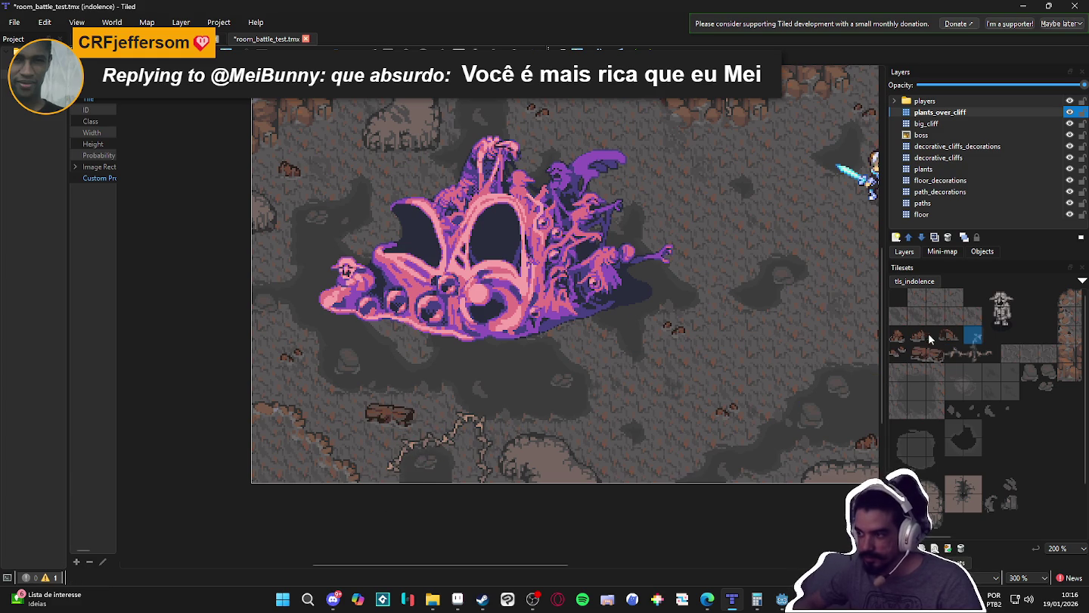
click(382, 472)
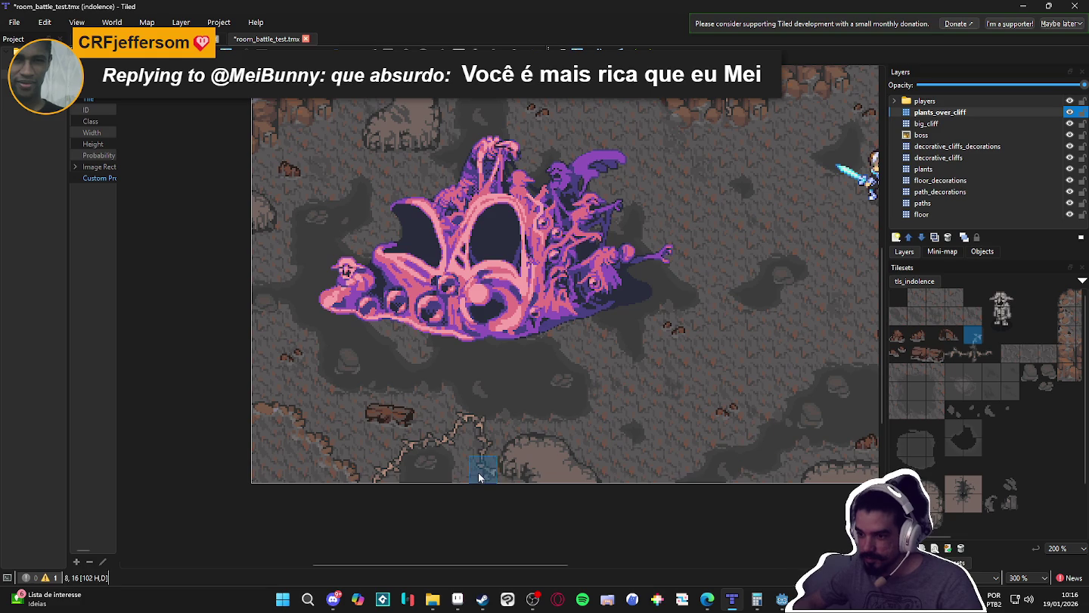
click(456, 473)
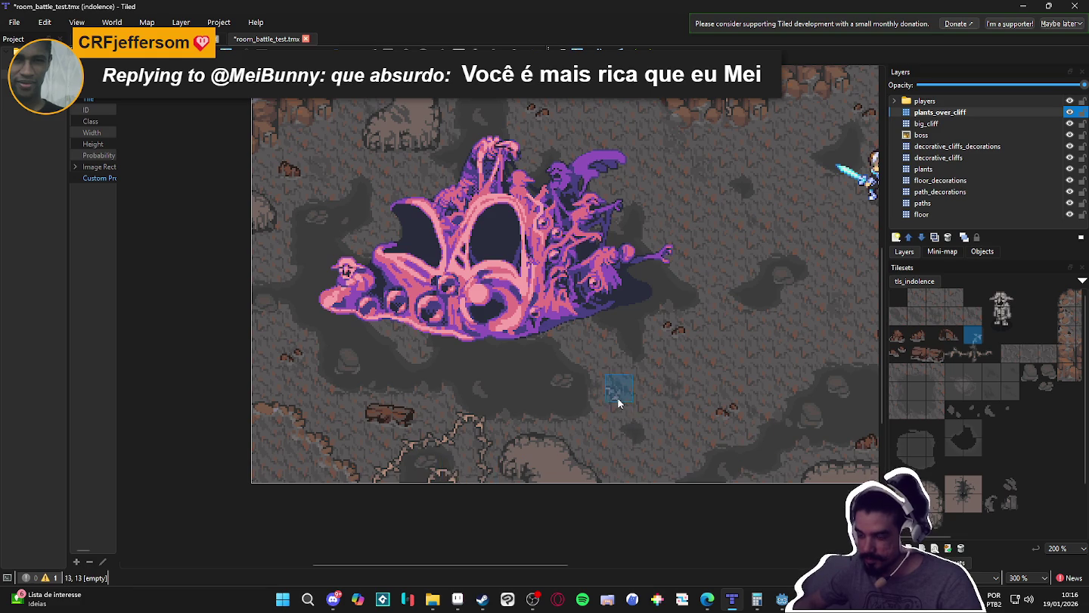
- Compare neighbouring vine tiles in the tls_indolence tileset
scroll(618, 402, down, 1)
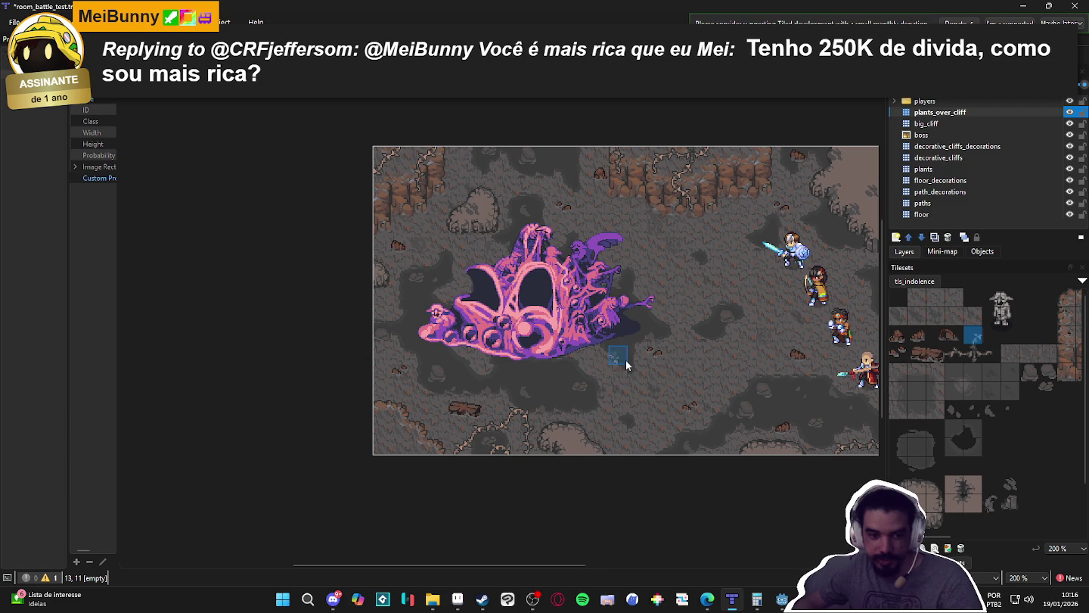
scroll(507, 419, up, 1)
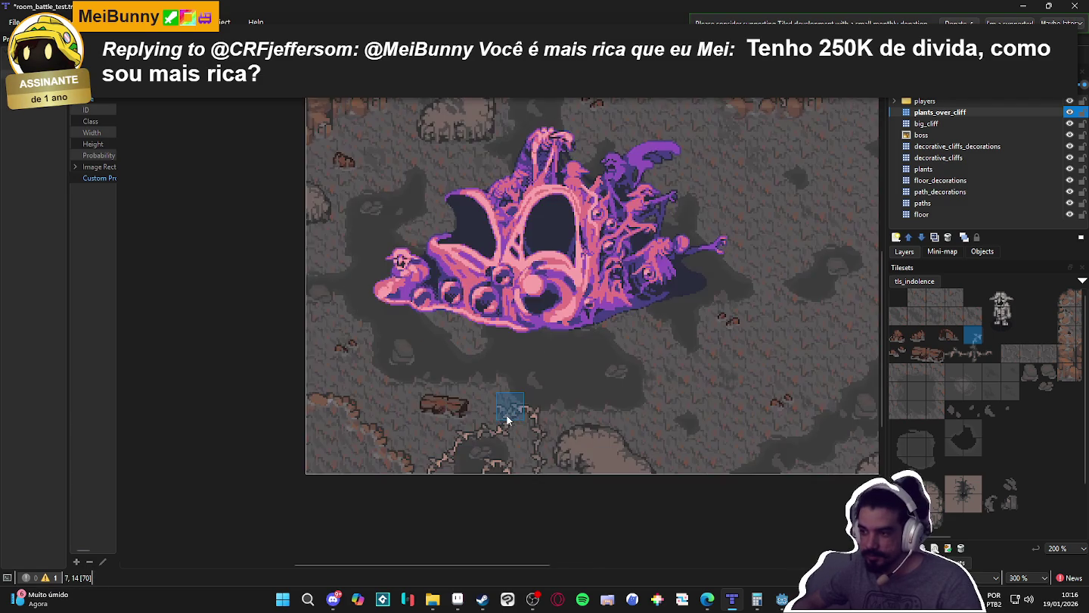
scroll(507, 418, down, 1)
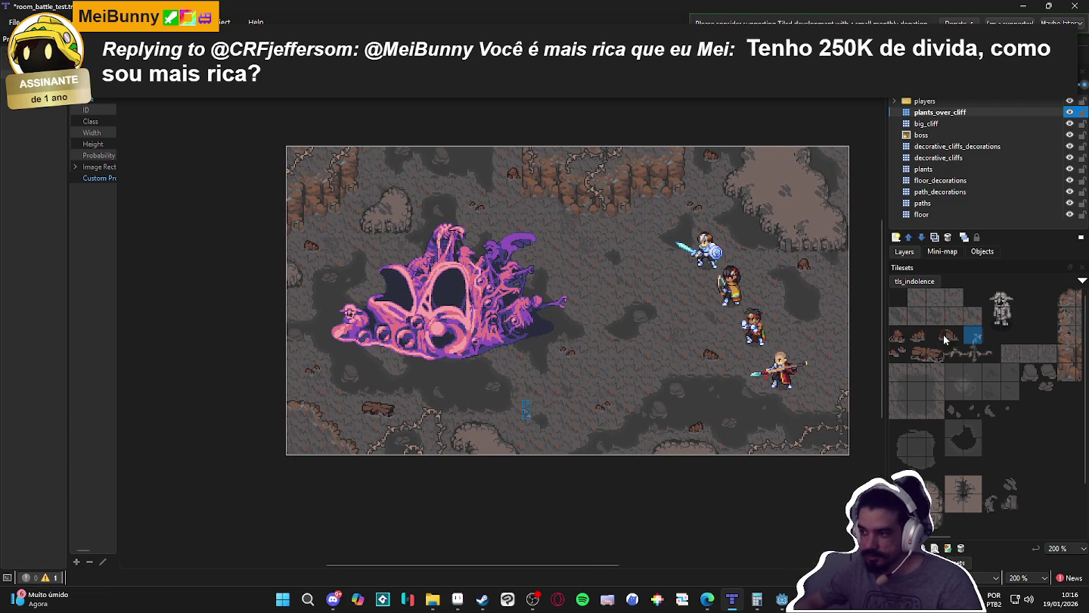
scroll(309, 385, up, 2)
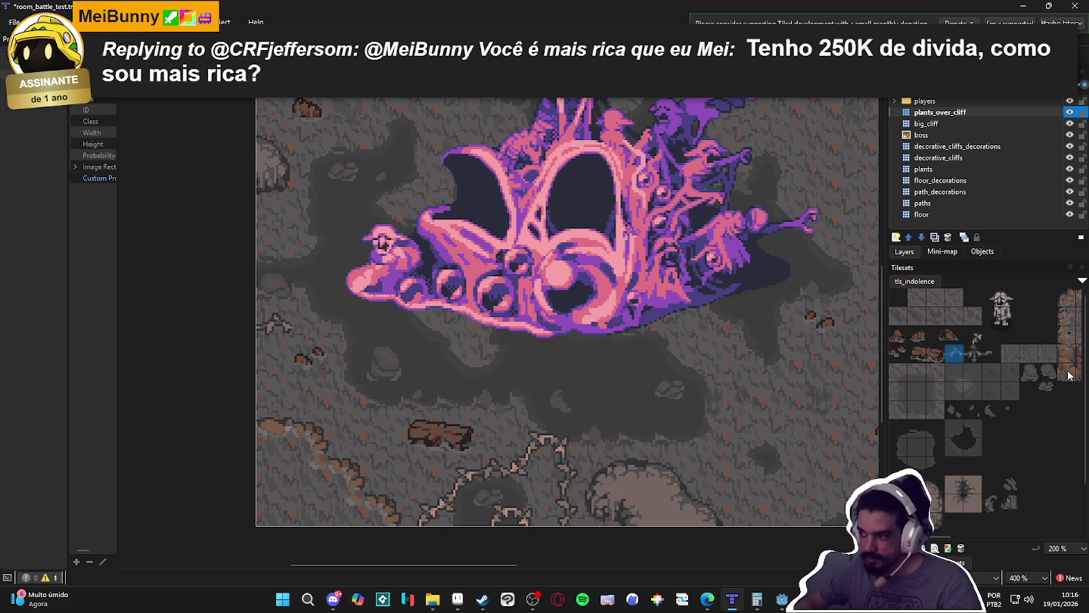
click(976, 338)
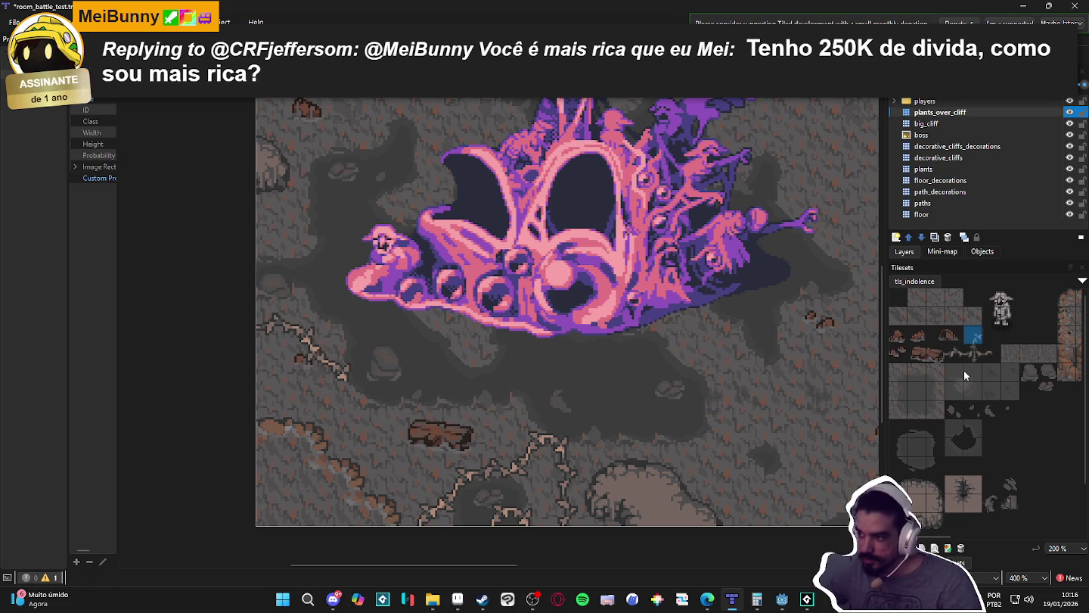
click(986, 354)
scroll(338, 386, down, 1)
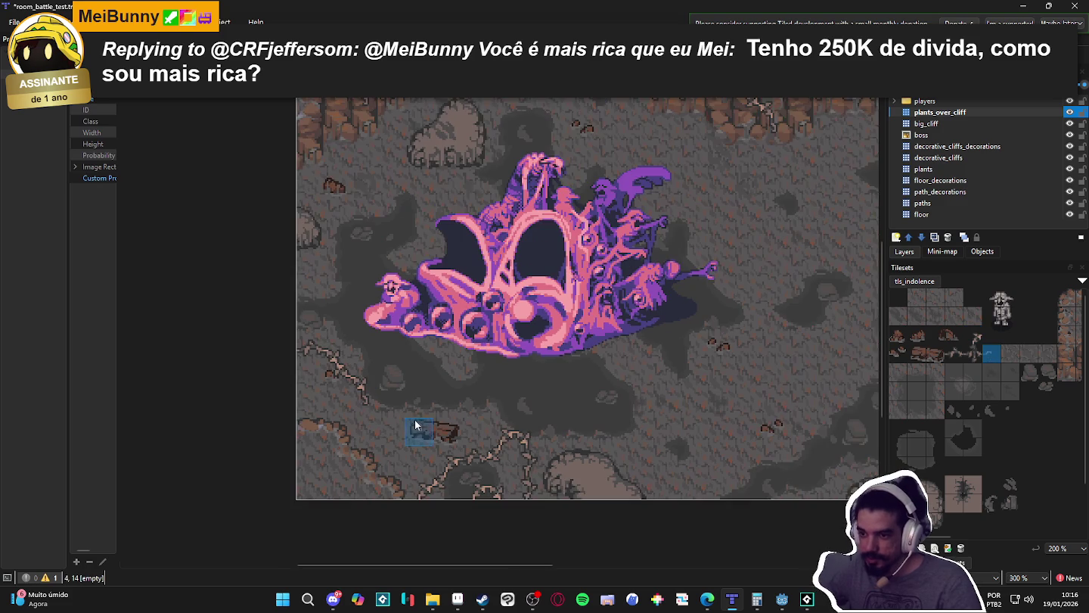
click(973, 336)
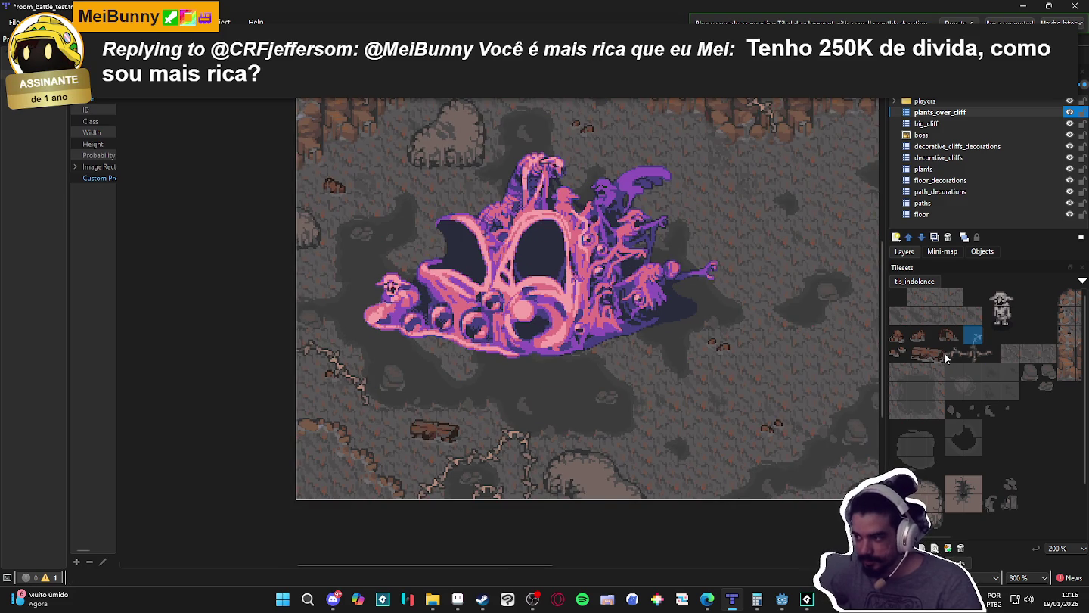
click(950, 353)
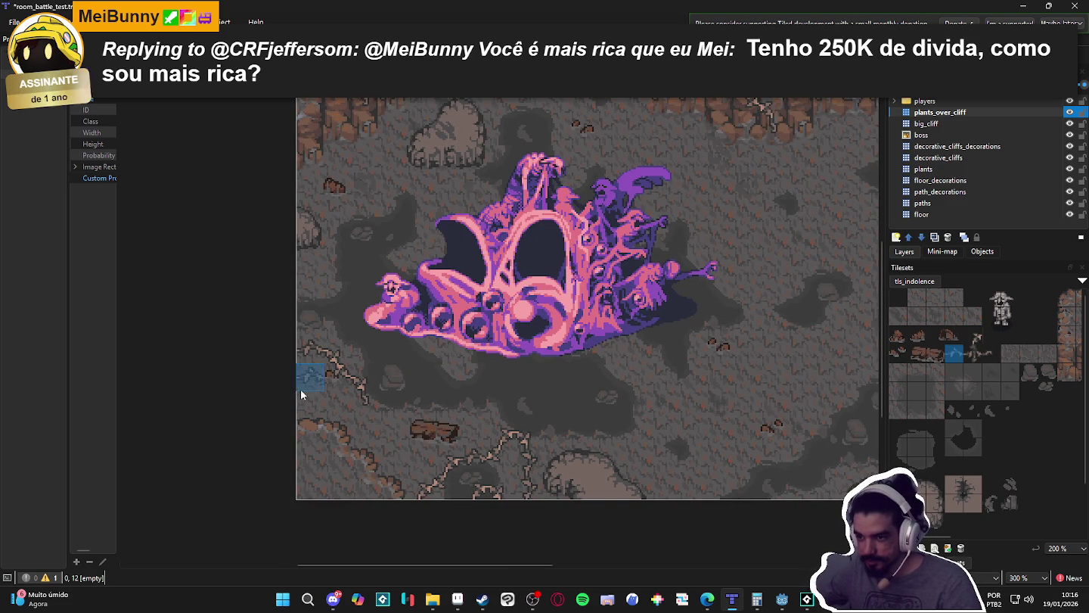
- Select a single root tile and pan the view to the four heroes
drag(973, 352, 991, 353)
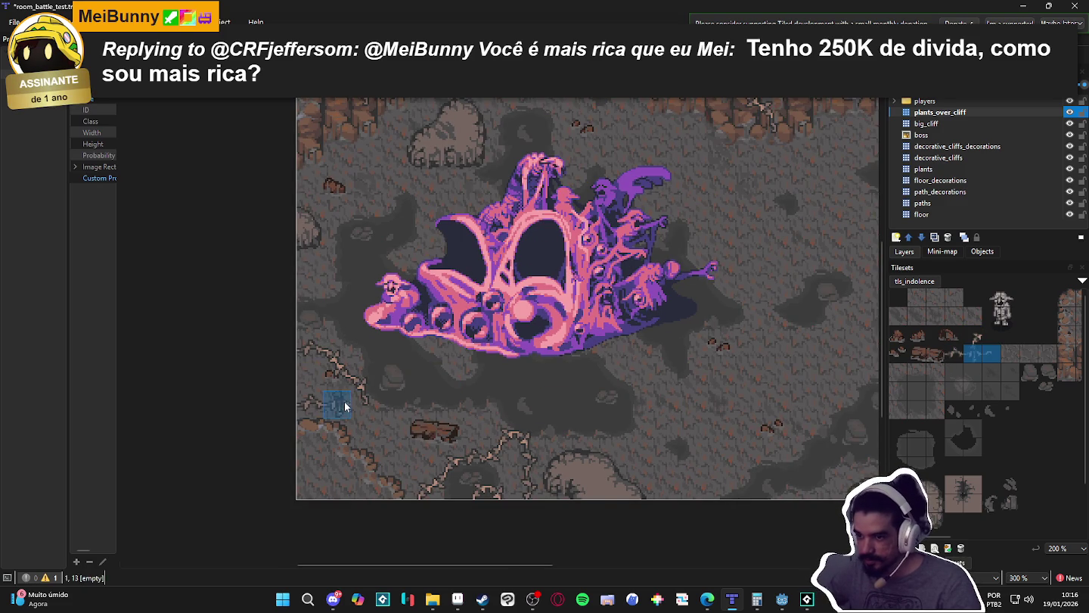
click(990, 353)
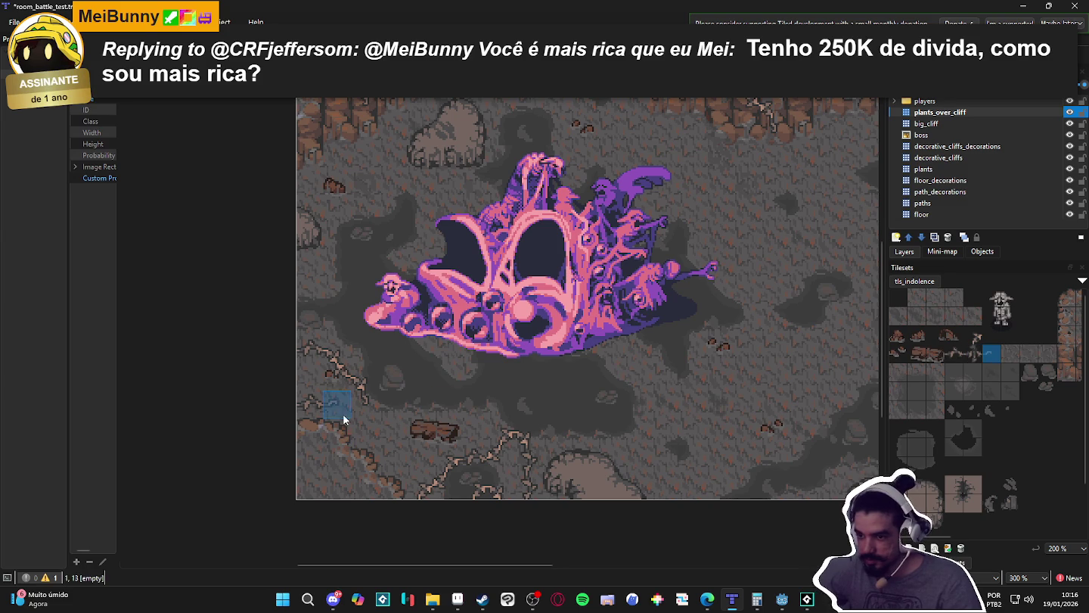
scroll(675, 427, down, 1)
mouse_move(676, 428)
mouse_down()
mouse_move(562, 405)
mouse_move(620, 407)
mouse_up()
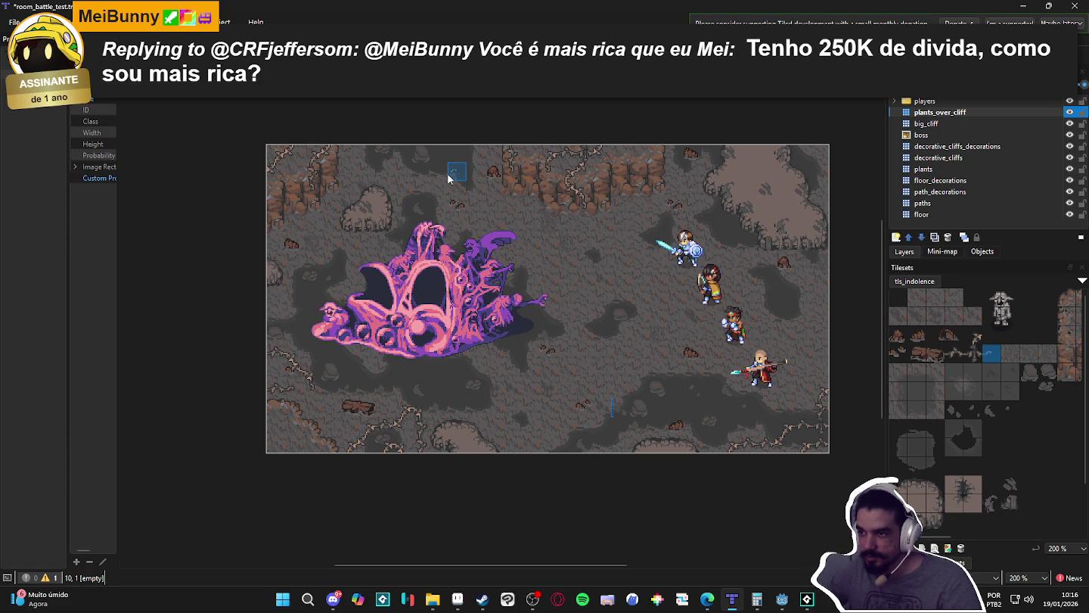
- Try vine tiles and a two-tile-wide root strip from tls_indolence as the brush
scroll(449, 177, up, 1)
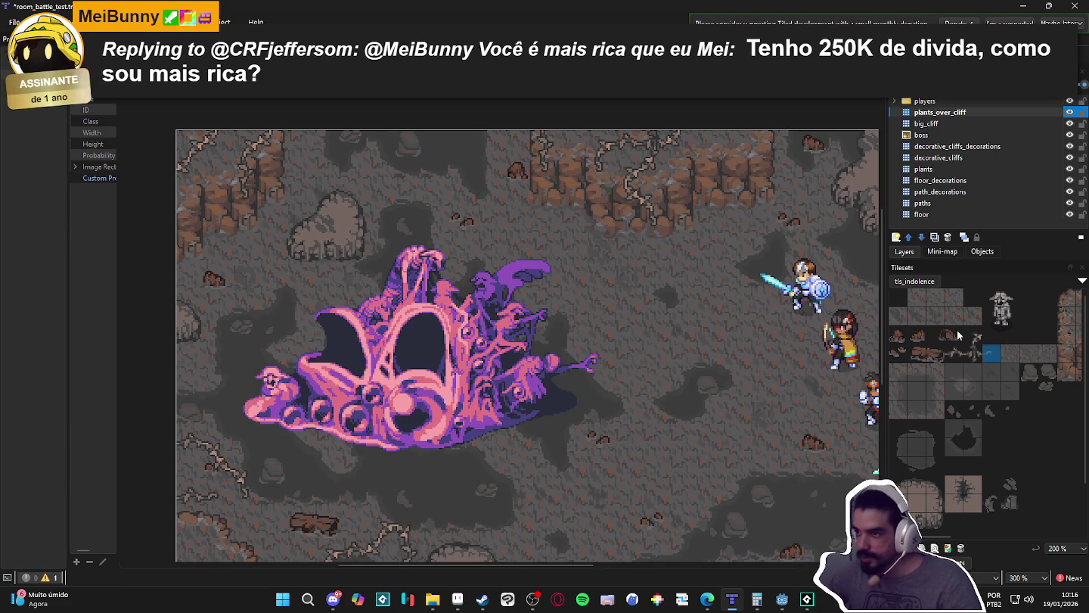
click(955, 353)
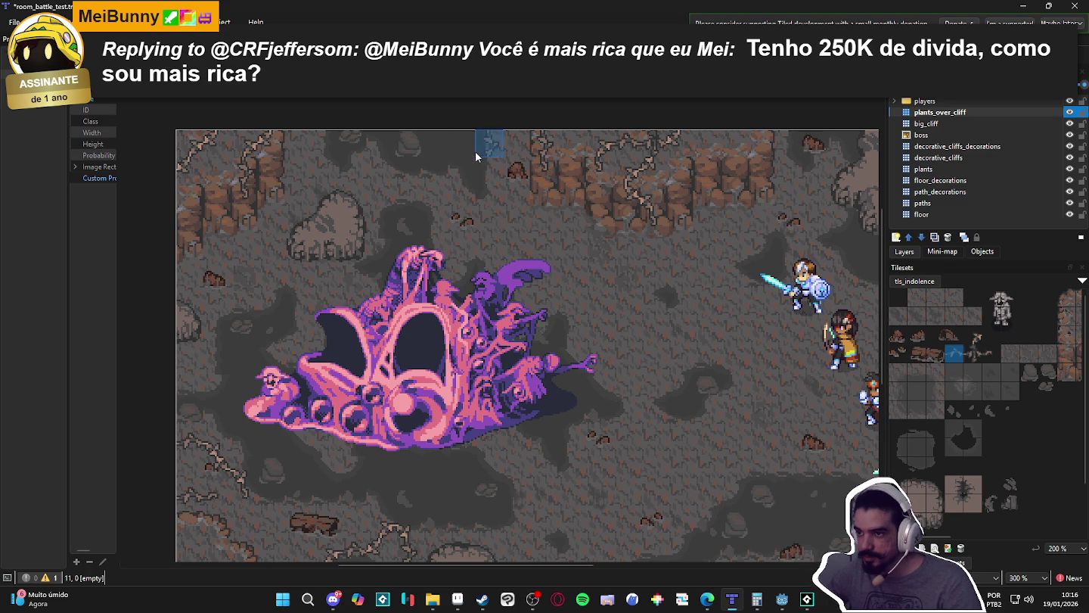
click(972, 339)
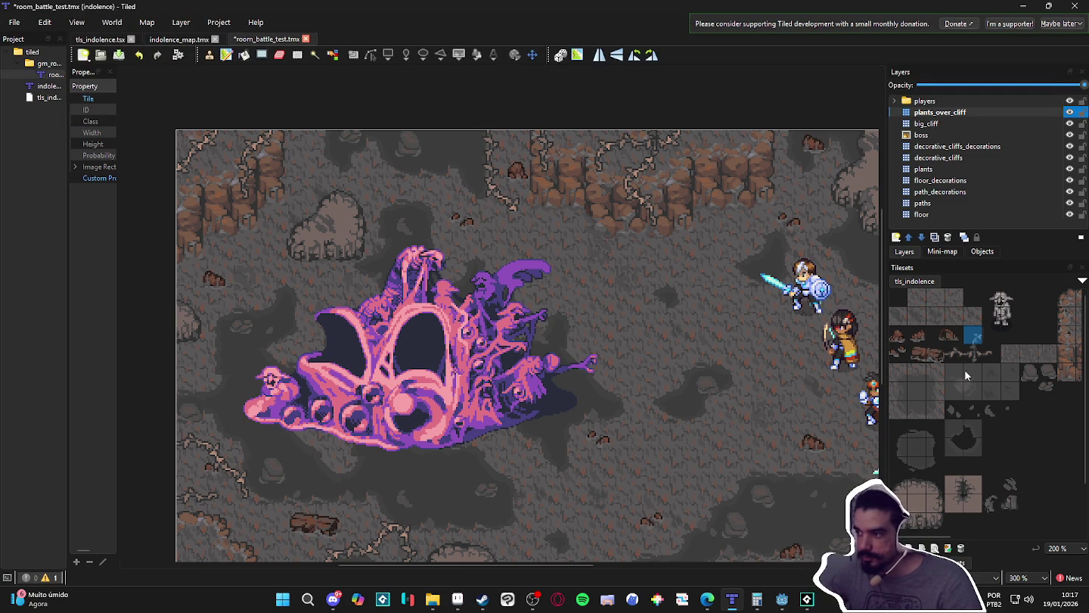
drag(971, 354, 990, 356)
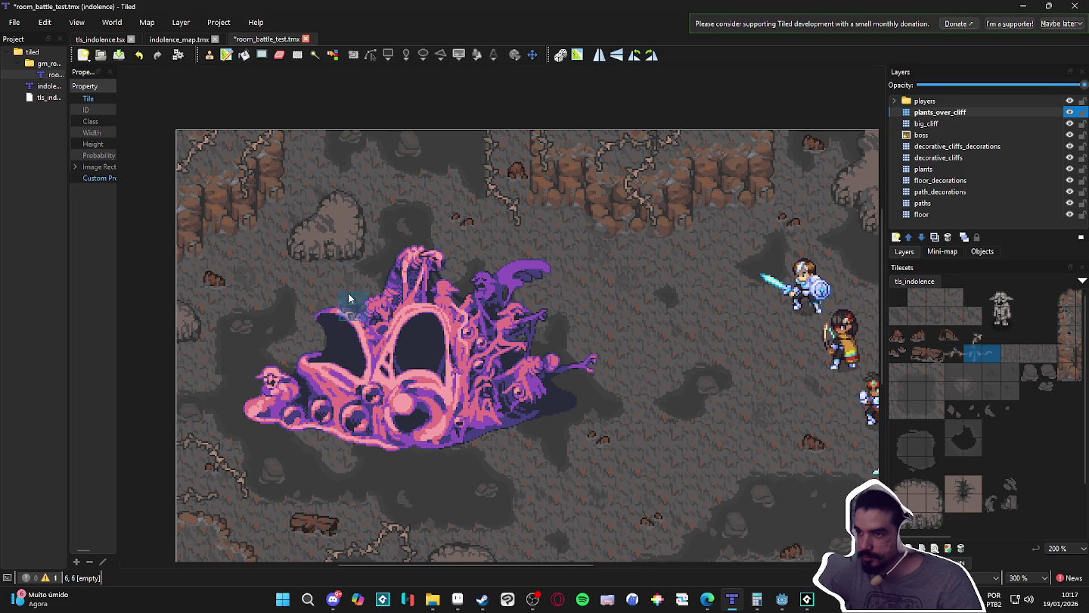
scroll(349, 298, down, 1)
scroll(484, 194, up, 1)
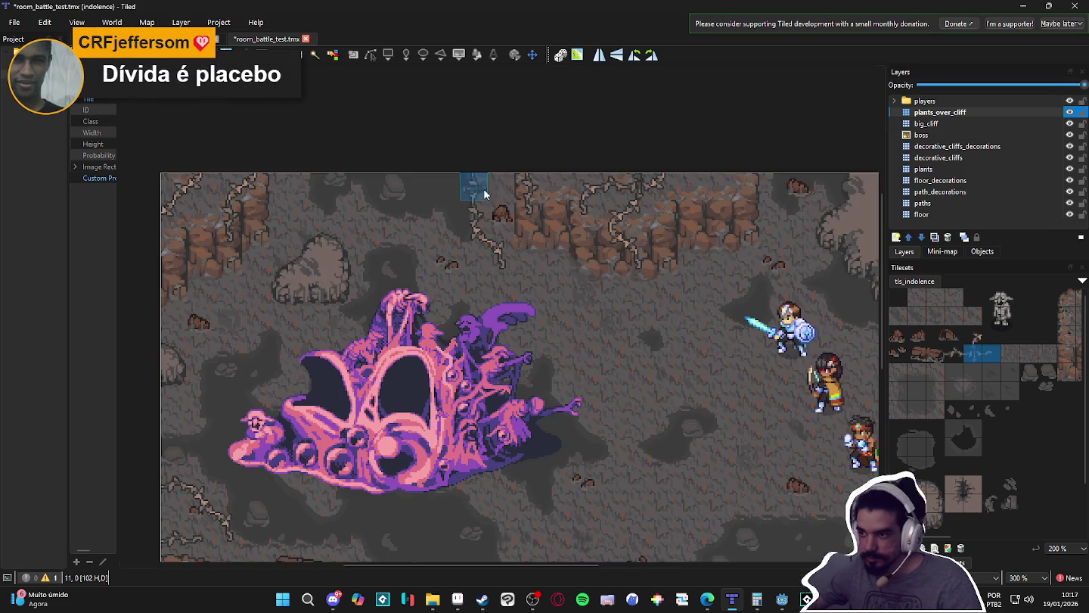
- Settle on a single neighbouring tile as the brush and zoom the map to preview placement
click(954, 354)
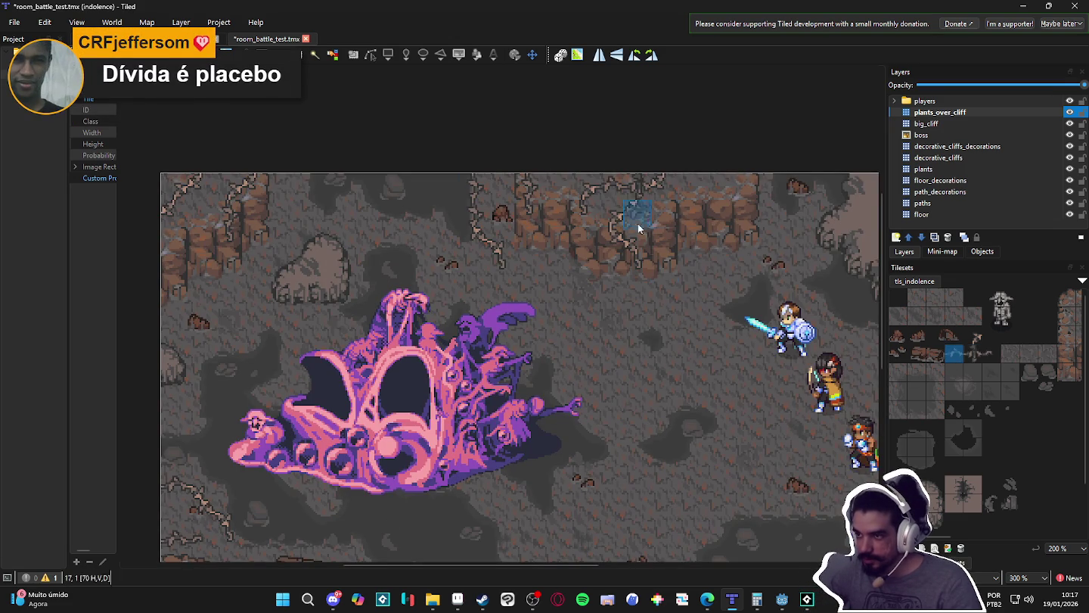
click(990, 353)
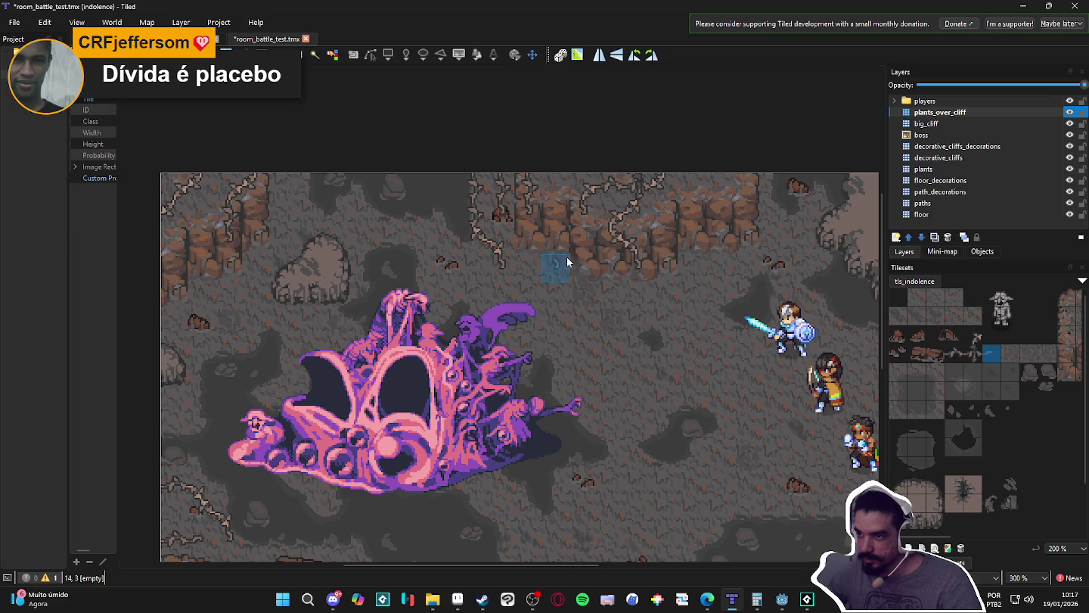
scroll(632, 333, down, 1)
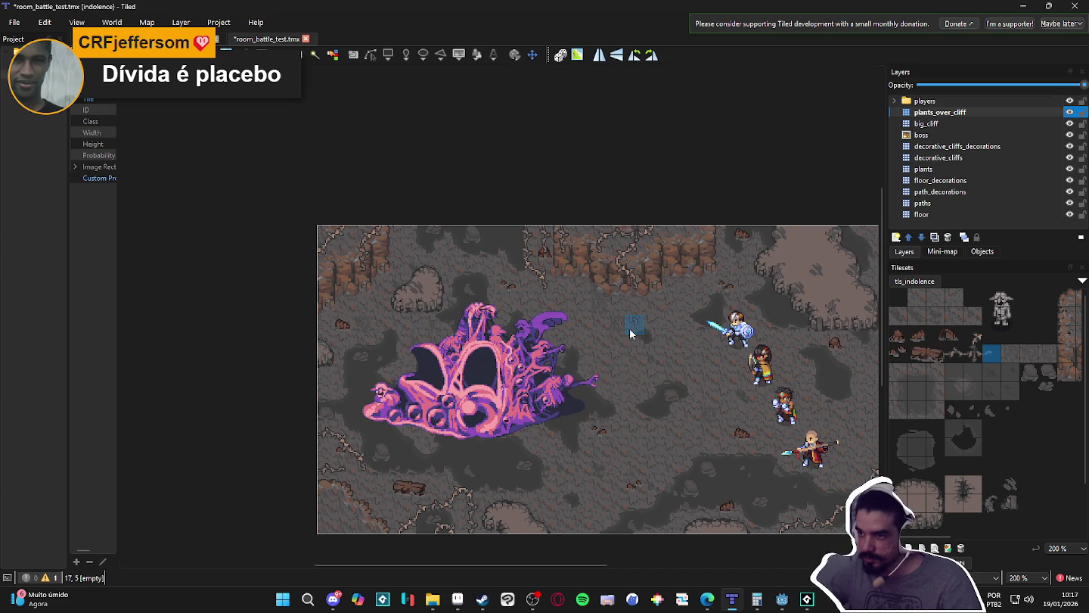
scroll(620, 317, down, 2)
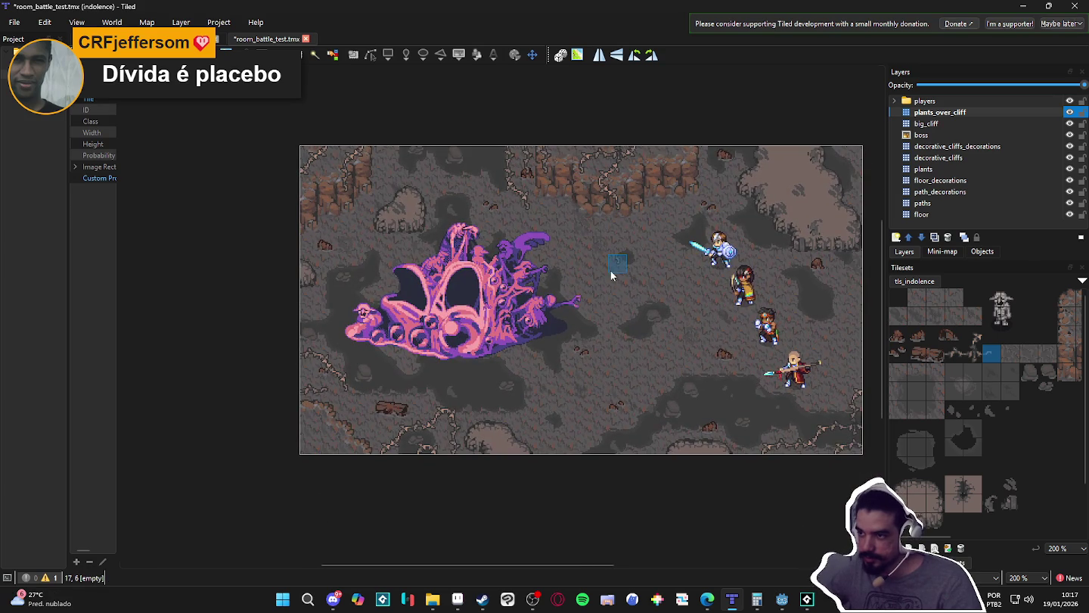
scroll(538, 231, up, 2)
scroll(538, 221, up, 2)
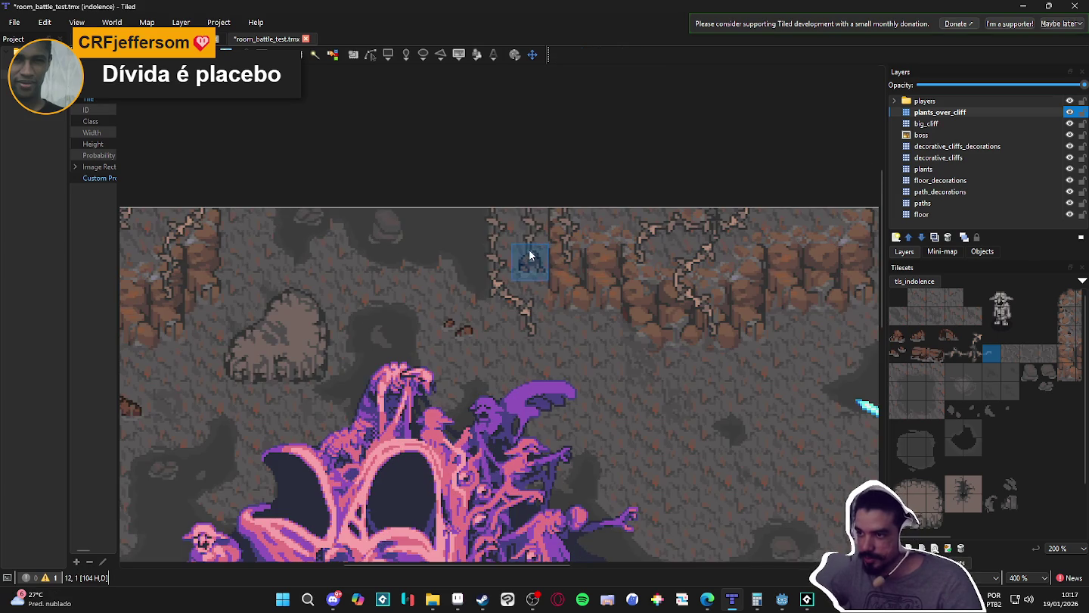
scroll(538, 221, down, 1)
scroll(574, 328, up, 1)
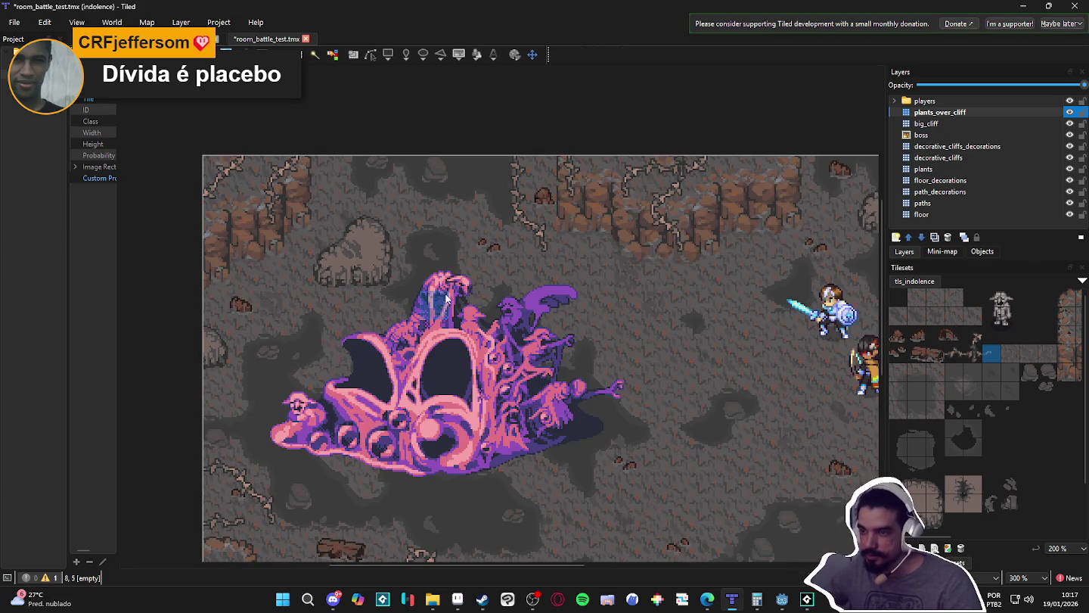
scroll(436, 296, down, 1)
scroll(436, 296, down, 1)
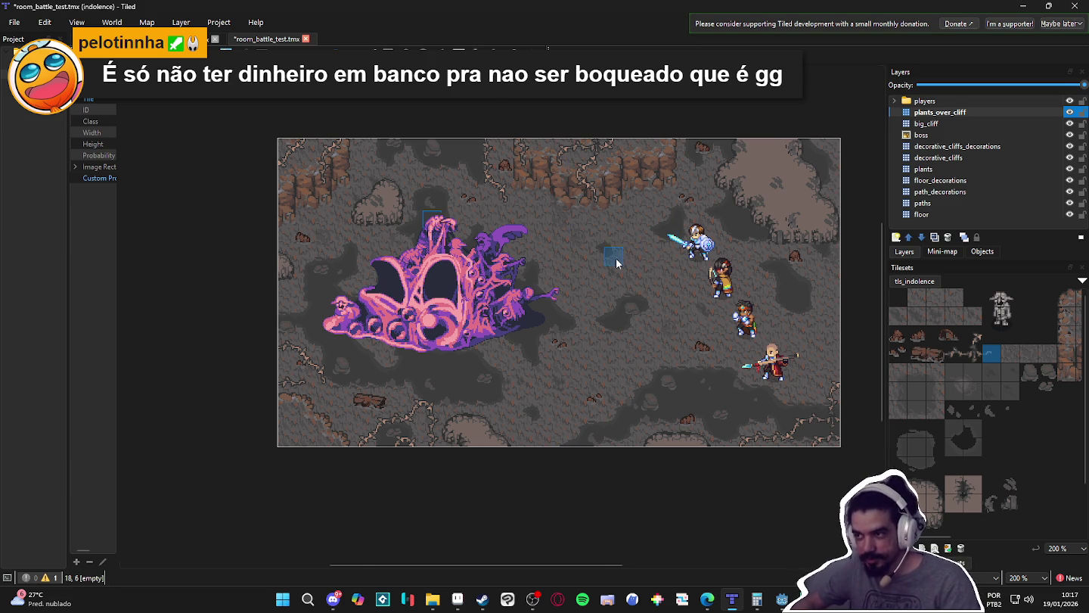
- Save room_battle_test.tmx with Ctrl+S and pan around the cave map
scroll(616, 258, up, 1)
scroll(616, 258, down, 1)
key(ctrl+s)
scroll(597, 289, up, 1)
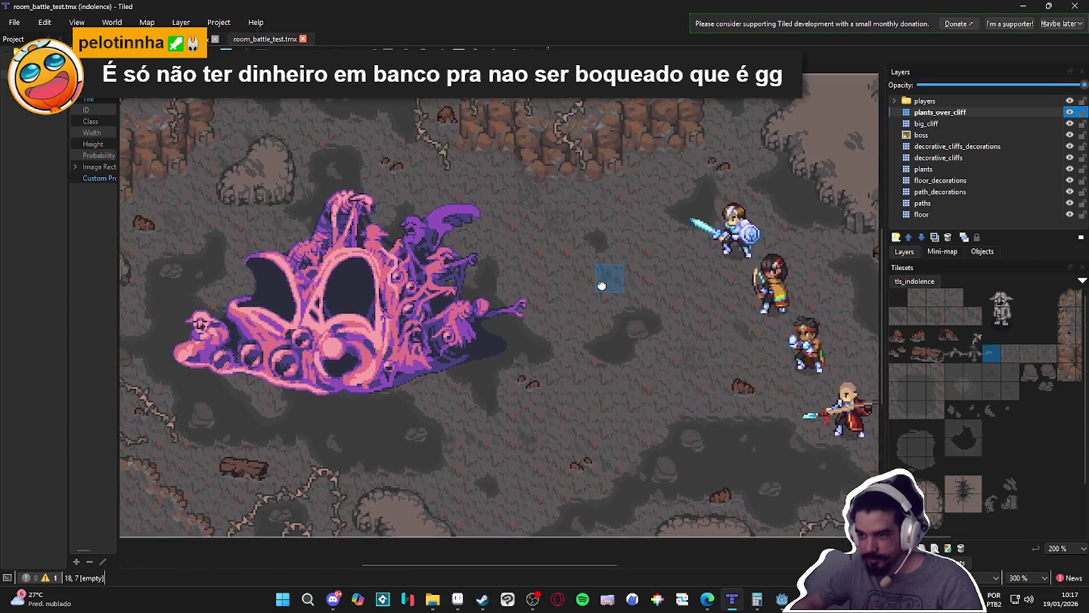
drag(601, 285, 607, 297)
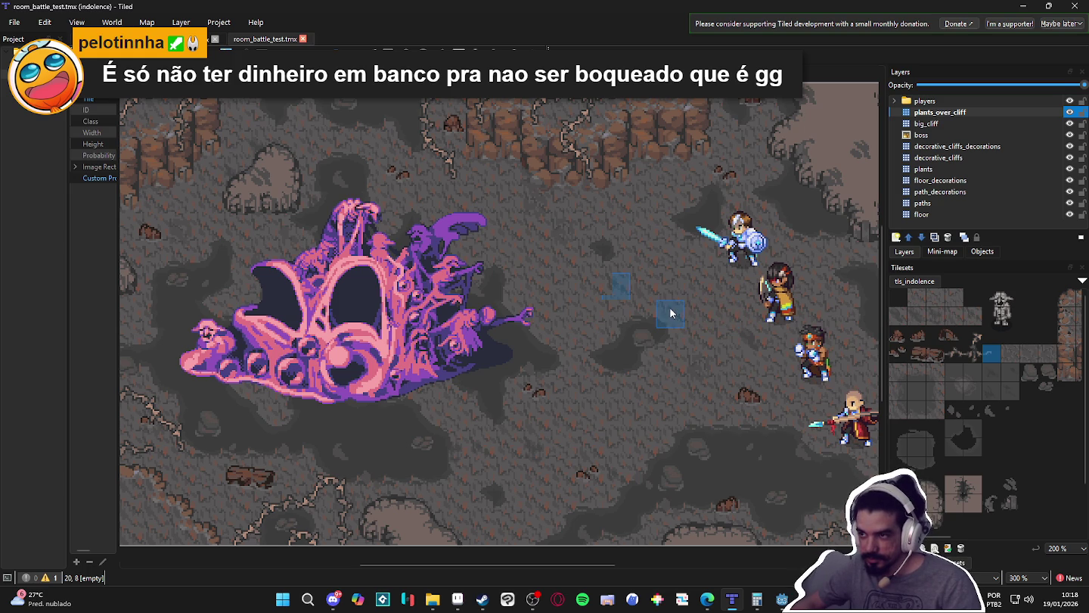
mouse_move(691, 304)
mouse_down()
mouse_move(622, 295)
mouse_move(623, 308)
mouse_up()
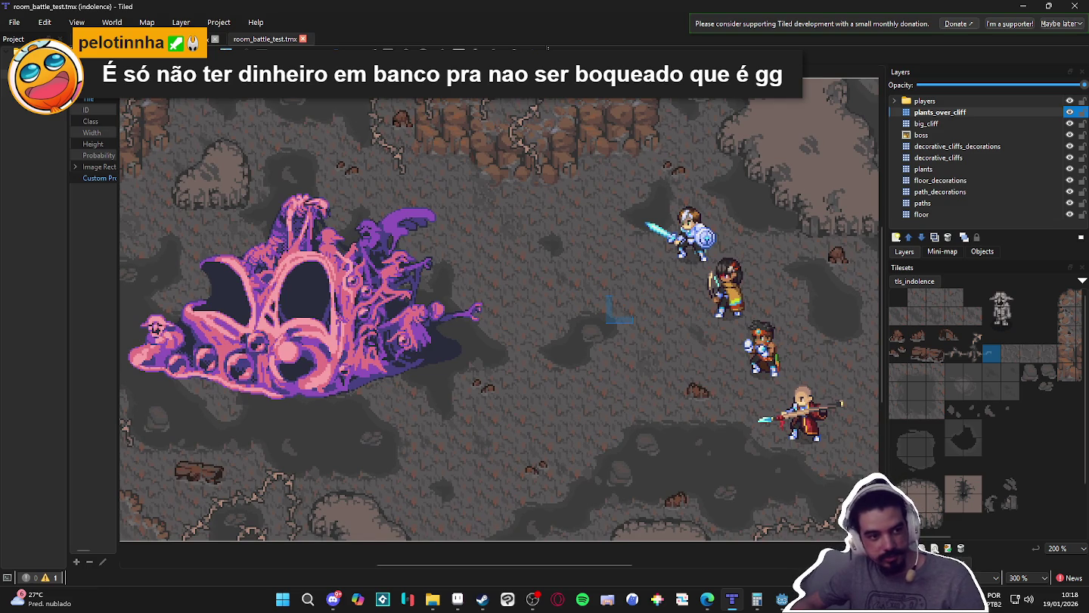
key(alt+Tab)
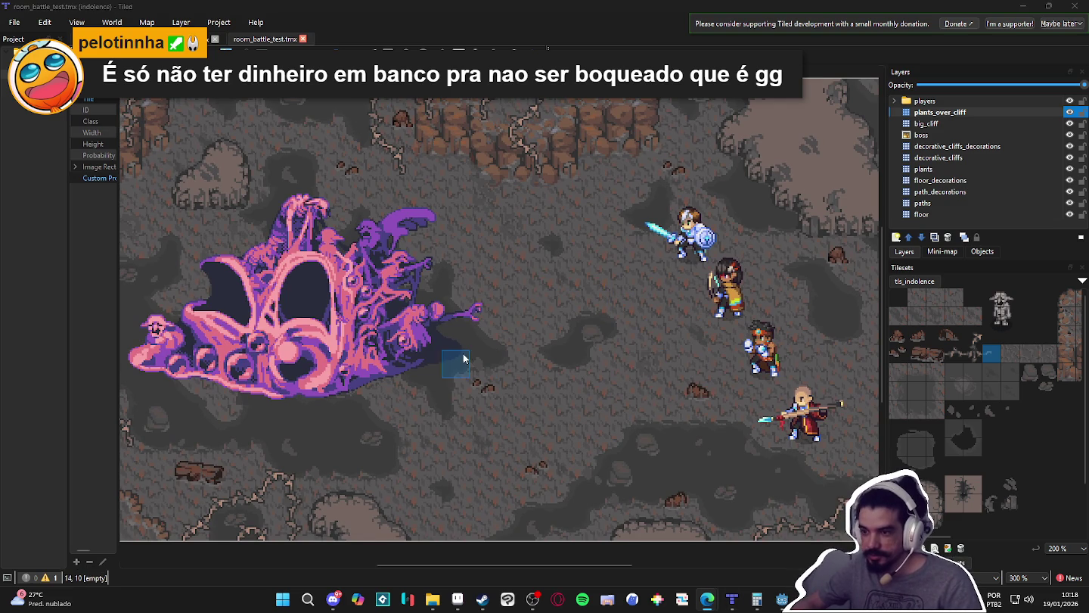
scroll(484, 356, down, 1)
scroll(519, 353, up, 1)
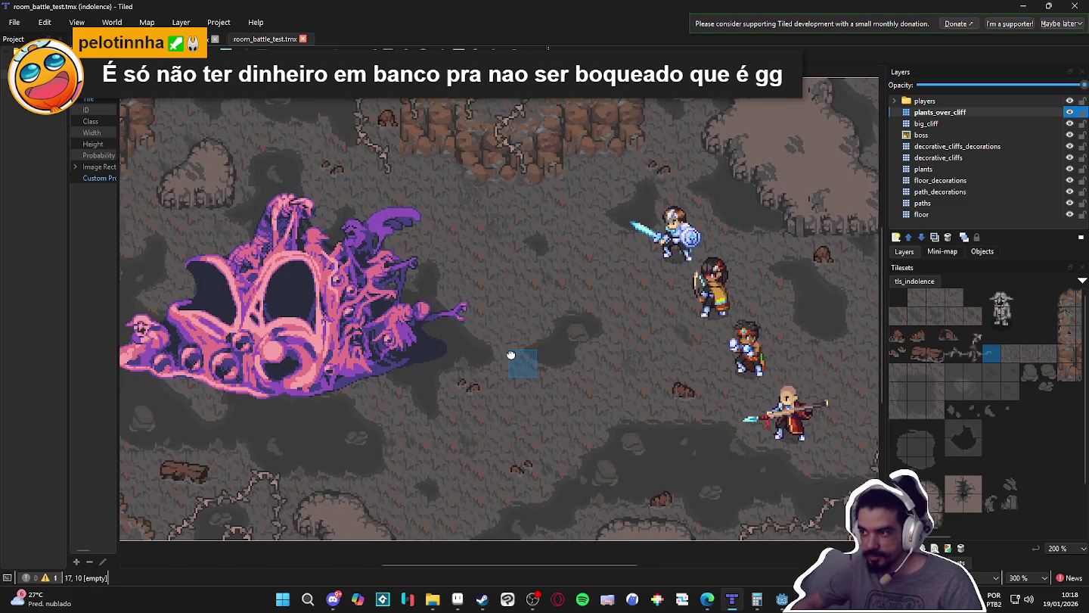
drag(500, 343, 526, 341)
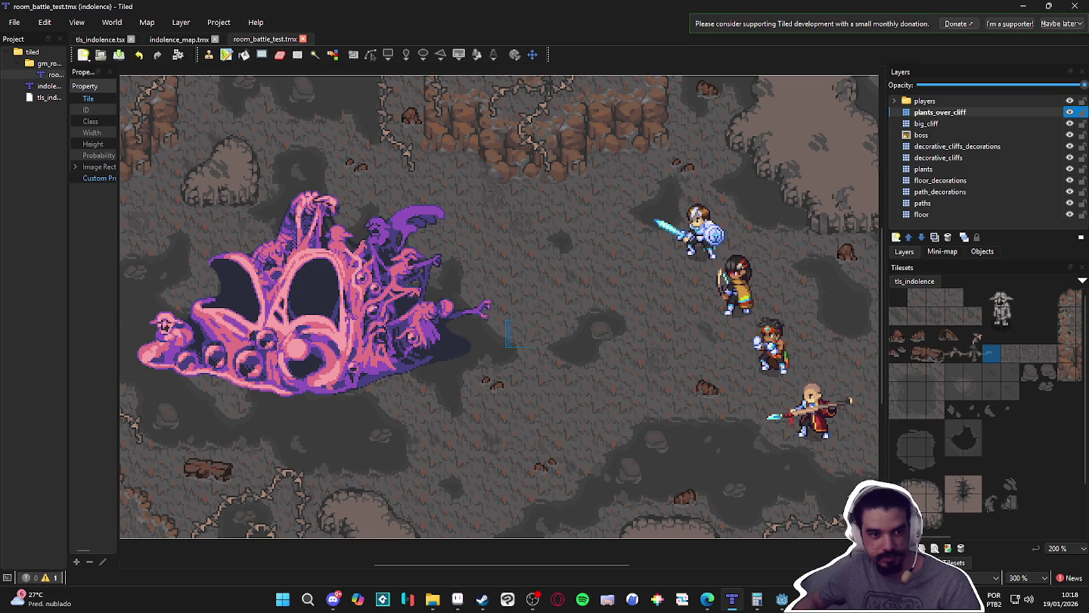
click(706, 599)
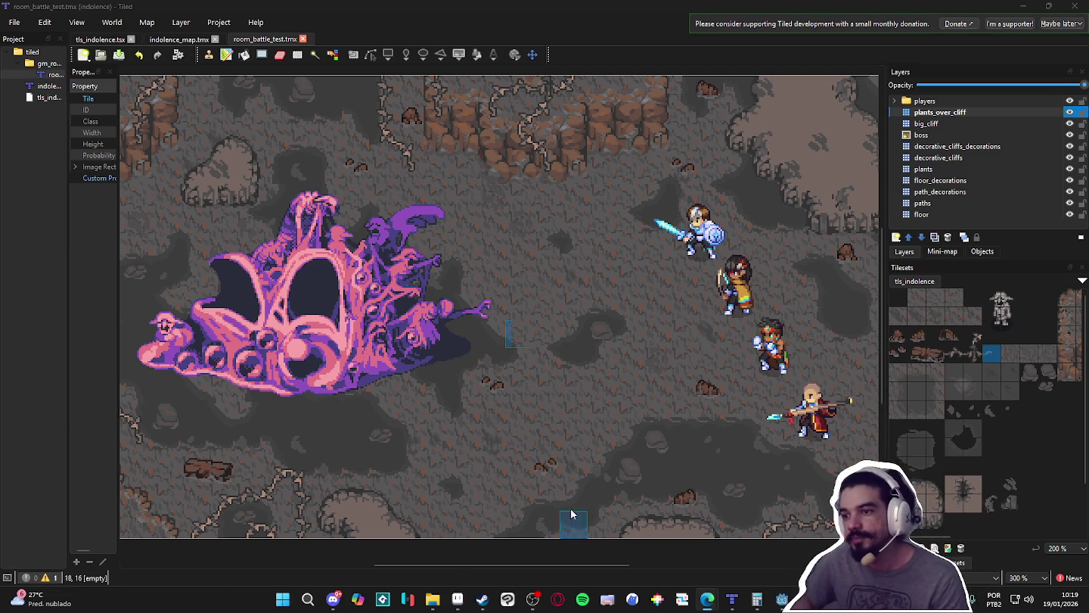
- Pan and zoom the view across the map from its left edge
mouse_move(484, 459)
mouse_down()
mouse_move(580, 462)
mouse_move(397, 431)
mouse_move(479, 457)
mouse_up()
scroll(480, 458, down, 1)
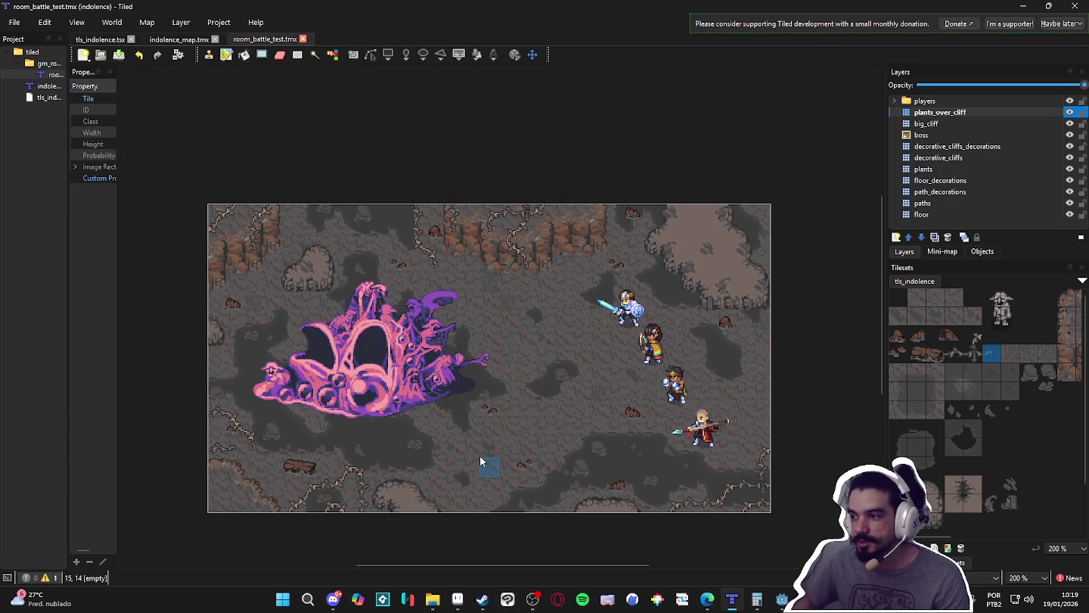
scroll(481, 453, up, 1)
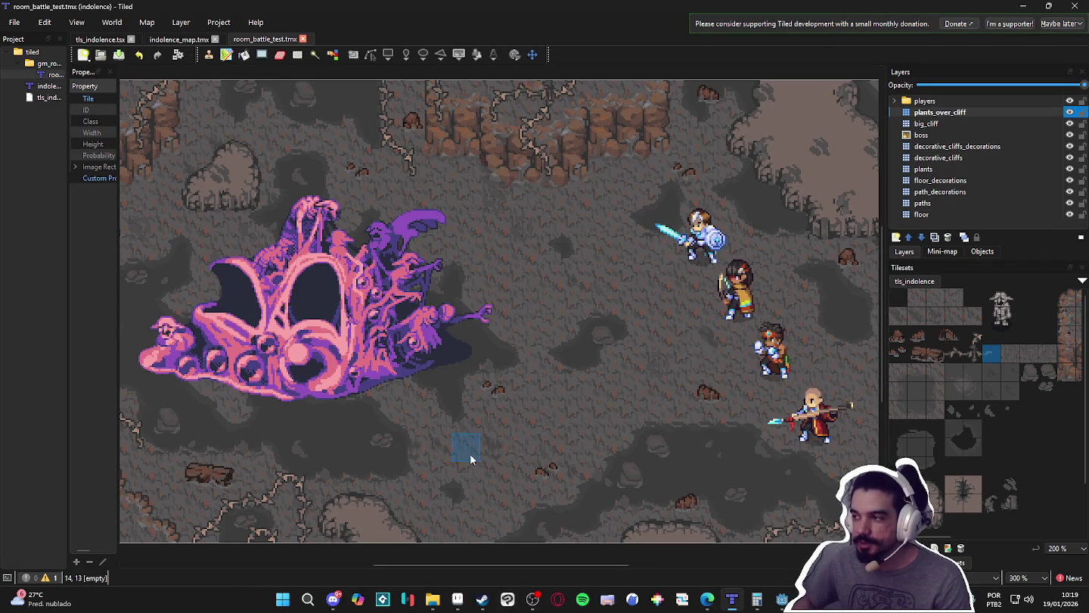
scroll(470, 453, down, 1)
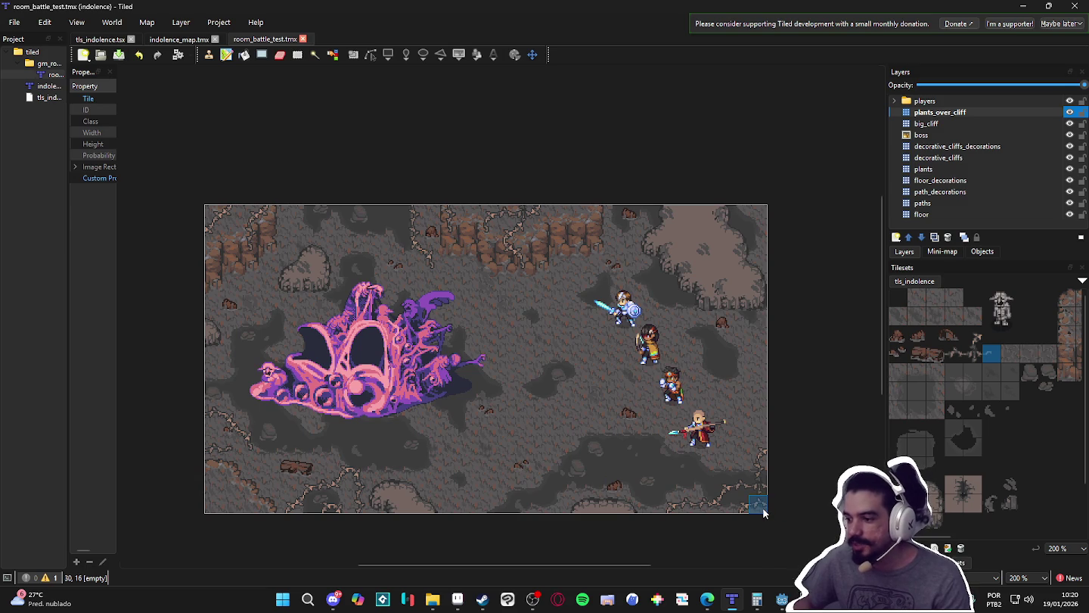
scroll(762, 512, up, 1)
mouse_move(438, 432)
mouse_down()
mouse_move(544, 470)
mouse_move(533, 466)
mouse_up()
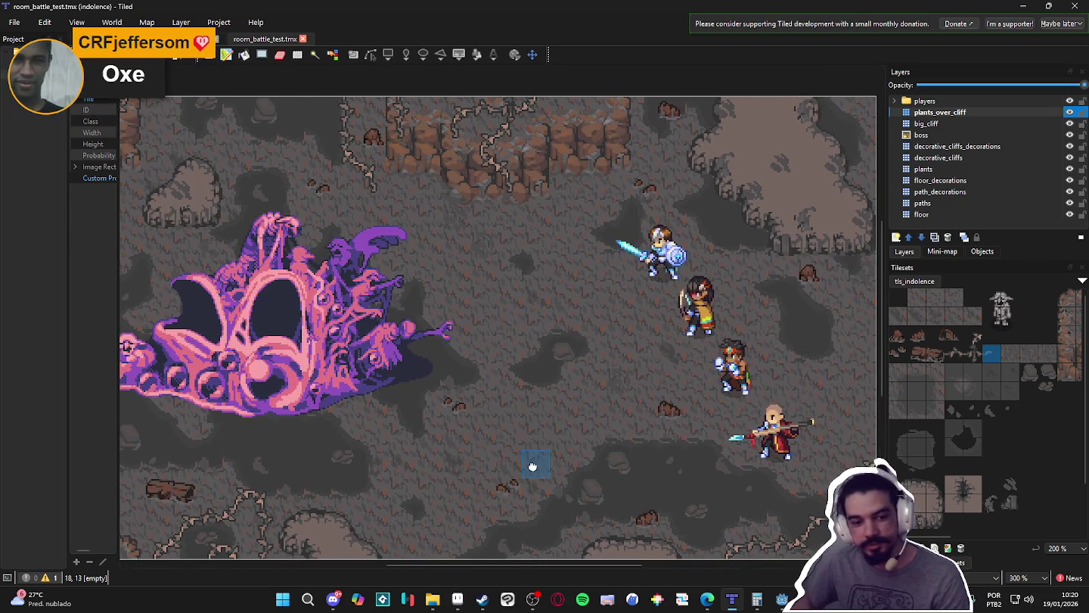
- Narrow the right-side and Project docks and widen the tile Properties panel
drag(886, 425, 935, 426)
drag(703, 408, 751, 406)
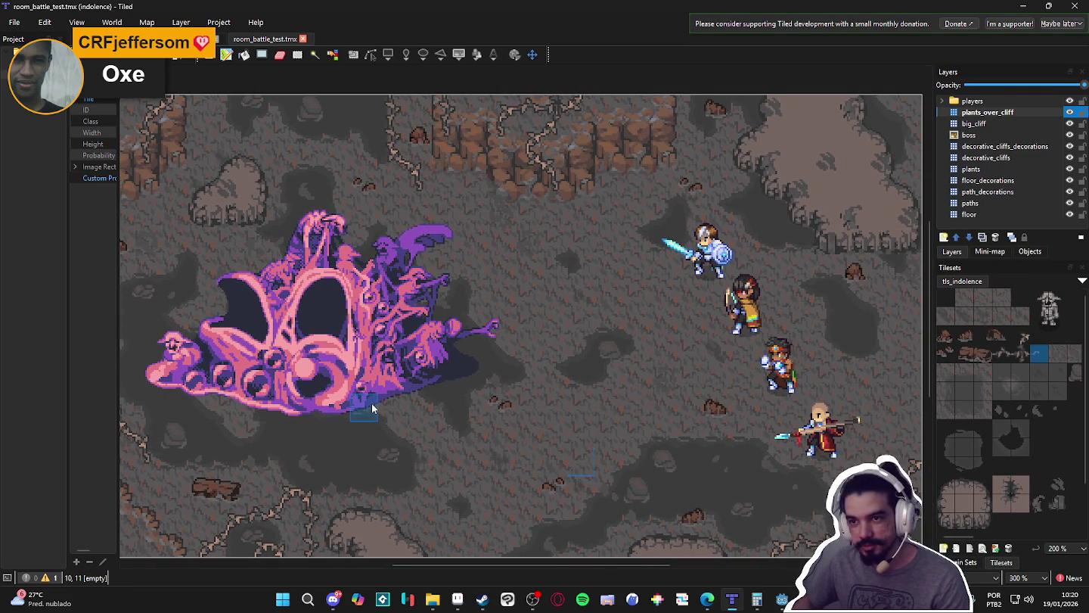
drag(68, 369, 54, 369)
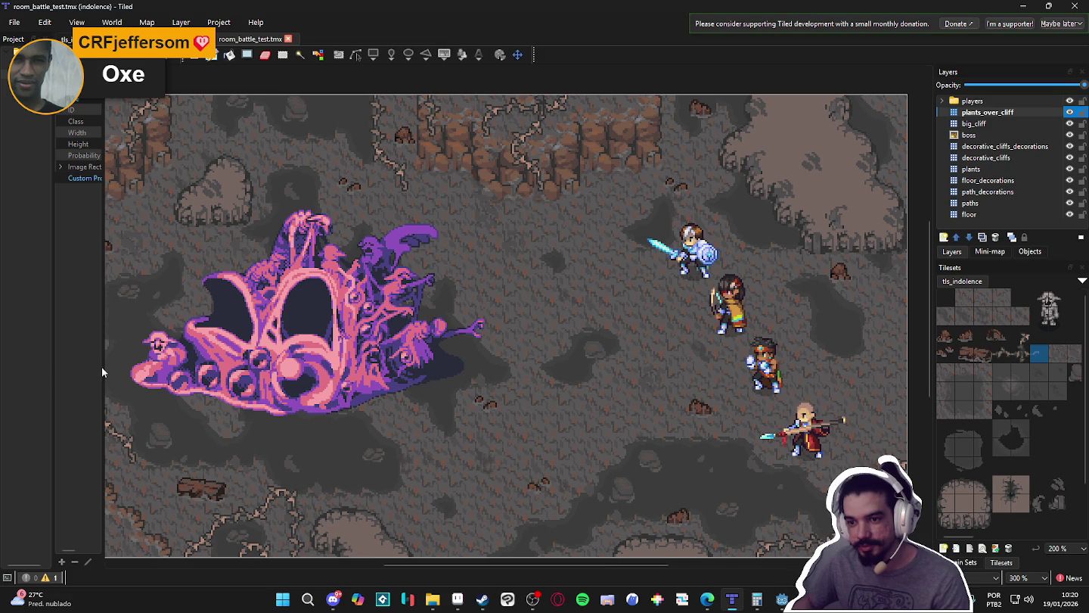
mouse_move(101, 366)
mouse_down()
mouse_move(155, 366)
mouse_move(133, 366)
mouse_up()
scroll(414, 373, down, 1)
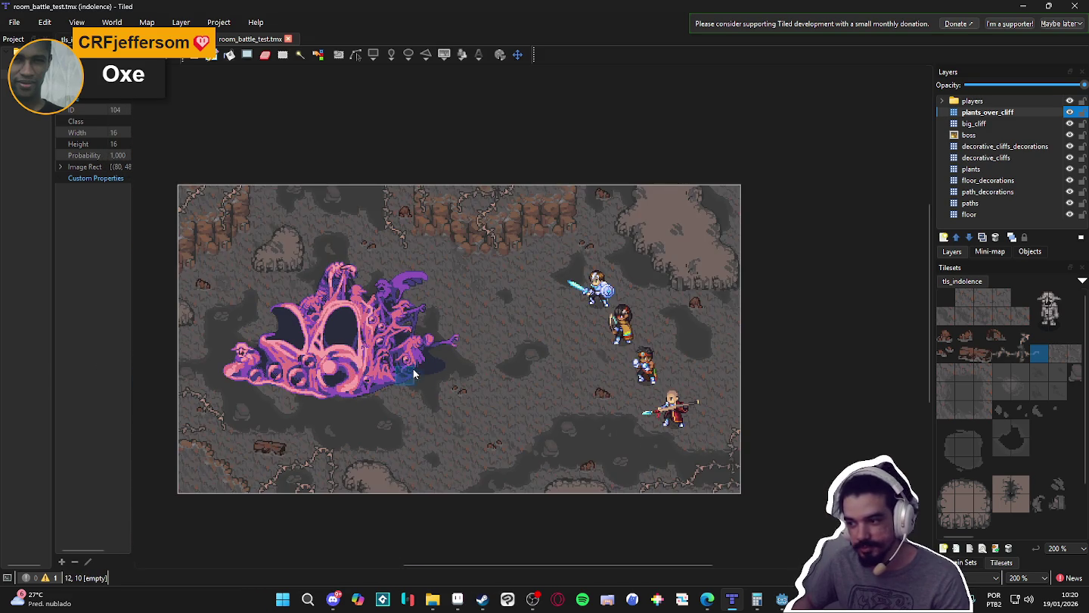
scroll(414, 374, up, 1)
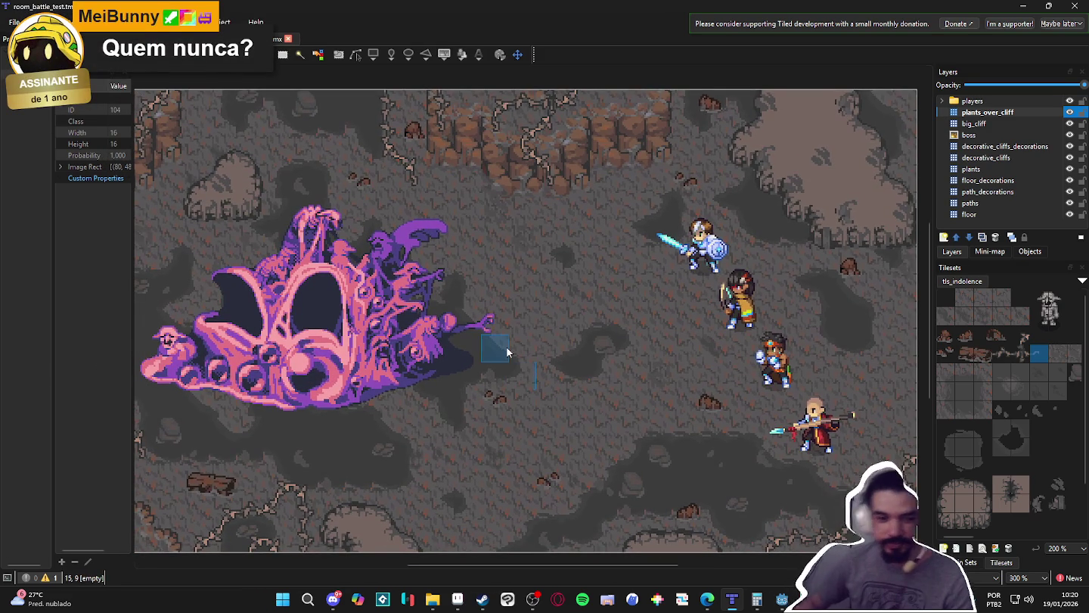